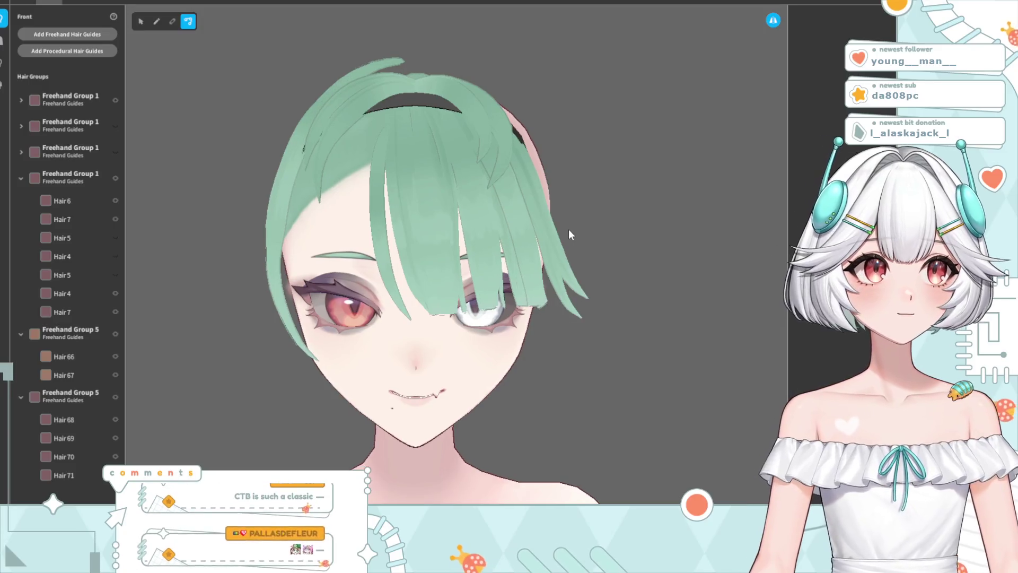
Zoom in on the head and close the Hairstyle Editor, saving the edited bangs as a new item
scroll(440, 317, "up", 5)
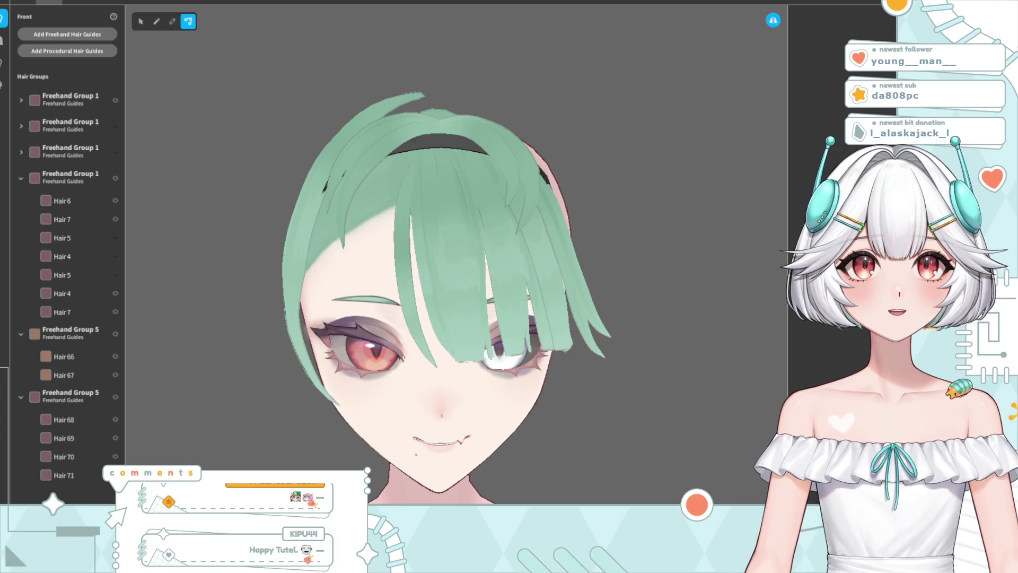
key("Escape")
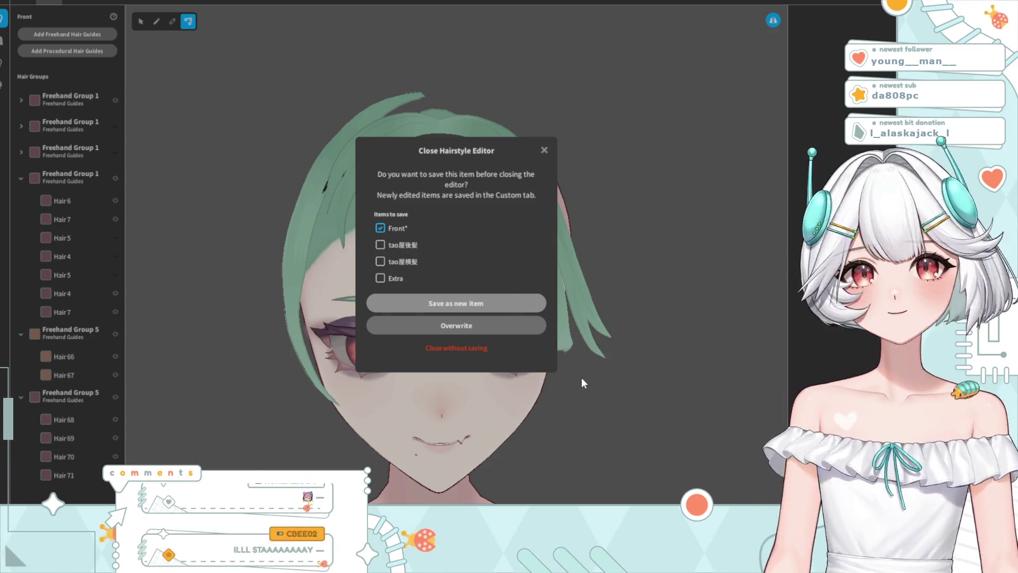
left_click(417, 295)
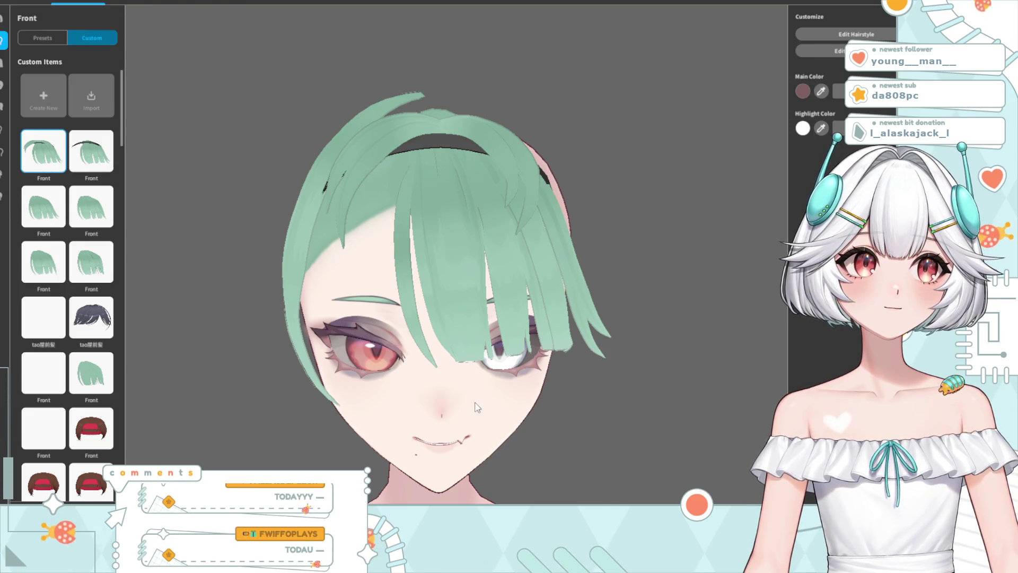
Switch to the Skin category and open the face skin texture for editing
mouse_move(411, 323)
left_mouse_down()
mouse_move(501, 332)
mouse_move(448, 336)
left_mouse_up()
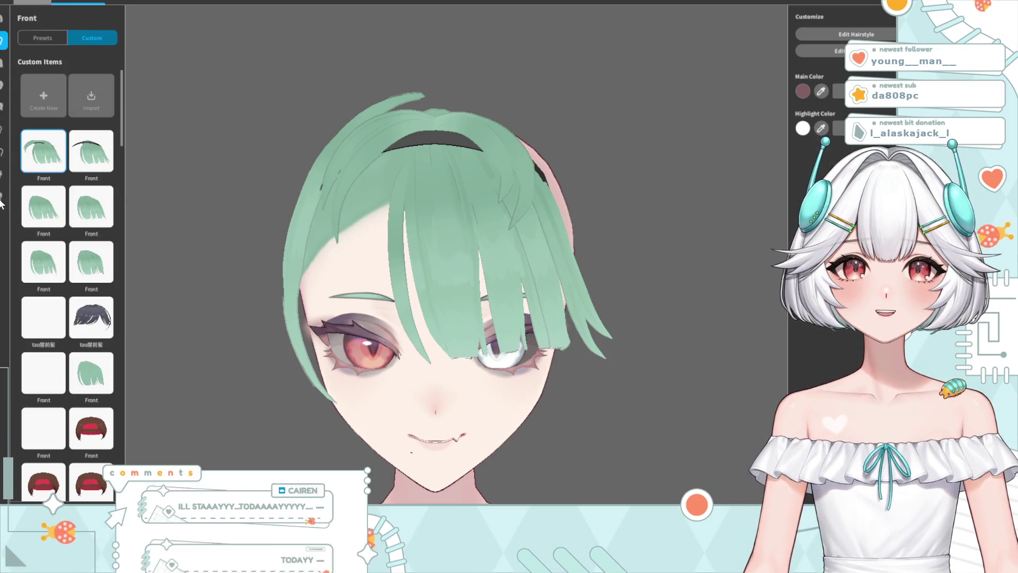
left_click(2, 330)
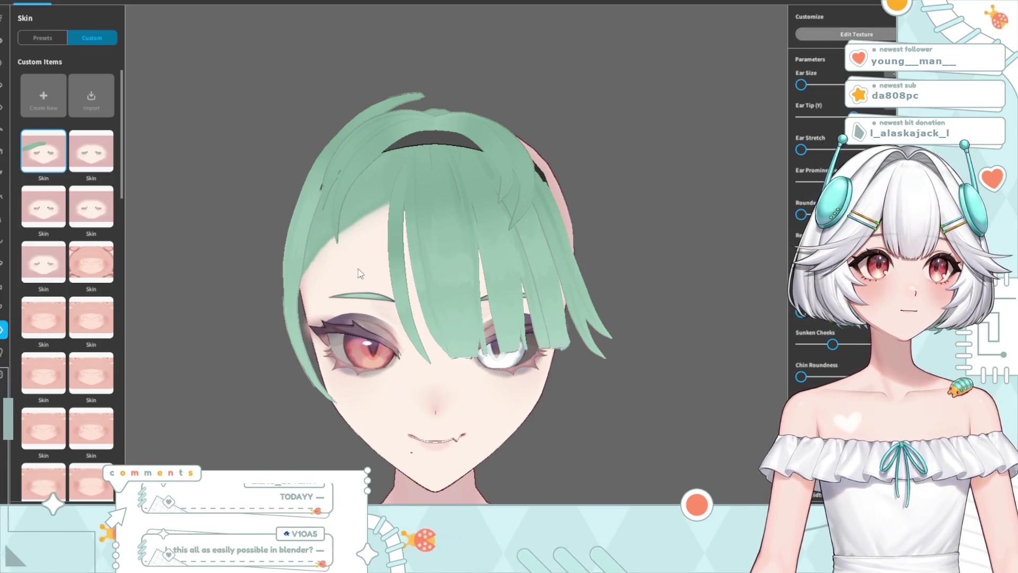
left_click(856, 34)
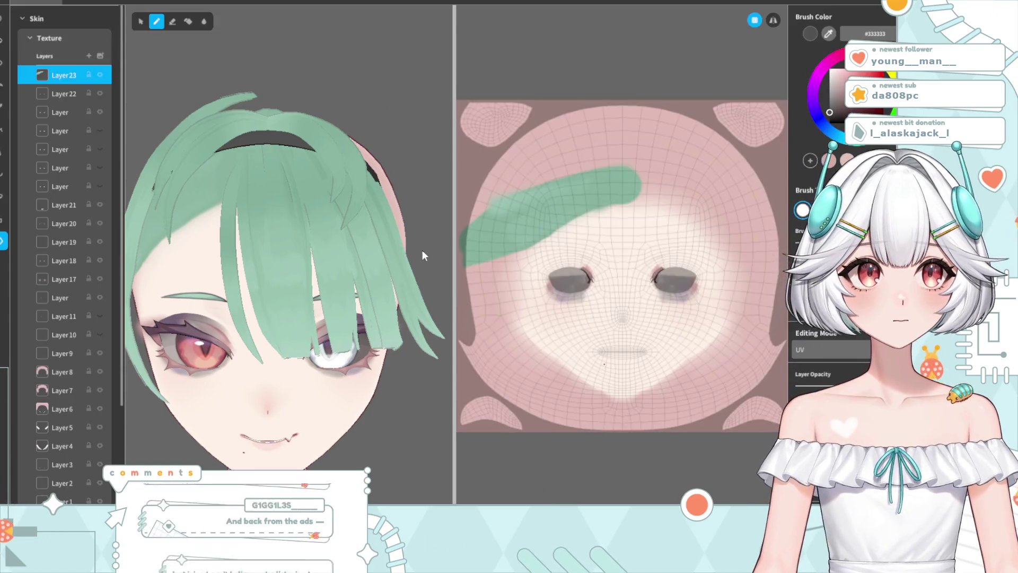
Pick the Eraser tool and pan the 3D view up to frame the face
left_click(176, 21)
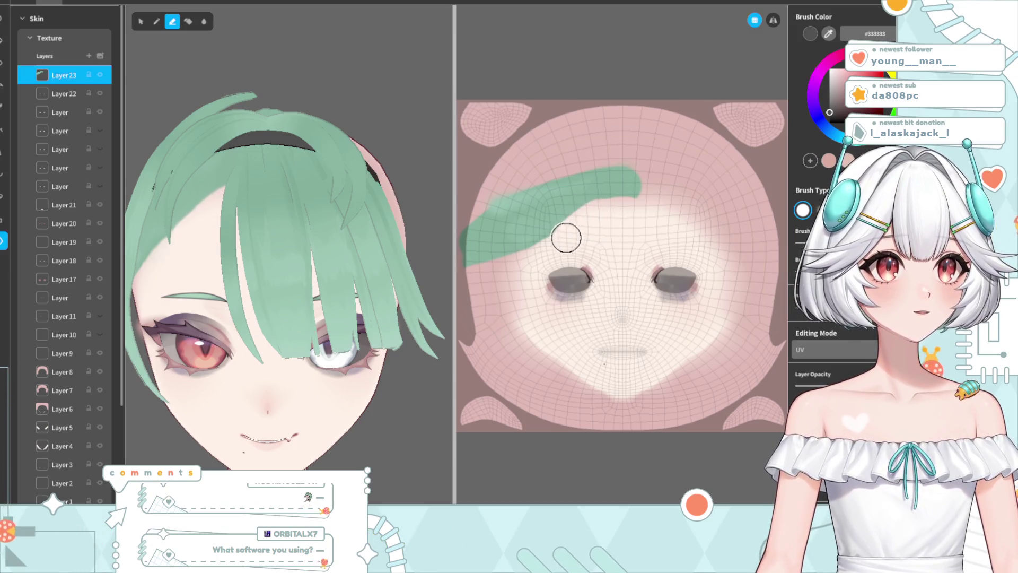
middle_click_drag(177, 295, 194, 235)
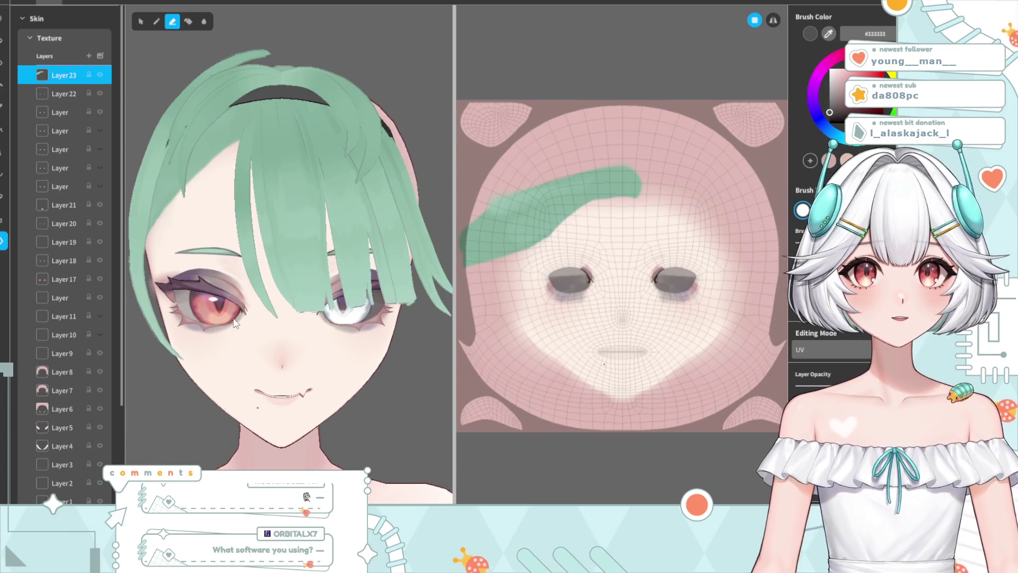
middle_click_drag(235, 323, 237, 316)
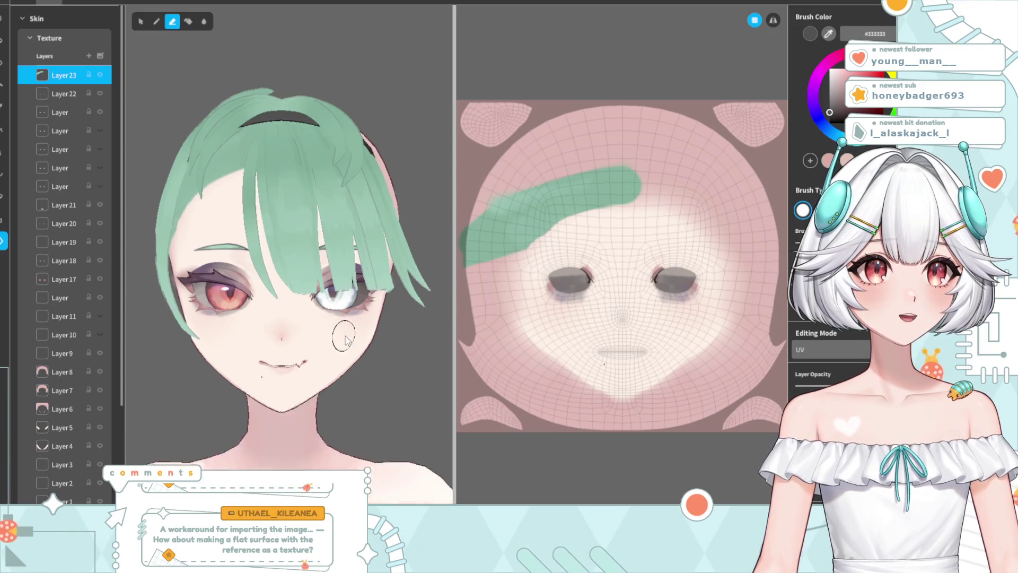
scroll(334, 318, "down", 3)
scroll(320, 311, "up", 3)
Orbit and zoom around the face, then close the texture editor with Esc
right_click_drag(320, 312, 299, 267)
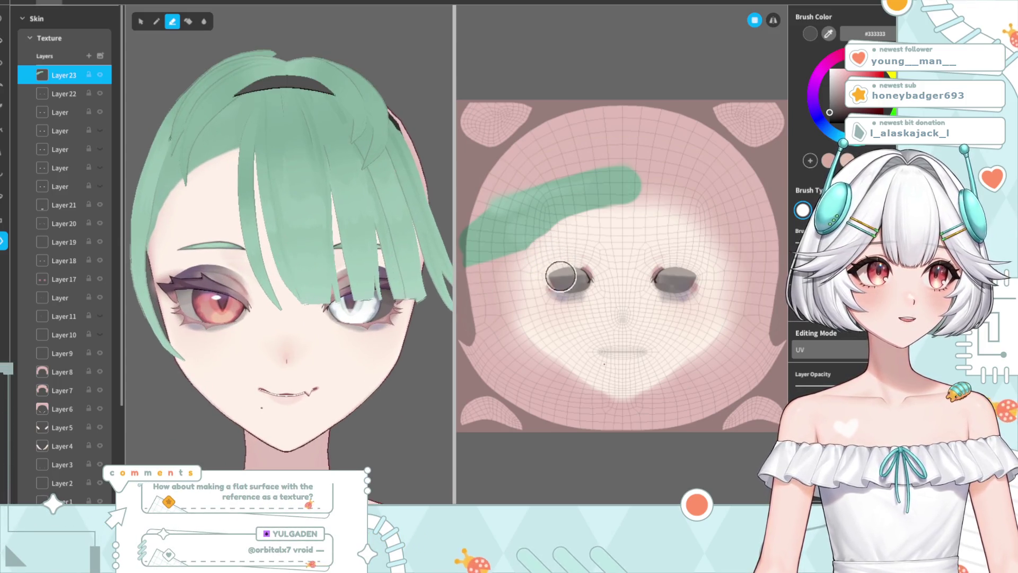
scroll(552, 257, "up", 5)
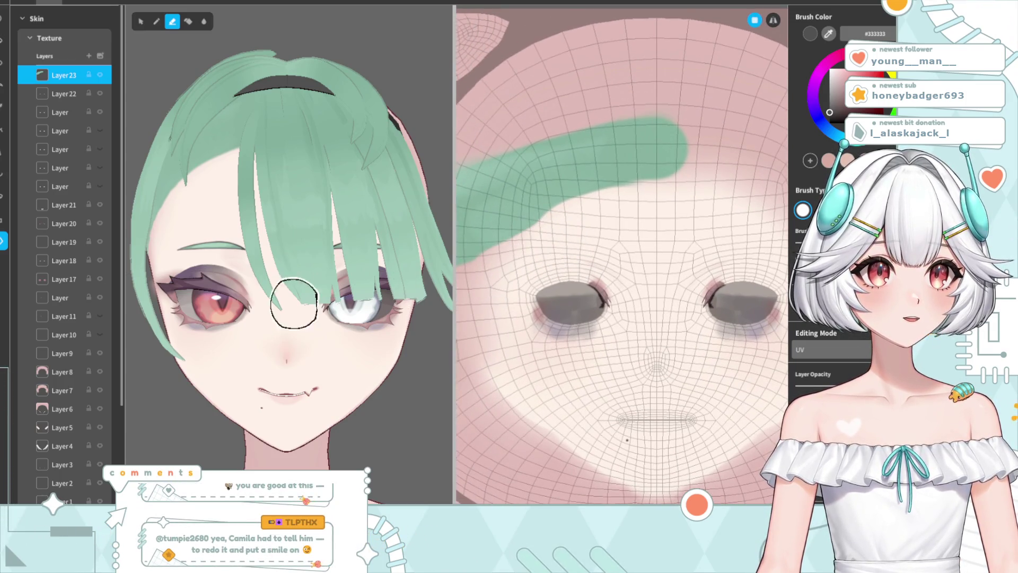
scroll(294, 303, "down", 5)
mouse_move(318, 309)
right_mouse_down()
mouse_move(302, 329)
mouse_move(313, 300)
mouse_move(332, 347)
mouse_move(356, 351)
mouse_move(335, 362)
mouse_move(328, 341)
right_mouse_up()
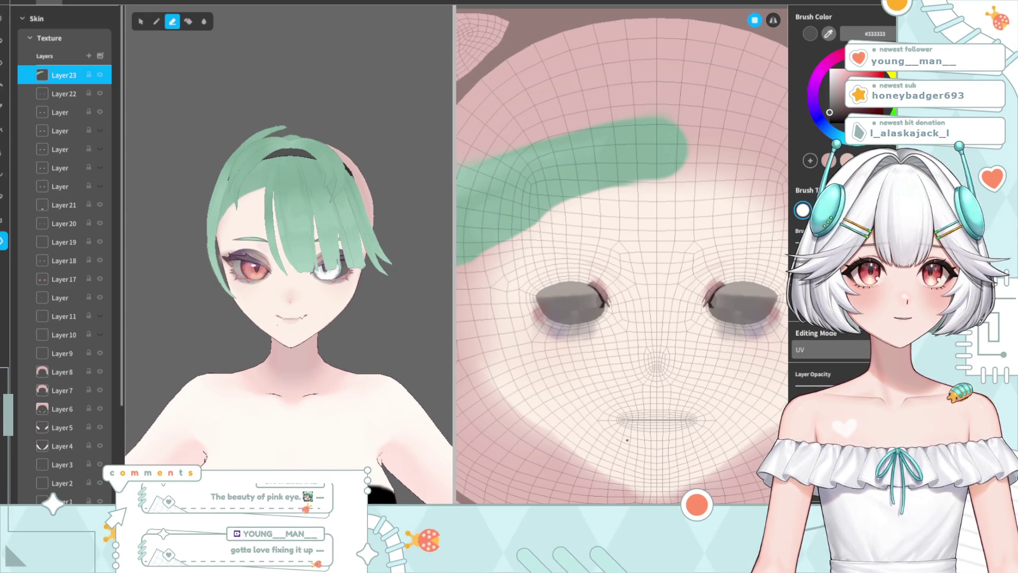
key("Escape")
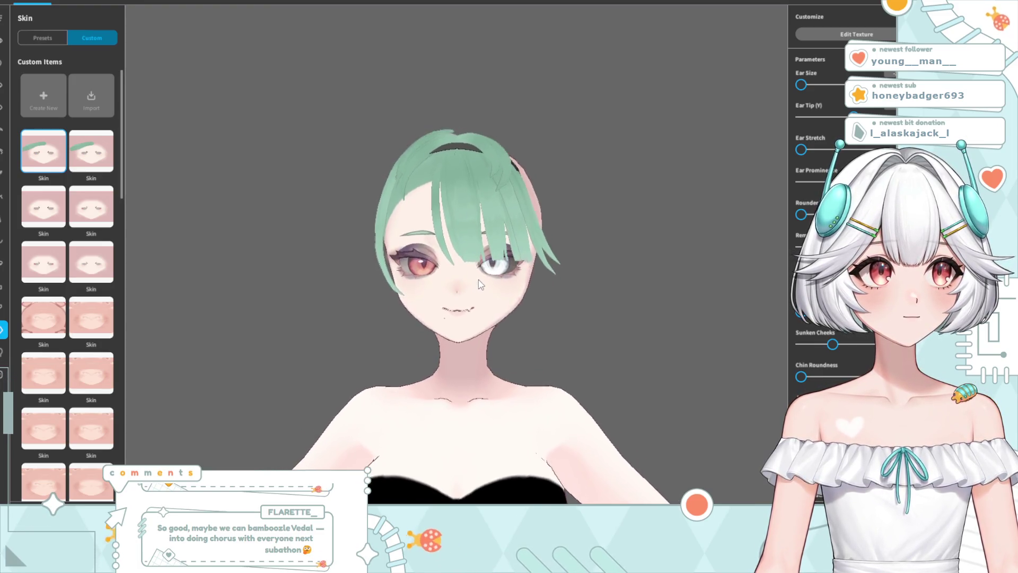
Zoom and orbit to inspect the face and bangs from a right-side profile
scroll(461, 282, "up", 3)
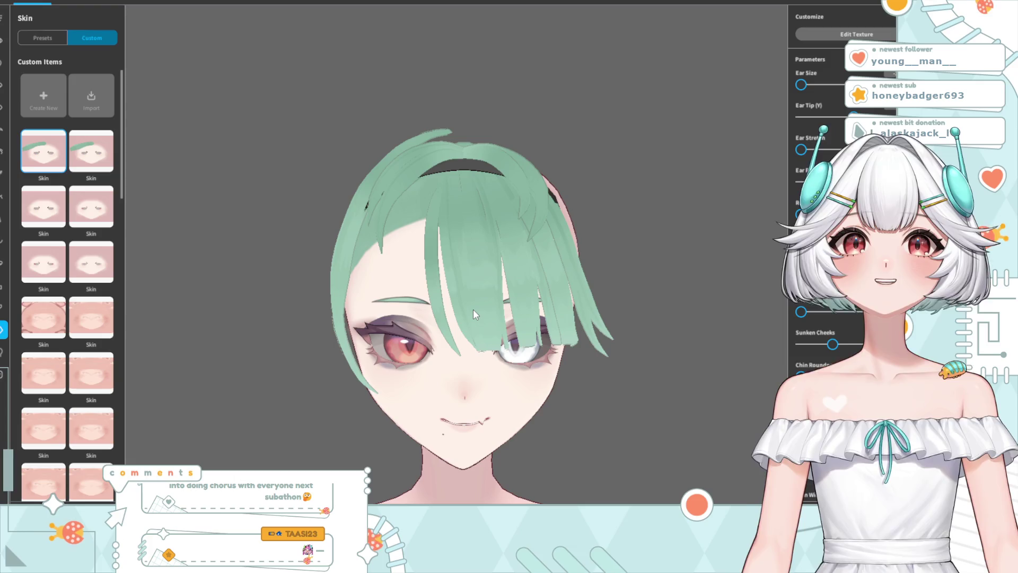
mouse_move(475, 312)
left_mouse_down()
mouse_move(517, 318)
mouse_move(455, 318)
left_mouse_up()
scroll(474, 312, "down", 3)
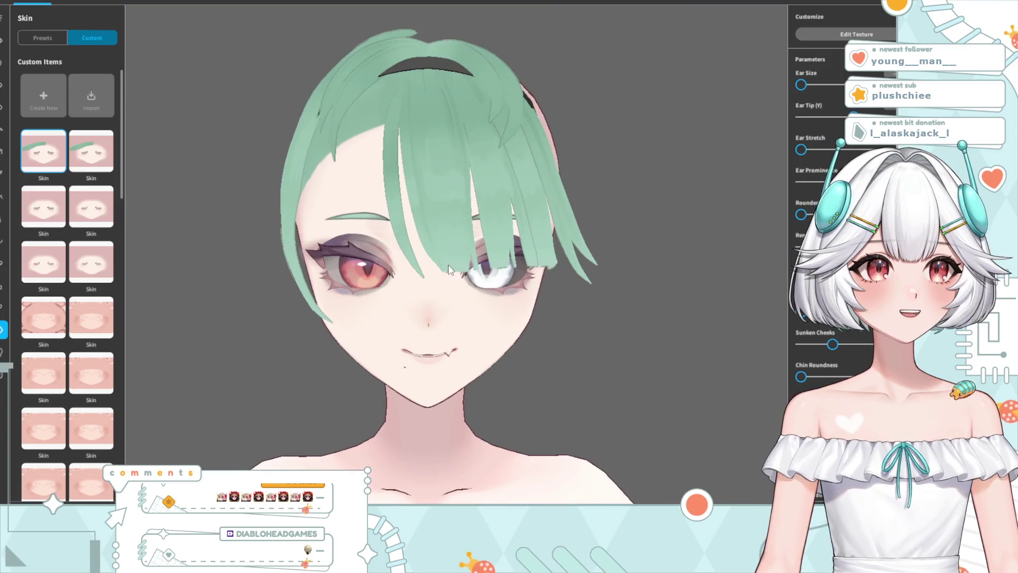
scroll(437, 280, "up", 5)
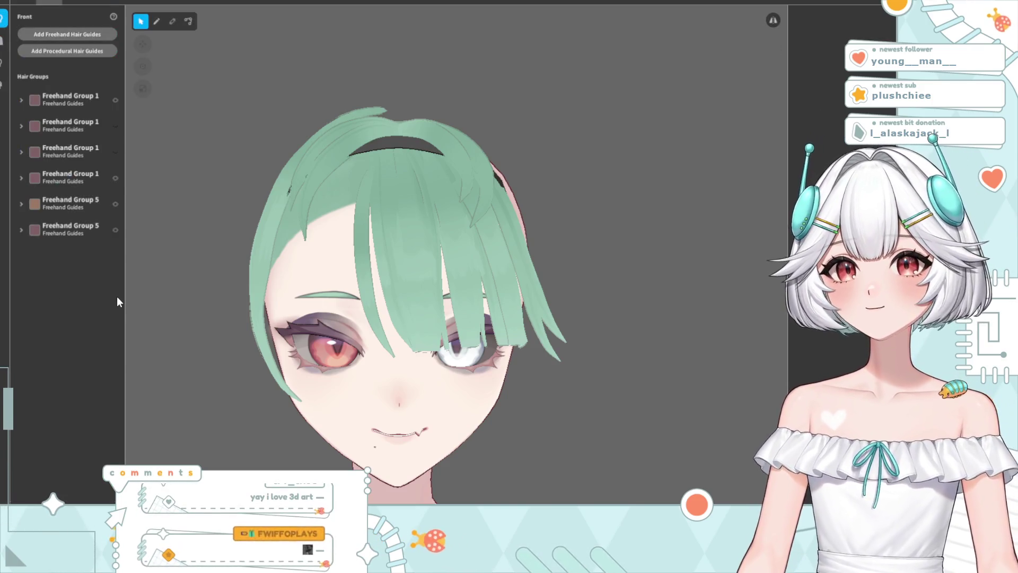
Open the Side hair groups and make groups 4, 5 and 6 visible on the model
left_click(3, 86)
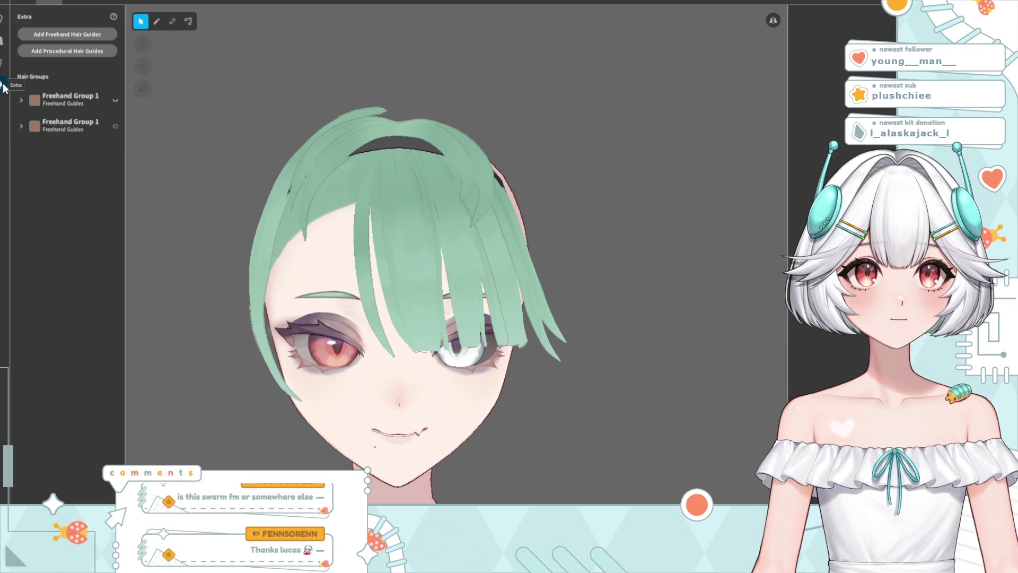
left_click(2, 64)
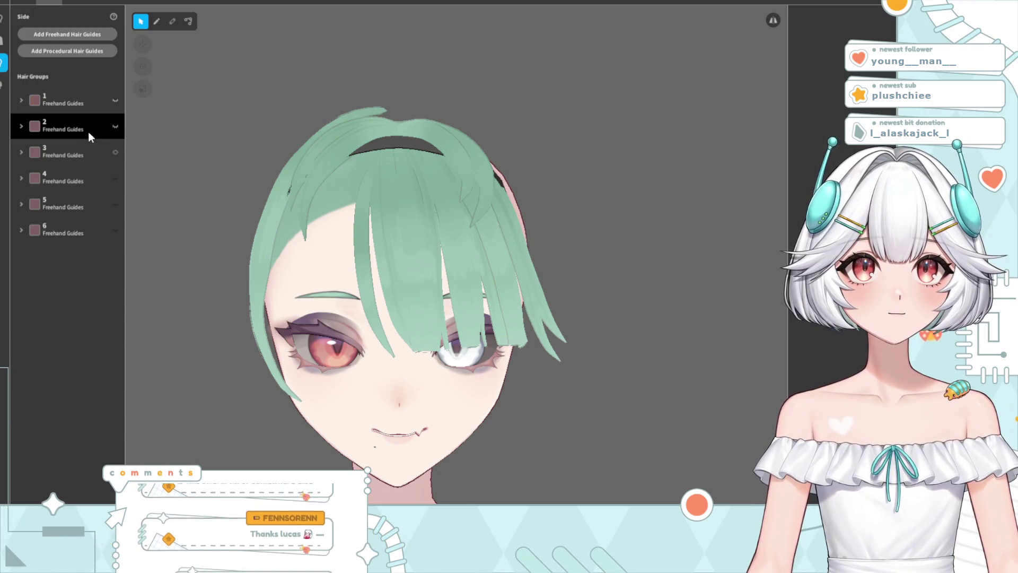
left_click(115, 179)
mouse_move(249, 209)
right_mouse_down()
mouse_move(440, 250)
mouse_move(389, 270)
mouse_move(441, 264)
right_mouse_up()
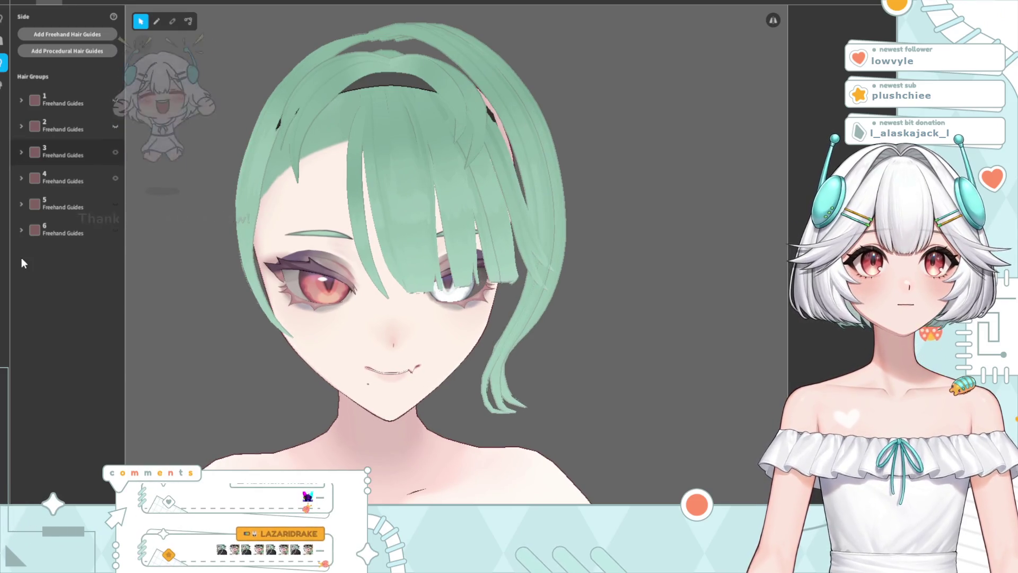
left_click(116, 205)
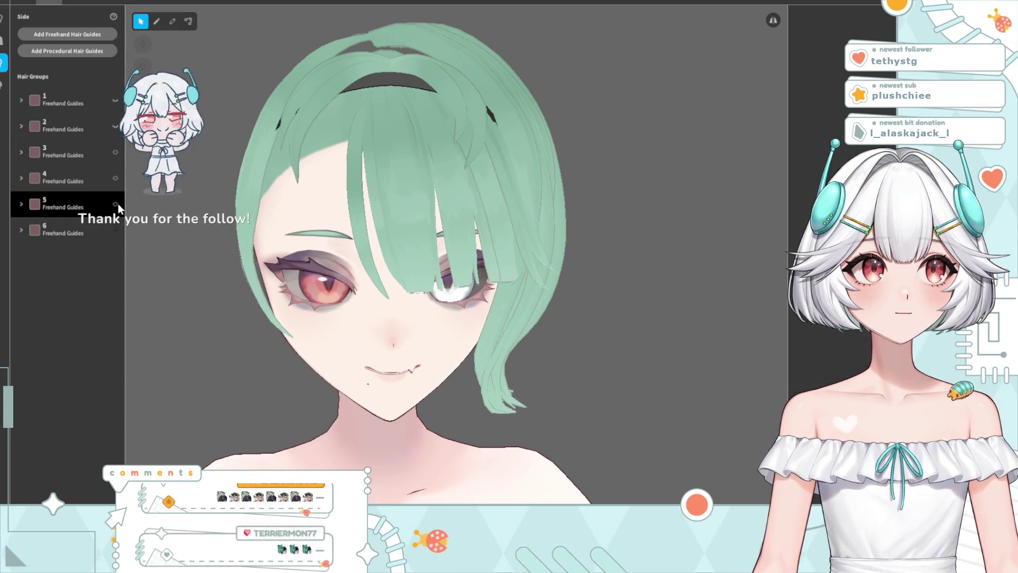
left_click(116, 231)
mouse_move(524, 235)
right_mouse_down()
mouse_move(461, 229)
mouse_move(531, 230)
right_mouse_up()
mouse_move(424, 237)
right_mouse_down()
mouse_move(442, 218)
mouse_move(424, 216)
right_mouse_up()
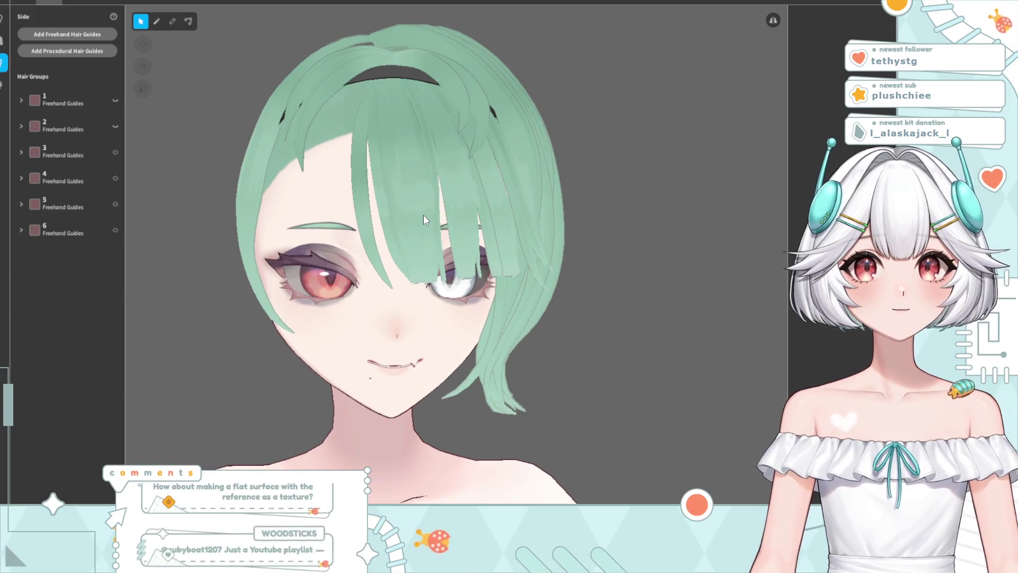
Unhide side groups 1 and 2, then zoom and orbit to check the bob from the front
left_click(114, 100)
left_click(64, 100)
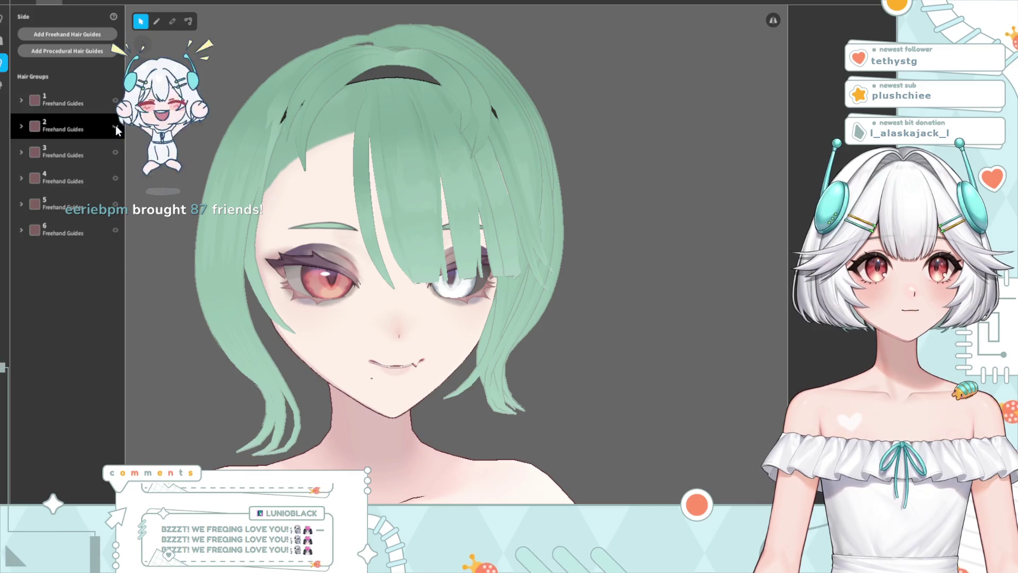
scroll(366, 243, "down", 3)
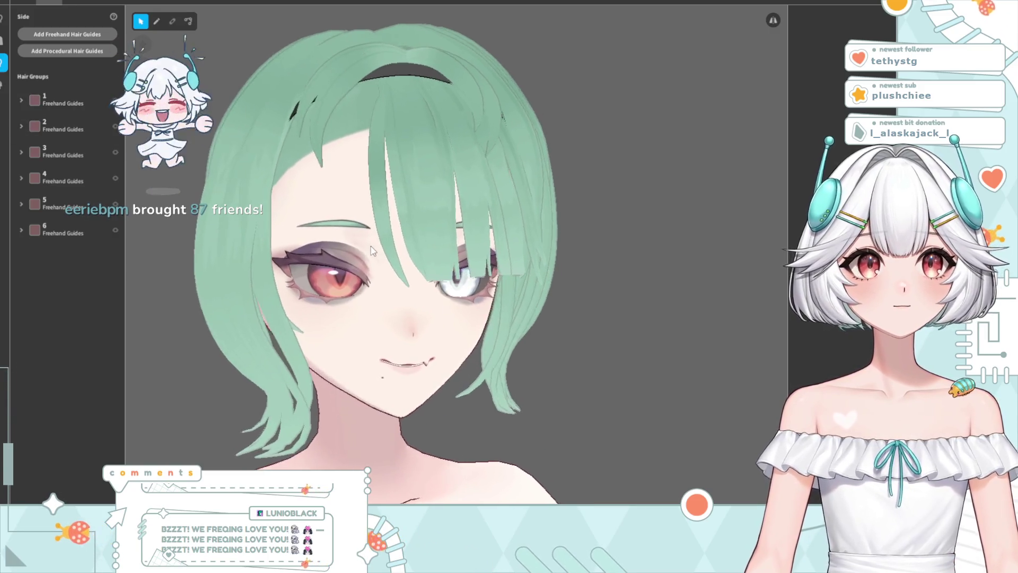
scroll(362, 247, "down", 3)
mouse_move(398, 265)
right_mouse_down()
mouse_move(368, 260)
mouse_move(403, 253)
mouse_move(394, 252)
right_mouse_up()
scroll(395, 255, "up", 2)
scroll(393, 251, "up", 2)
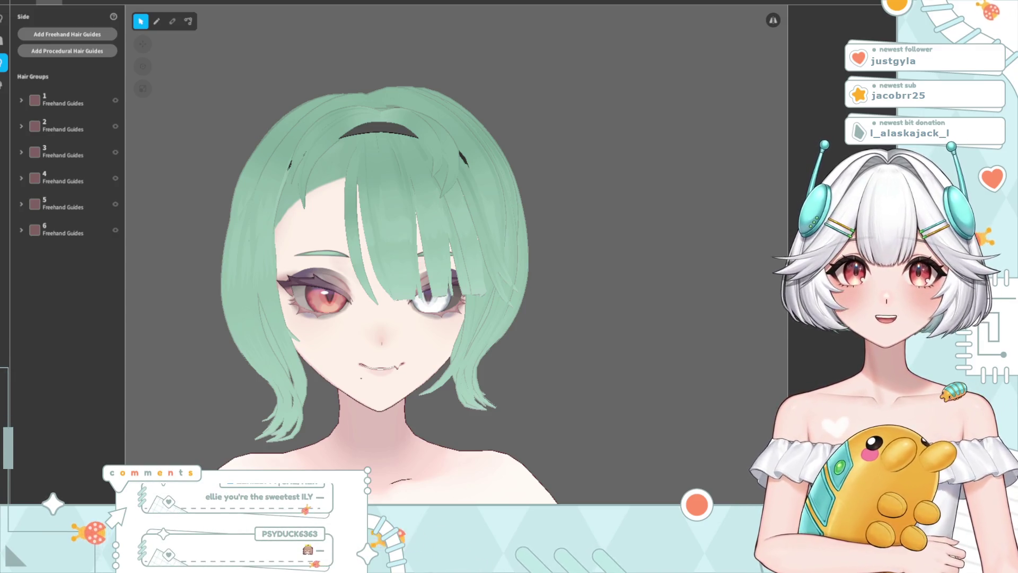
Turn the head upright and hide side hair groups 1 and 2
right_click_drag(403, 395, 427, 399)
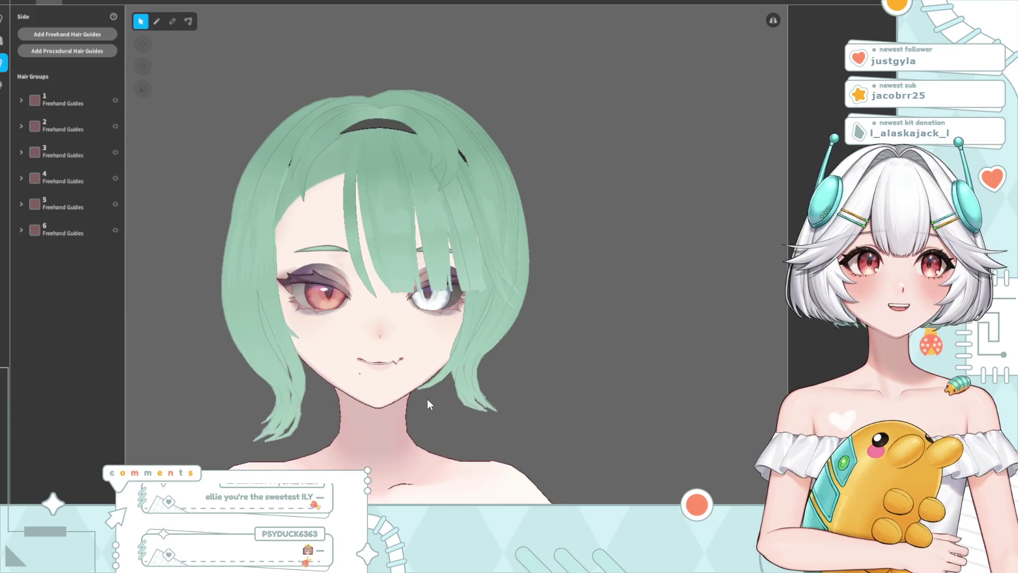
mouse_move(451, 241)
right_mouse_down()
mouse_move(460, 237)
mouse_move(463, 250)
right_mouse_up()
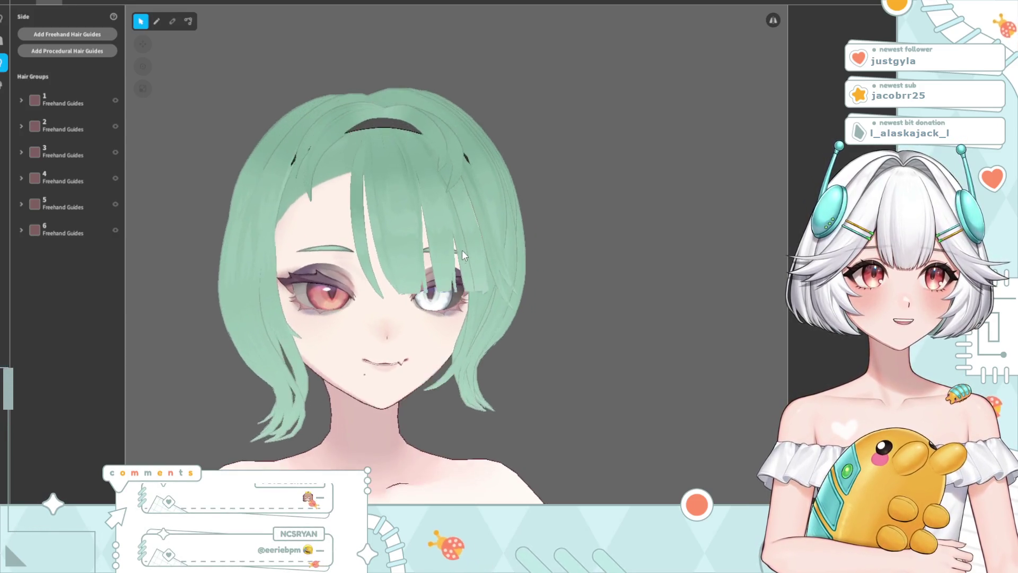
left_click(115, 98)
left_click(115, 126)
Check the hair from several angles and make hair group 3 visible again
right_click_drag(371, 326, 373, 327)
right_click_drag(369, 242, 390, 228)
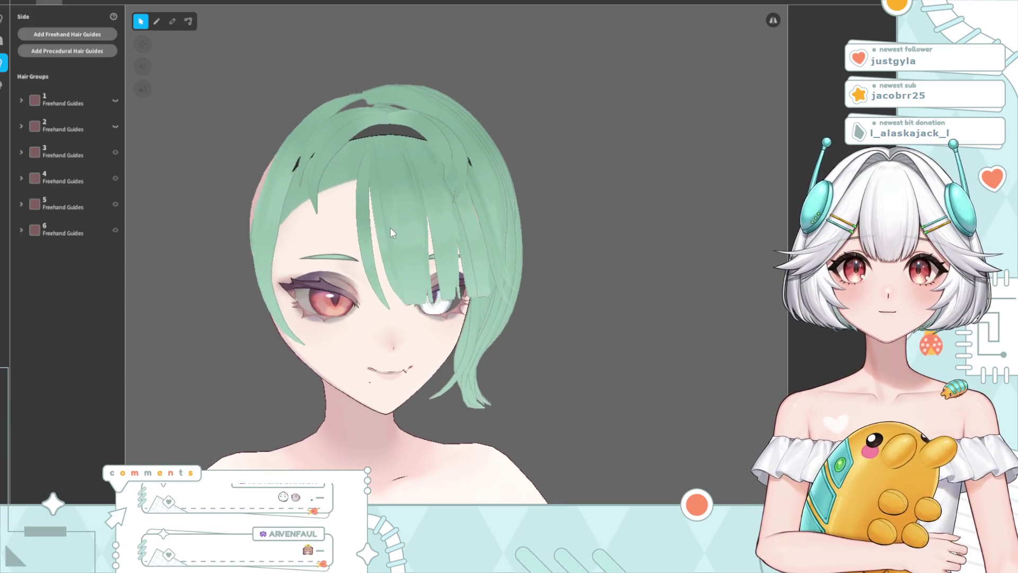
mouse_move(512, 257)
right_mouse_down()
mouse_move(444, 262)
mouse_move(507, 254)
right_mouse_up()
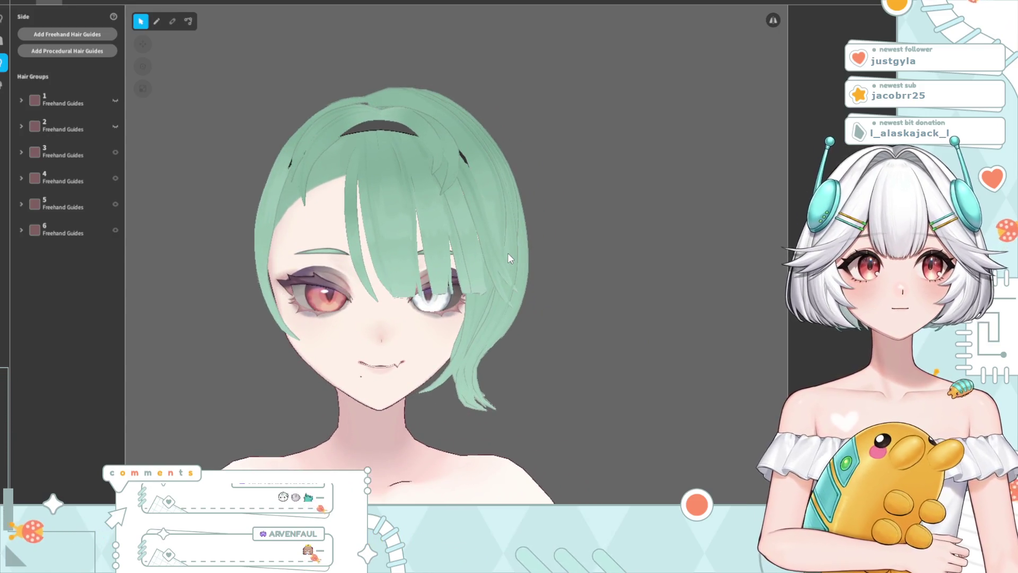
left_click(115, 153)
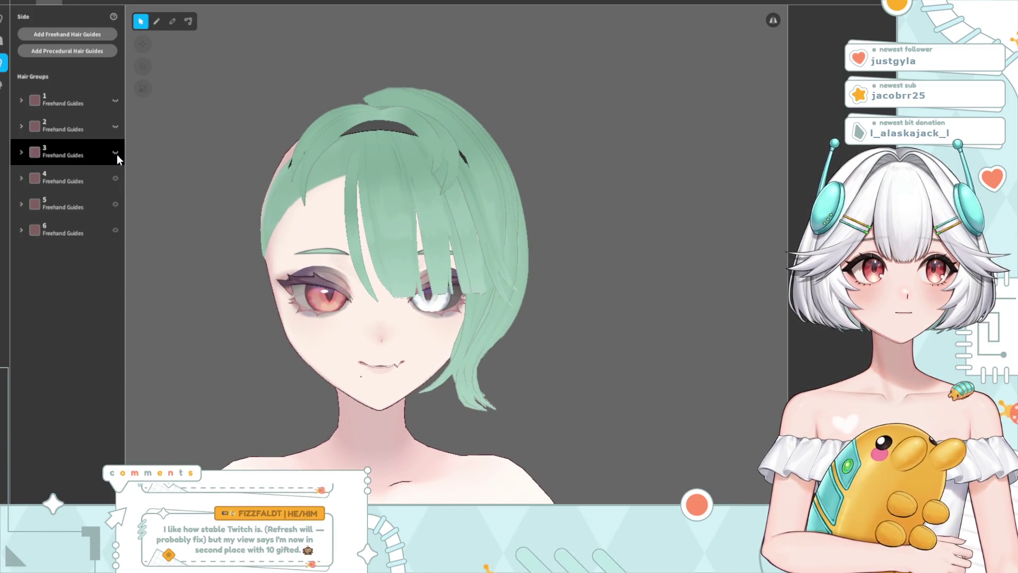
left_click(116, 153)
right_click_drag(238, 266, 150, 230)
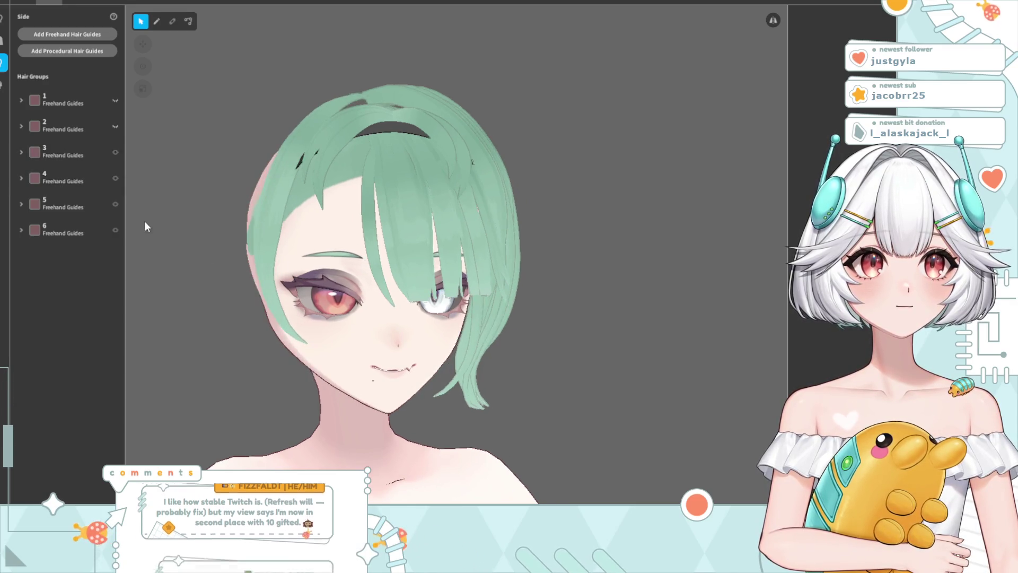
Select hair group 4 and lower its guides slightly with the vertical gizmo arrow
left_click(116, 181)
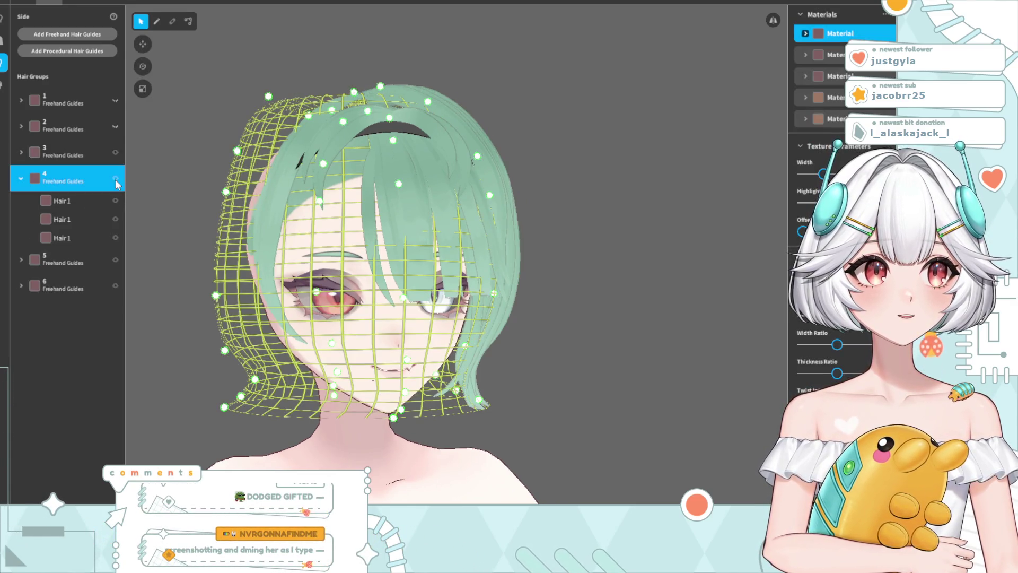
mouse_move(363, 254)
right_mouse_down()
mouse_move(318, 257)
mouse_move(350, 262)
mouse_move(327, 267)
mouse_move(301, 256)
mouse_move(320, 259)
right_mouse_up()
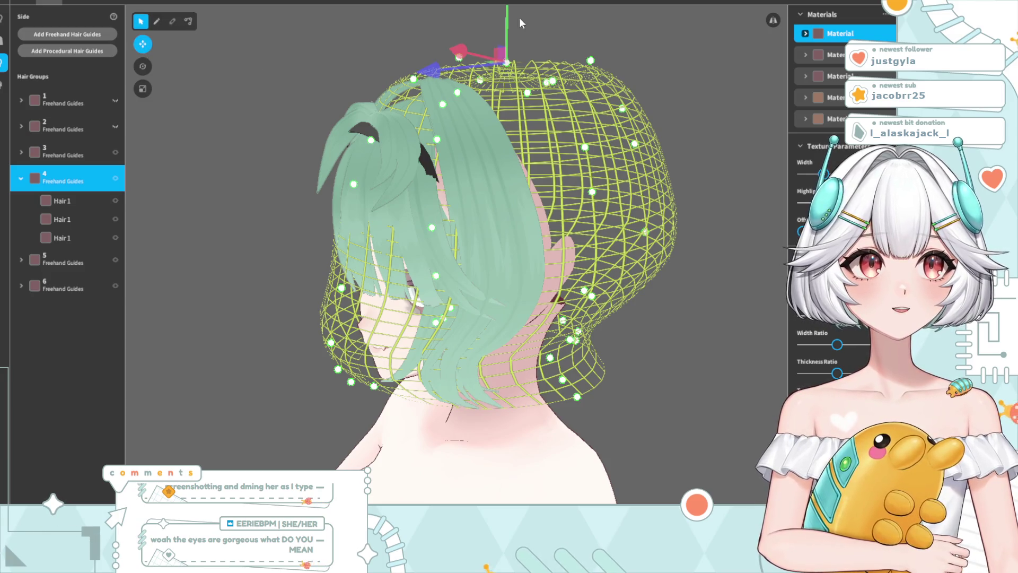
mouse_move(510, 35)
left_mouse_down()
mouse_move(511, 17)
mouse_move(511, 38)
mouse_move(504, 30)
left_mouse_up()
Select groups 5 and 6 in turn to inspect their strands from the front
left_click(50, 261)
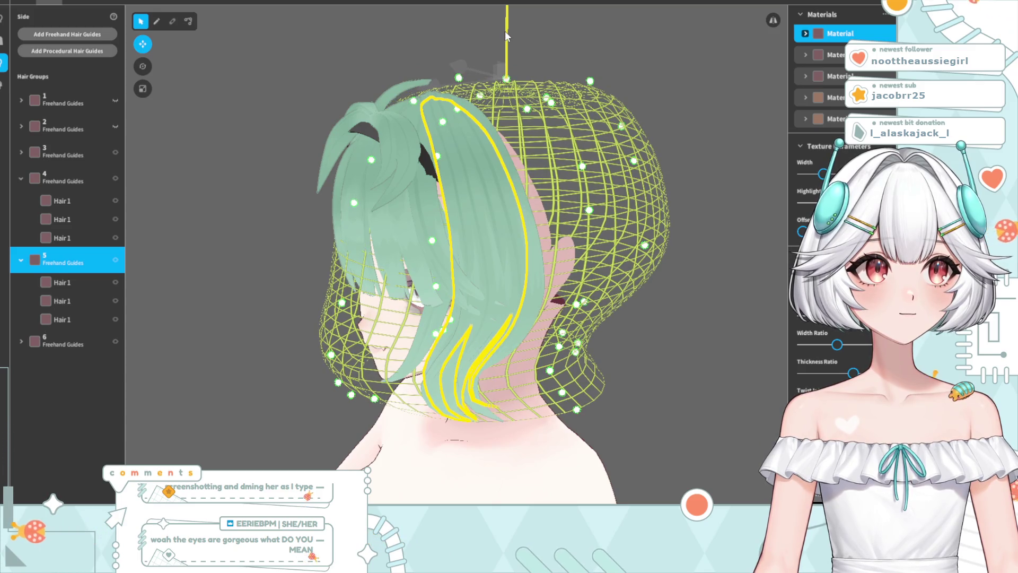
mouse_move(597, 37)
left_mouse_down()
mouse_move(545, 227)
mouse_move(579, 220)
left_mouse_up()
scroll(582, 221, "up", 3)
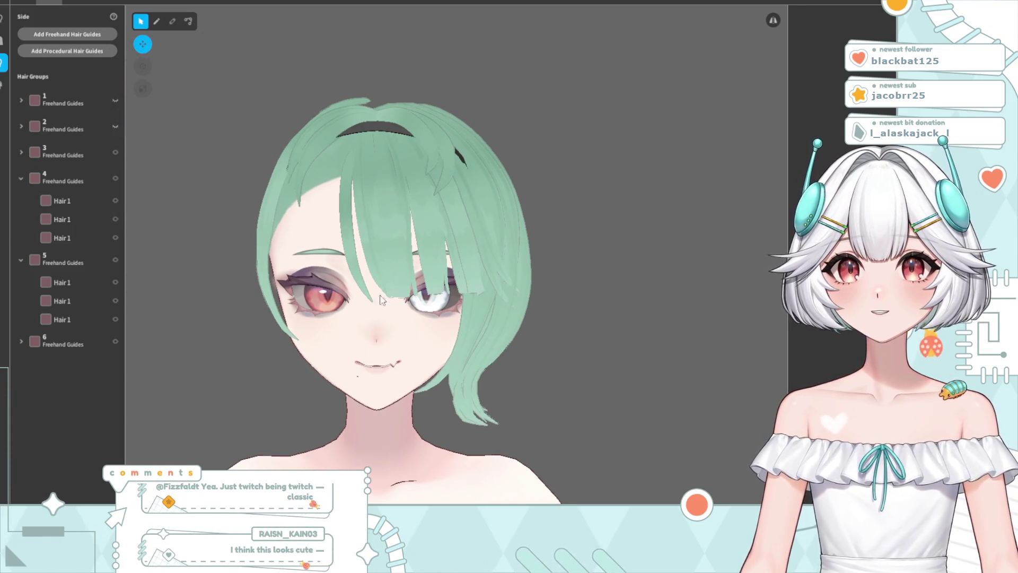
left_click(63, 344)
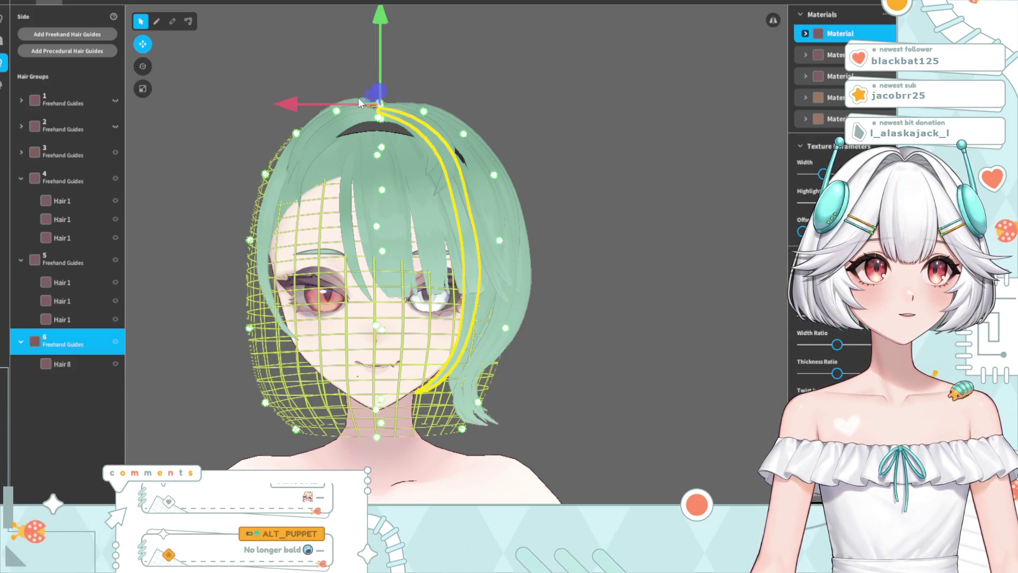
Select hair group 3 and drag its side strand lower on the head
left_click(164, 234)
left_click(71, 257)
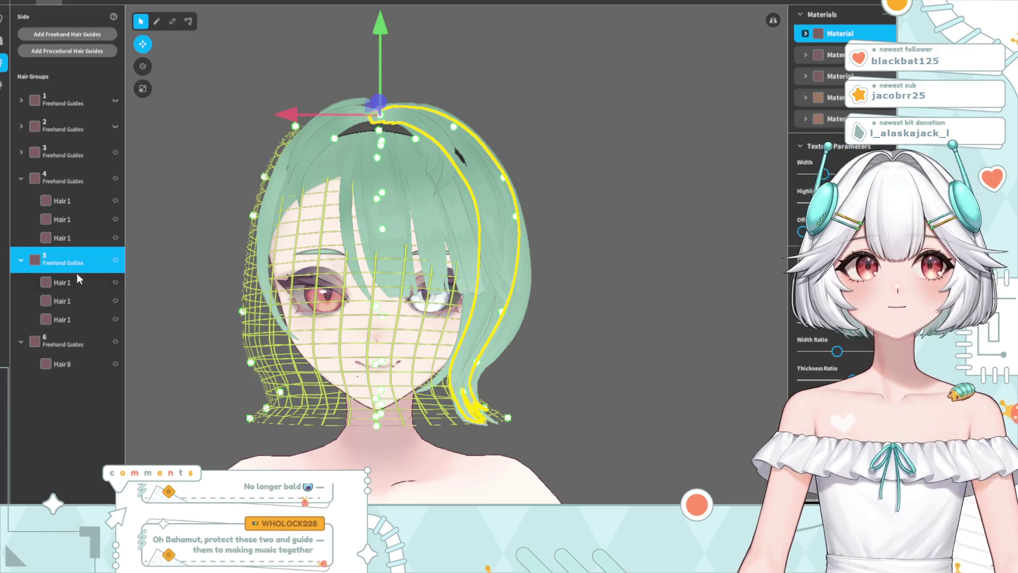
left_click(68, 339)
left_click(48, 154)
left_click_drag(386, 17, 386, 27)
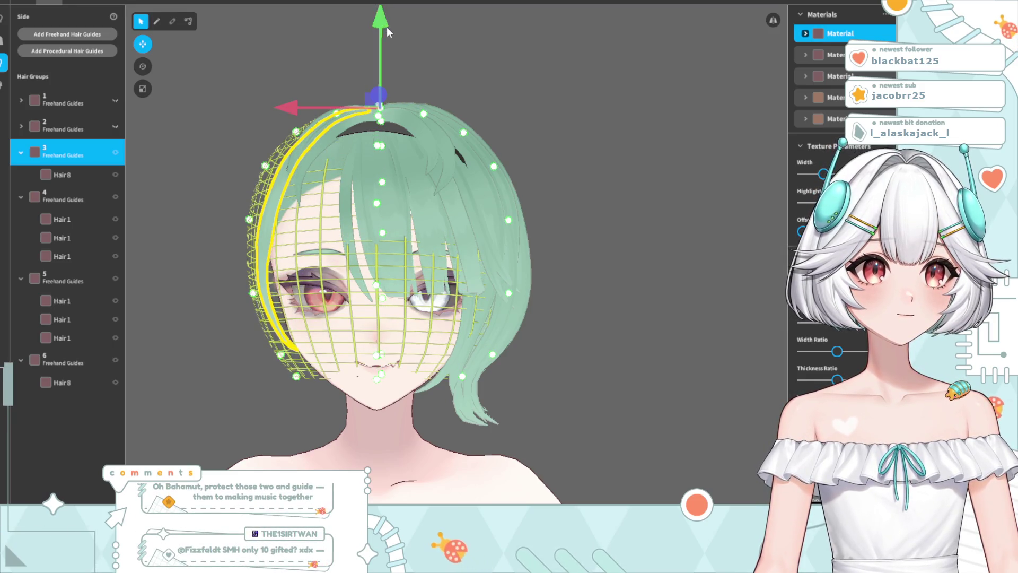
left_click(548, 139)
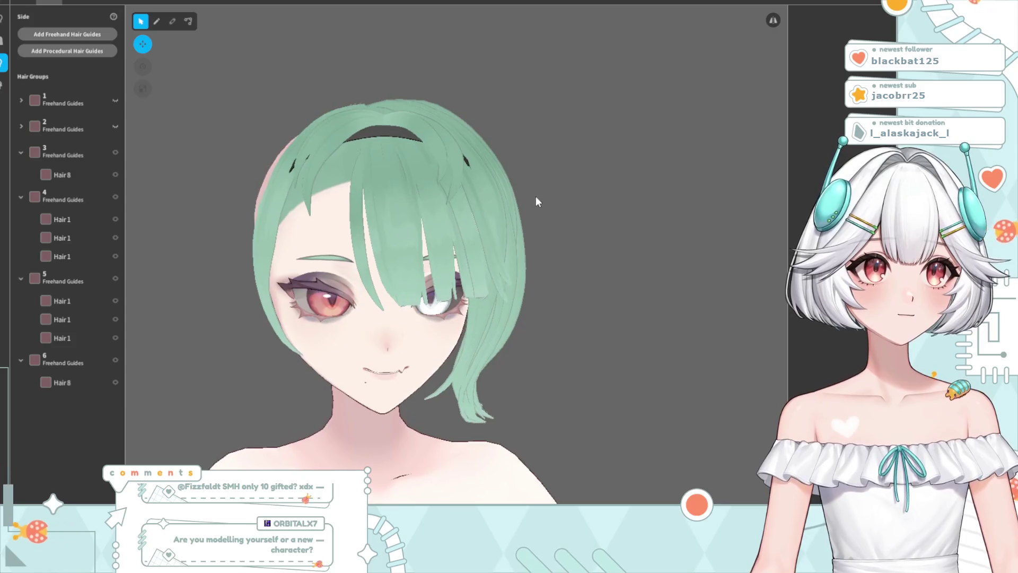
Reshape group 3's Hair 8 strand, pulling its top point right and middle point up
left_click(77, 153)
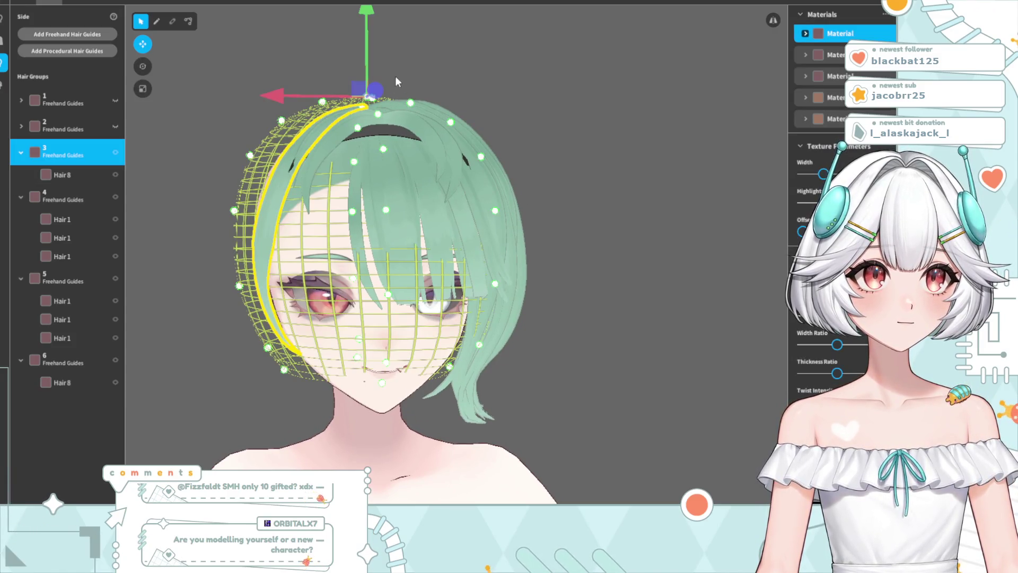
left_click(487, 106)
mouse_move(486, 106)
left_mouse_down()
mouse_move(495, 252)
mouse_move(483, 198)
mouse_move(489, 190)
mouse_move(486, 202)
mouse_move(511, 205)
left_mouse_up()
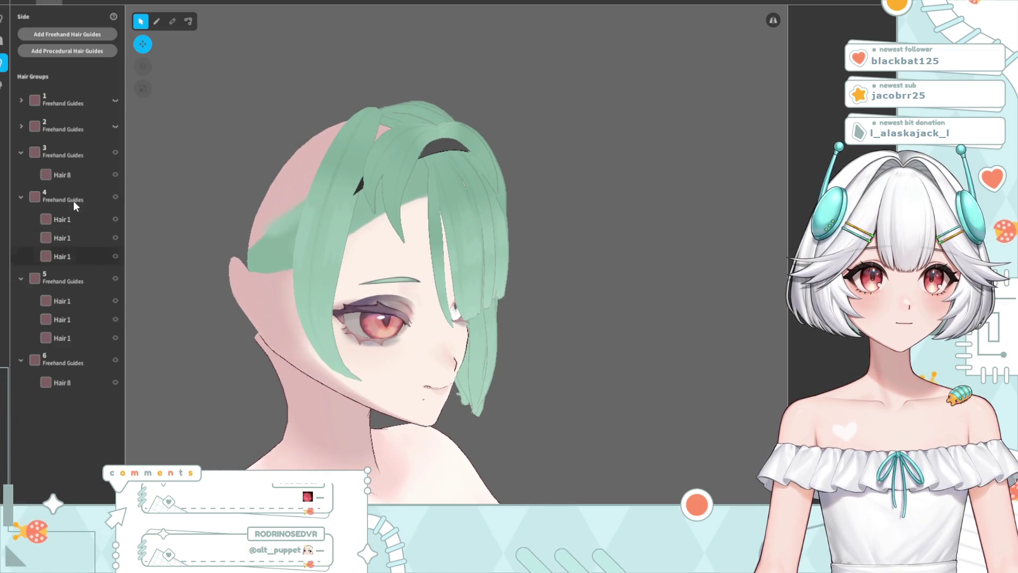
left_click(66, 160)
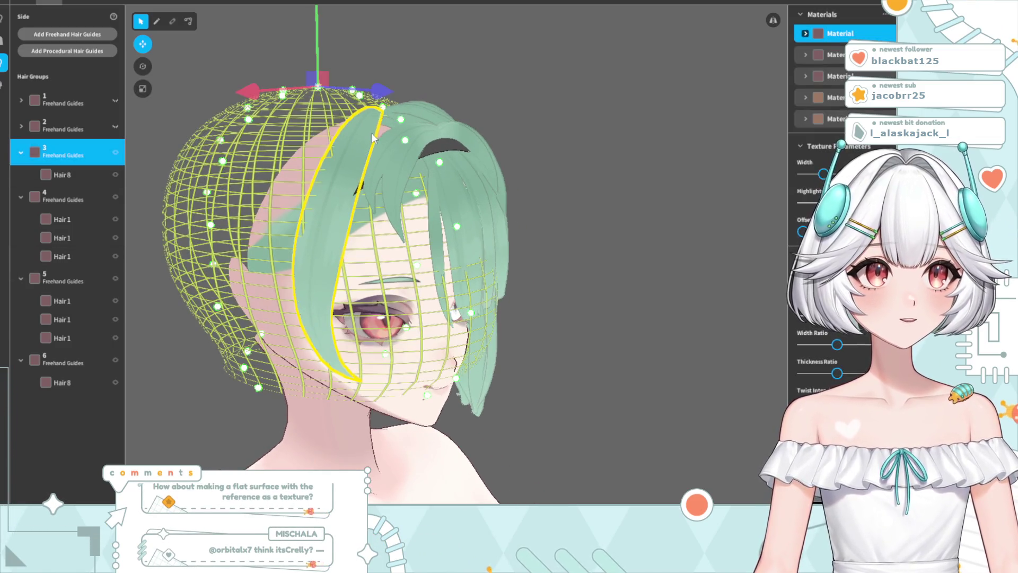
left_click(62, 174)
left_click(189, 21)
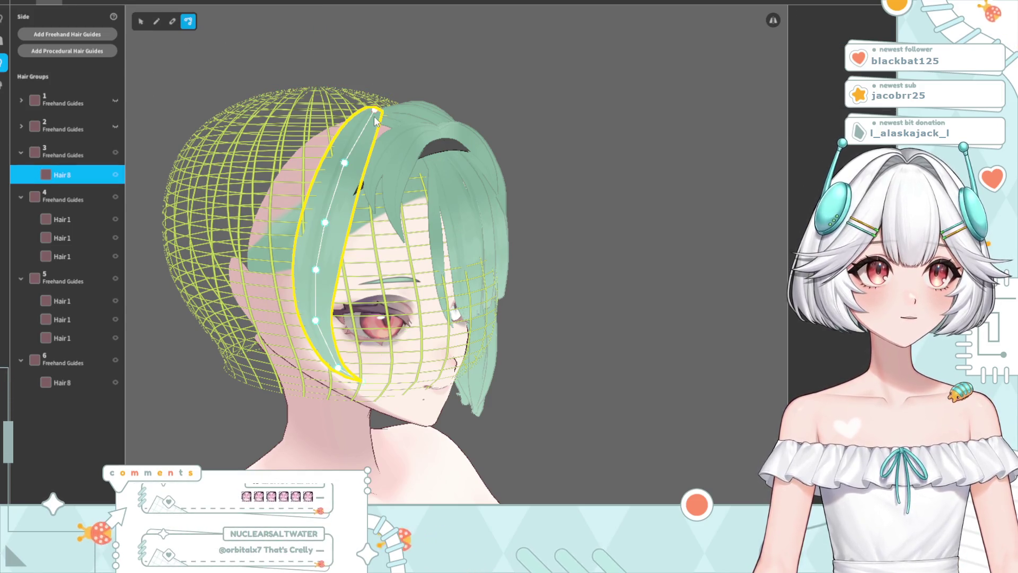
left_click_drag(375, 119, 390, 122)
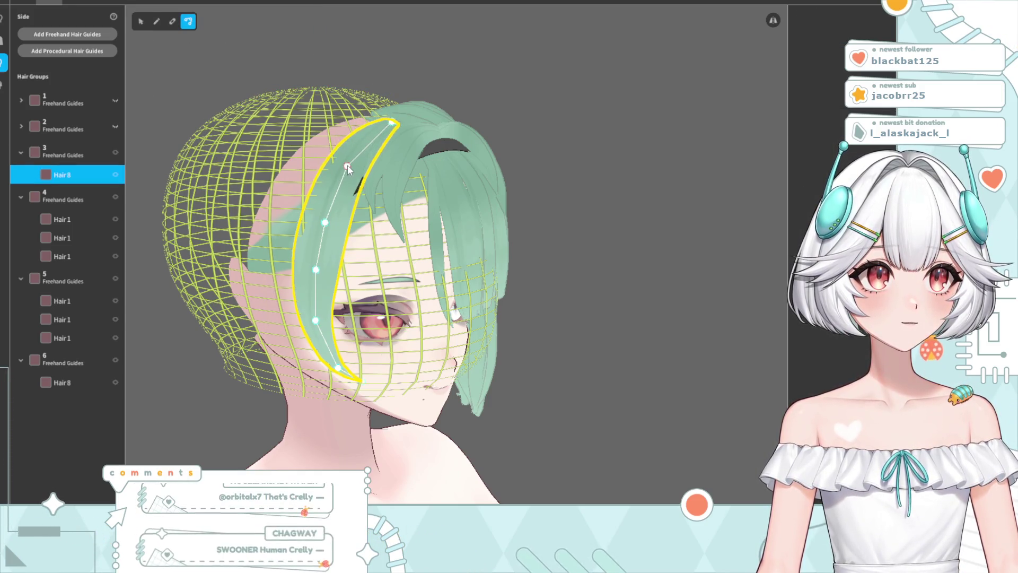
left_click_drag(325, 223, 327, 219)
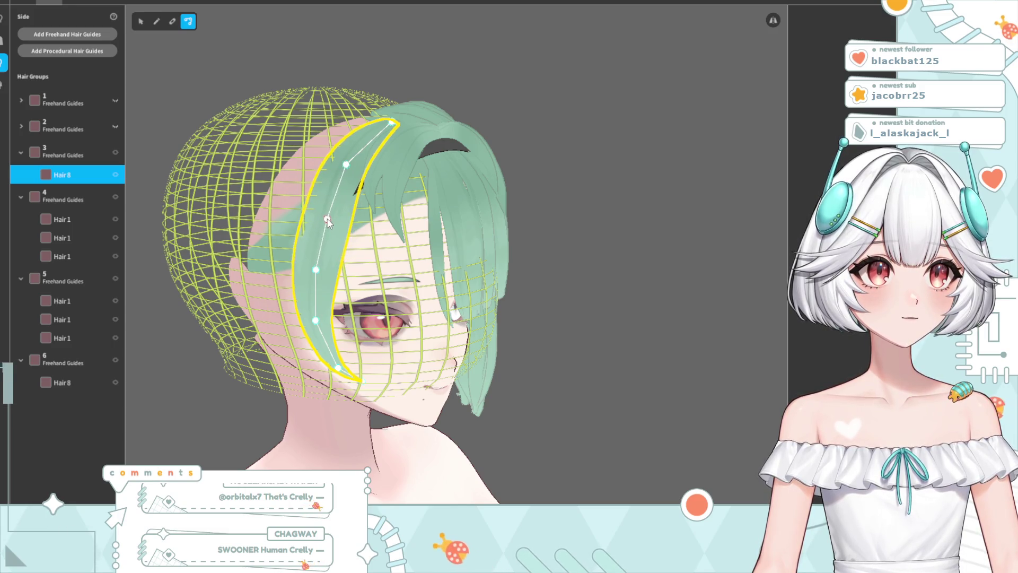
left_click(539, 239)
Reselect group 3 and orbit to check the reshaped strand from the side
mouse_move(539, 239)
right_mouse_down()
mouse_move(514, 227)
mouse_move(514, 238)
right_mouse_up()
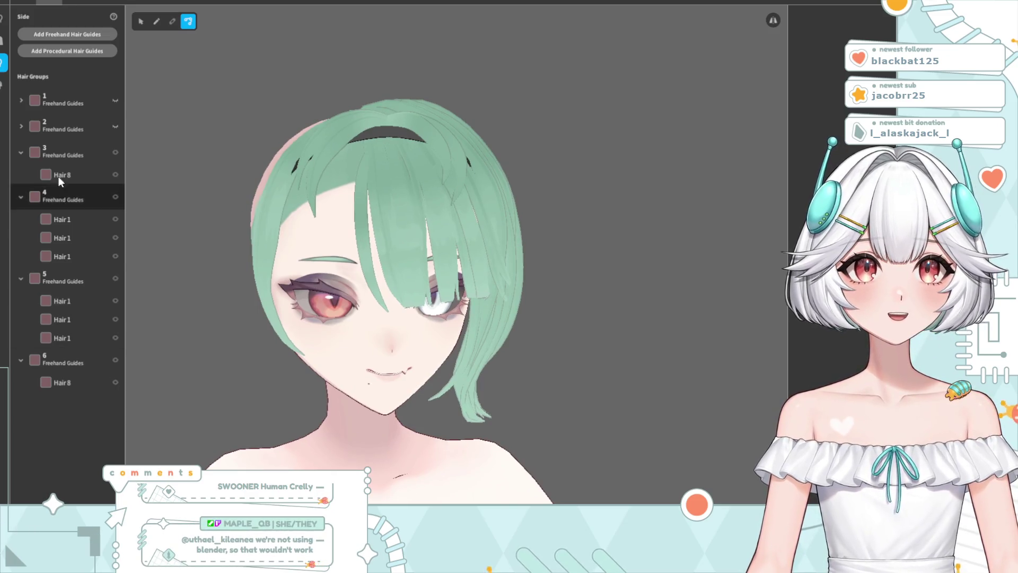
left_click(62, 152)
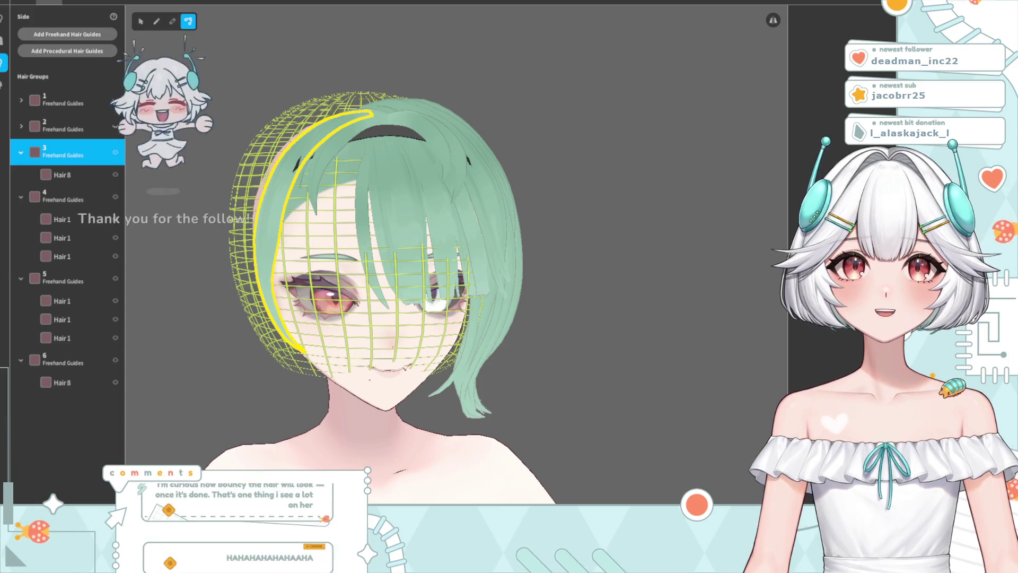
mouse_move(265, 269)
right_mouse_down()
mouse_move(304, 269)
mouse_move(331, 247)
right_mouse_up()
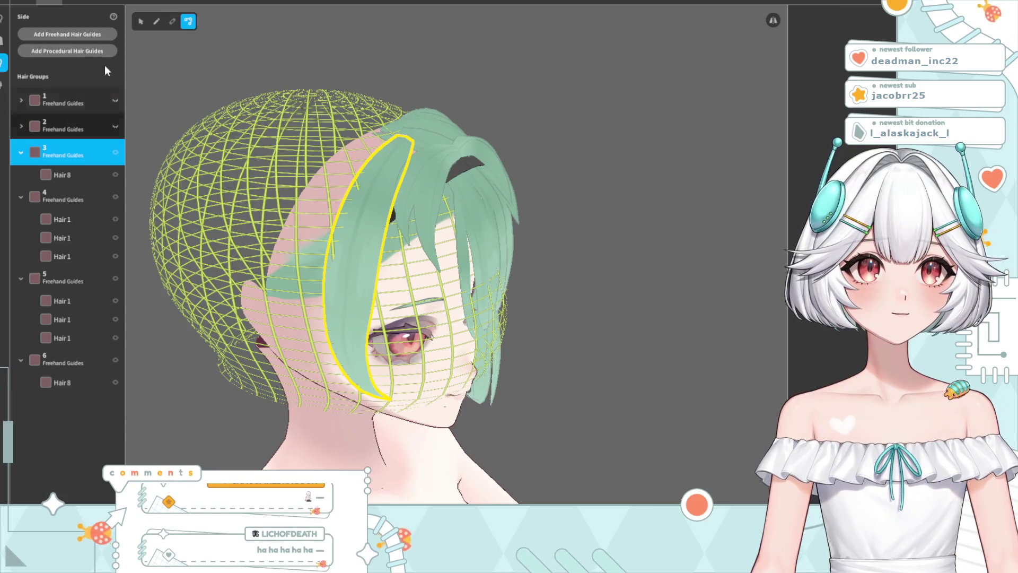
Lift hair group 3's guides slightly upward in two small moves and orbit to a front view
left_click(389, 94)
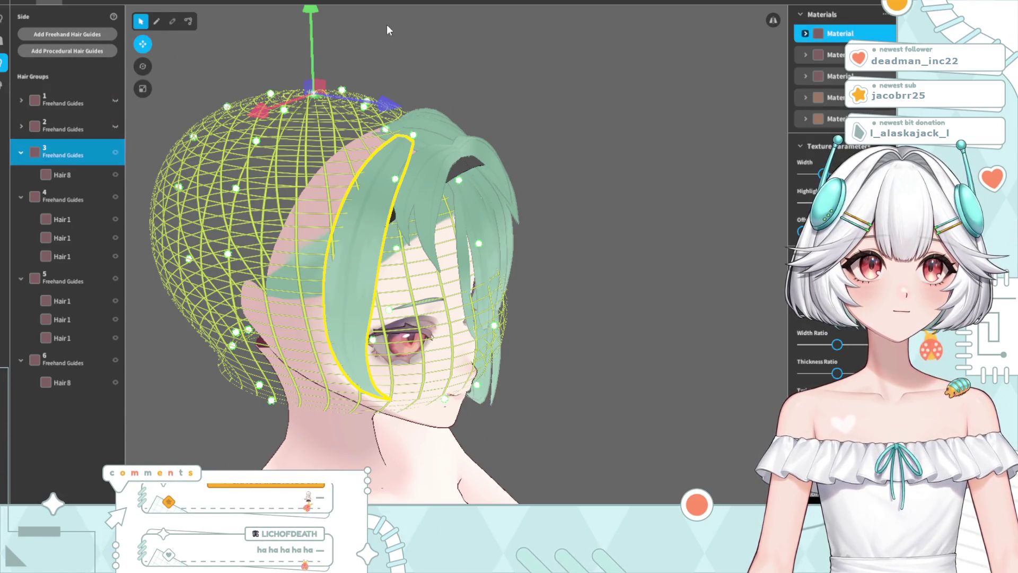
left_click_drag(311, 37, 310, 30)
mouse_move(371, 95)
right_mouse_down()
mouse_move(445, 166)
mouse_move(435, 166)
mouse_move(492, 141)
mouse_move(526, 166)
mouse_move(274, 105)
mouse_move(307, 69)
mouse_move(617, 209)
mouse_move(456, 260)
mouse_move(491, 277)
mouse_move(497, 270)
right_mouse_up()
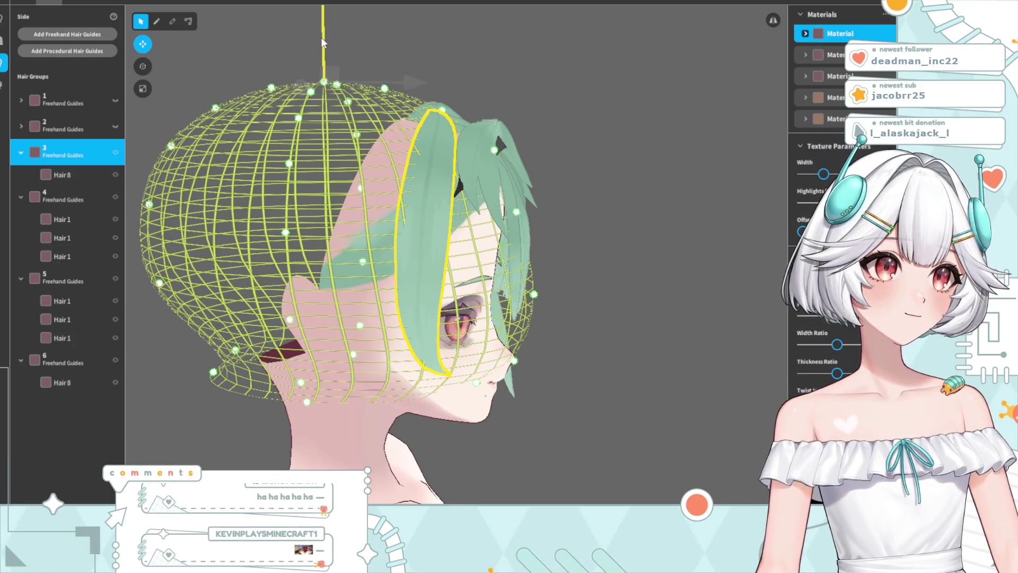
left_click_drag(321, 37, 319, 33)
mouse_move(319, 33)
right_mouse_down()
mouse_move(554, 177)
mouse_move(519, 176)
mouse_move(529, 180)
right_mouse_up()
left_click(188, 22)
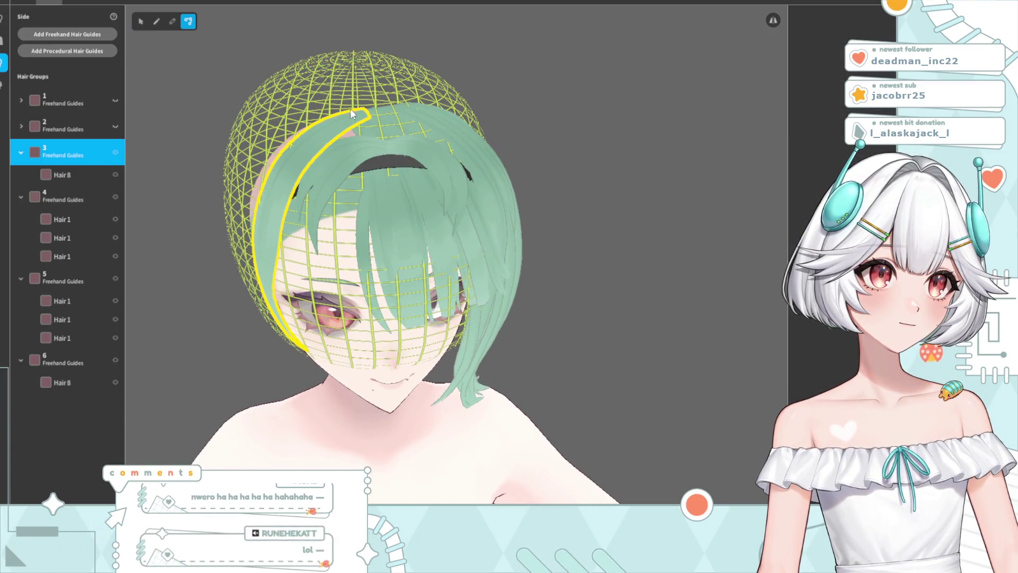
Drag Hair 8's guide points so the strand curves down the left side of the face
left_click(355, 121)
left_click_drag(372, 127, 372, 125)
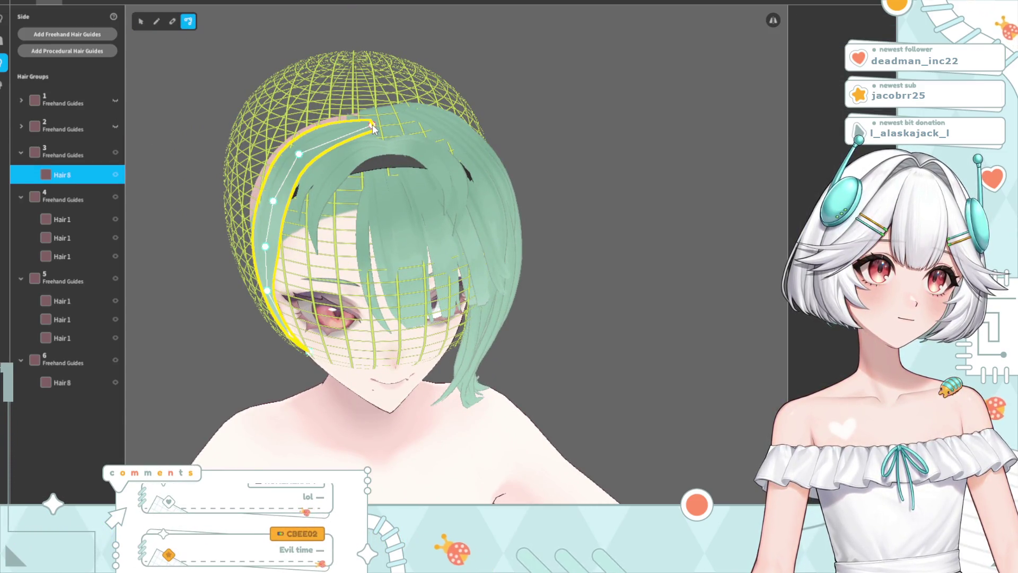
left_click_drag(299, 154, 322, 132)
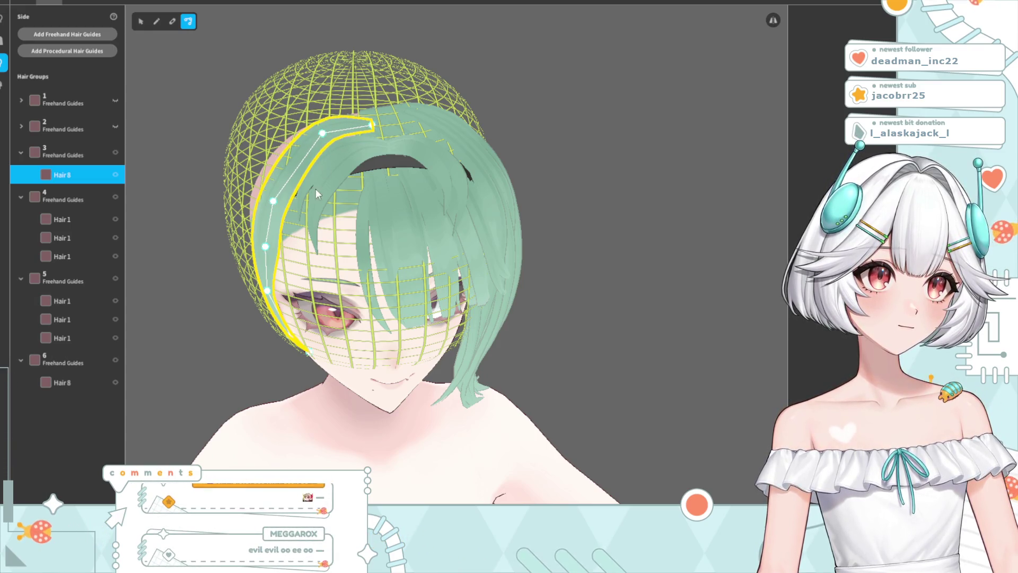
left_click_drag(266, 248, 274, 250)
left_click_drag(275, 291, 270, 285)
Preview the reshaped Hair 8 from the front and reselect the left side strand
left_click_drag(599, 124, 407, 298)
left_click(265, 259)
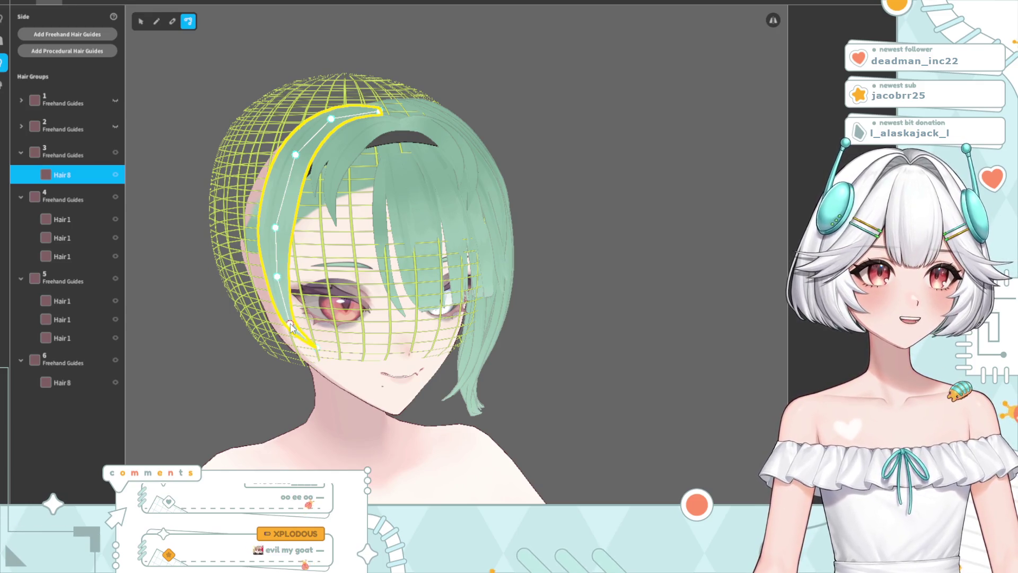
mouse_move(618, 177)
left_mouse_down()
mouse_move(477, 281)
mouse_move(463, 302)
mouse_move(340, 298)
left_mouse_up()
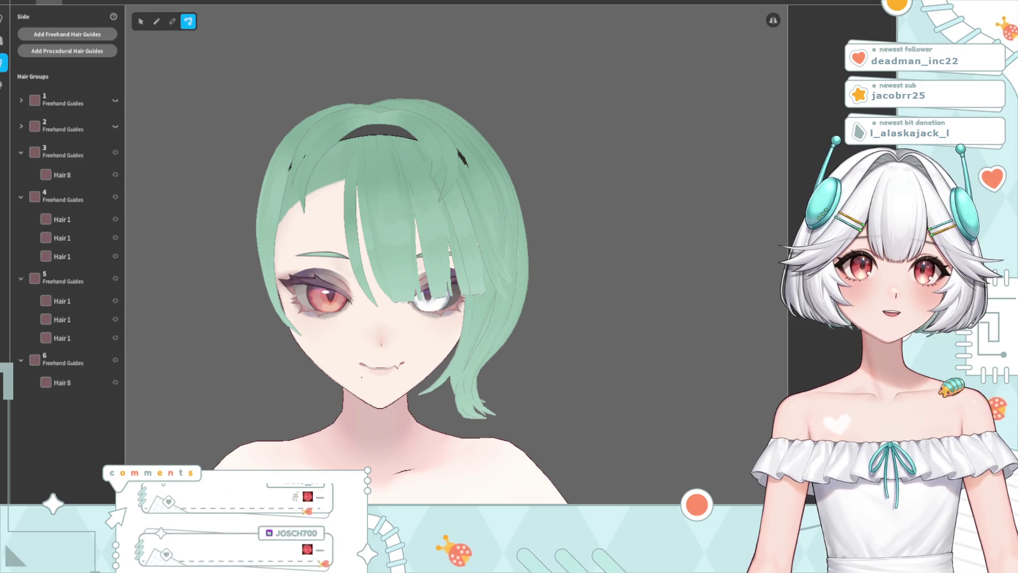
right_click_drag(334, 345, 351, 347)
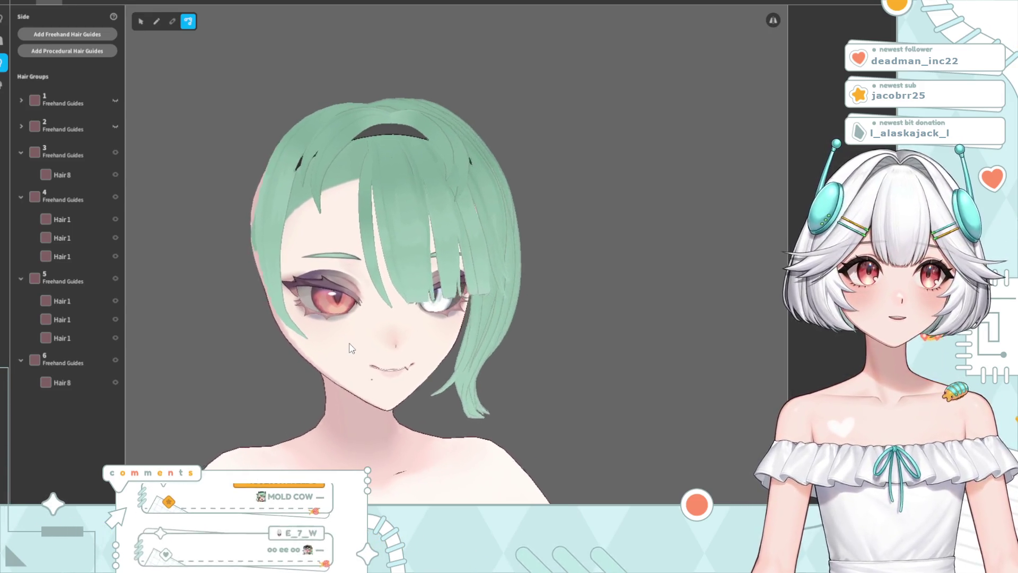
left_click(264, 225)
right_click_drag(297, 249, 344, 256)
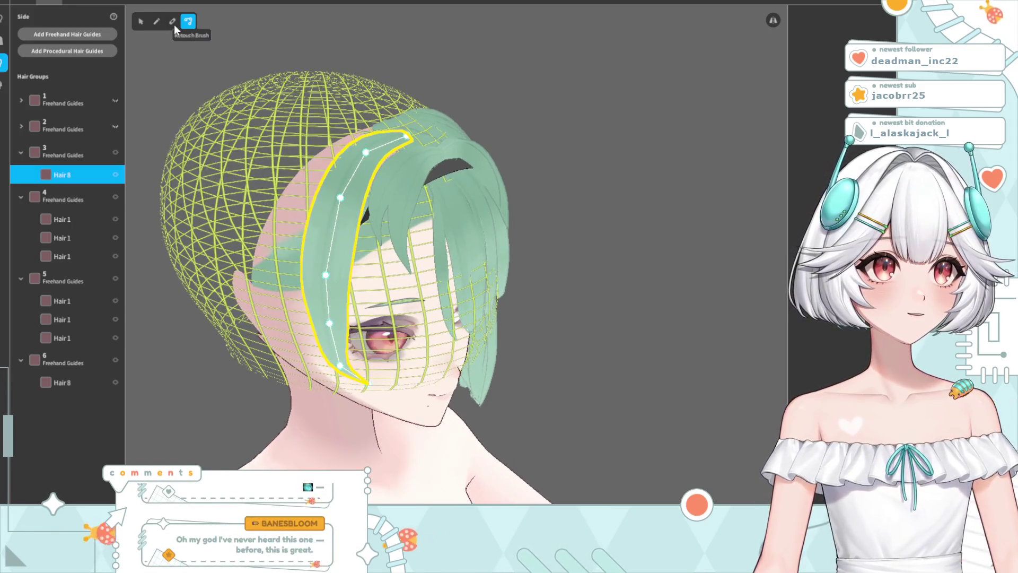
left_click(139, 21)
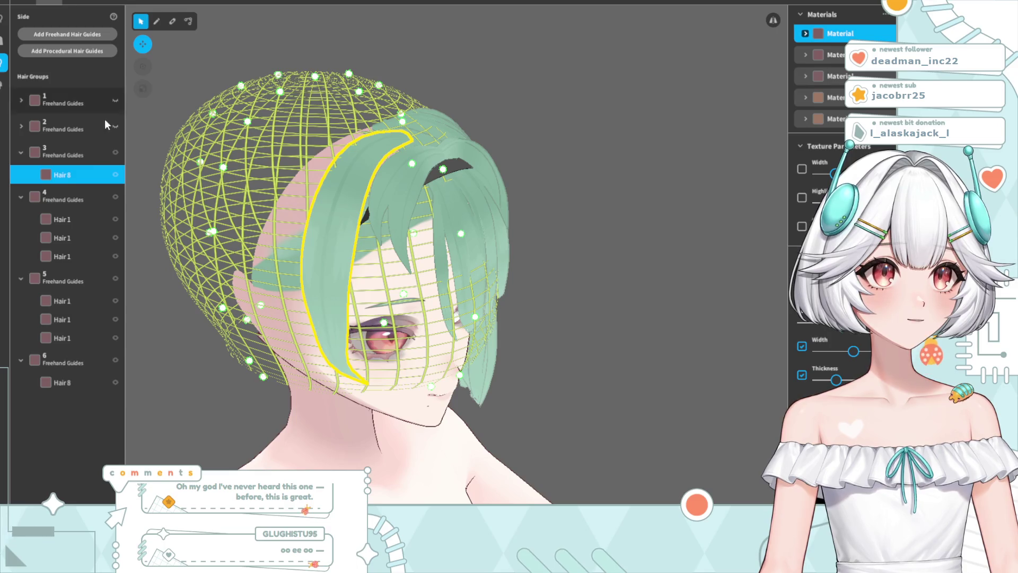
Shift hair group 3's strand slightly right and raise its Width Ratio a little
left_click(52, 157)
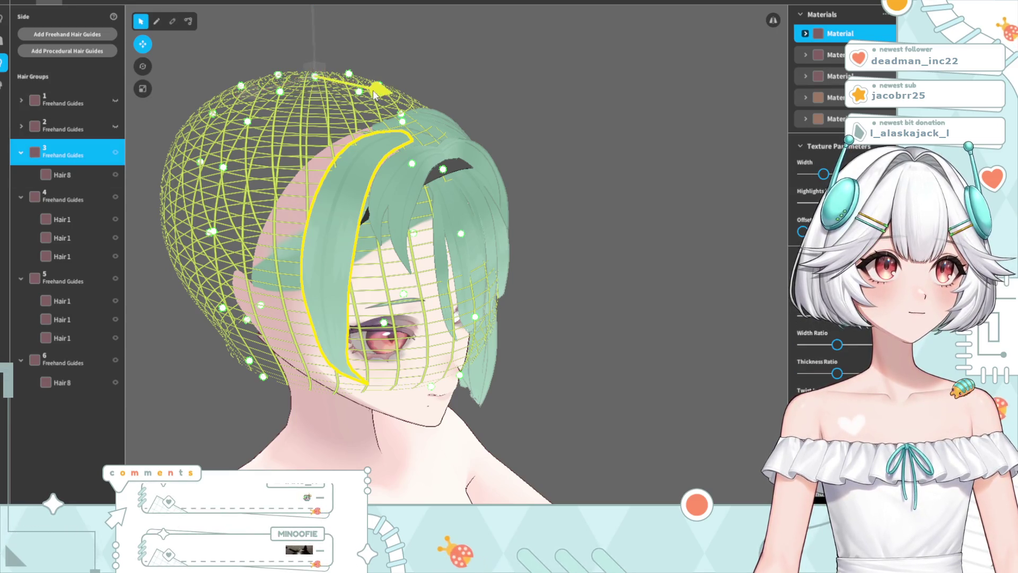
left_click_drag(372, 95, 379, 95)
right_click_drag(489, 207, 474, 199)
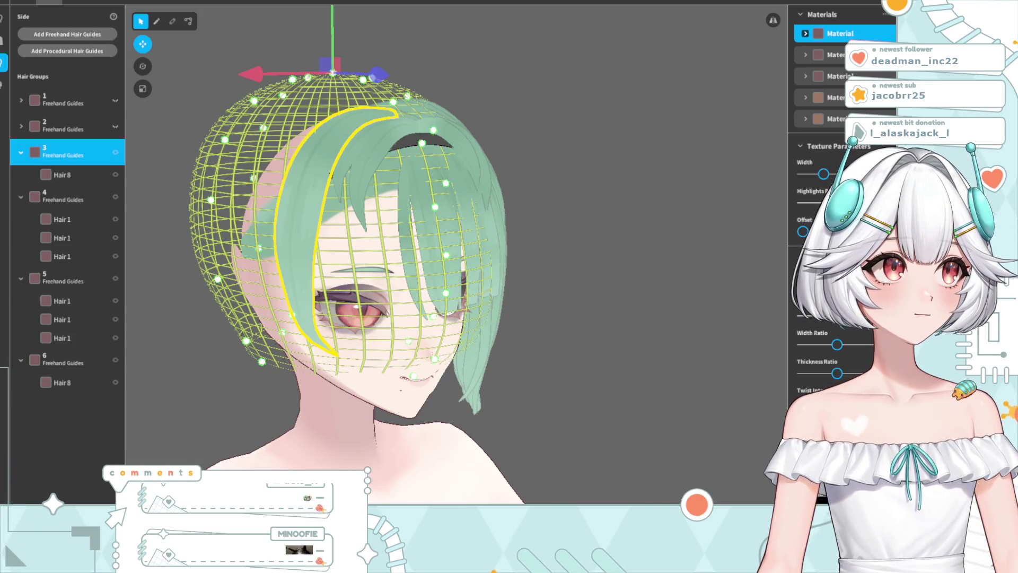
left_click_drag(838, 350, 840, 351)
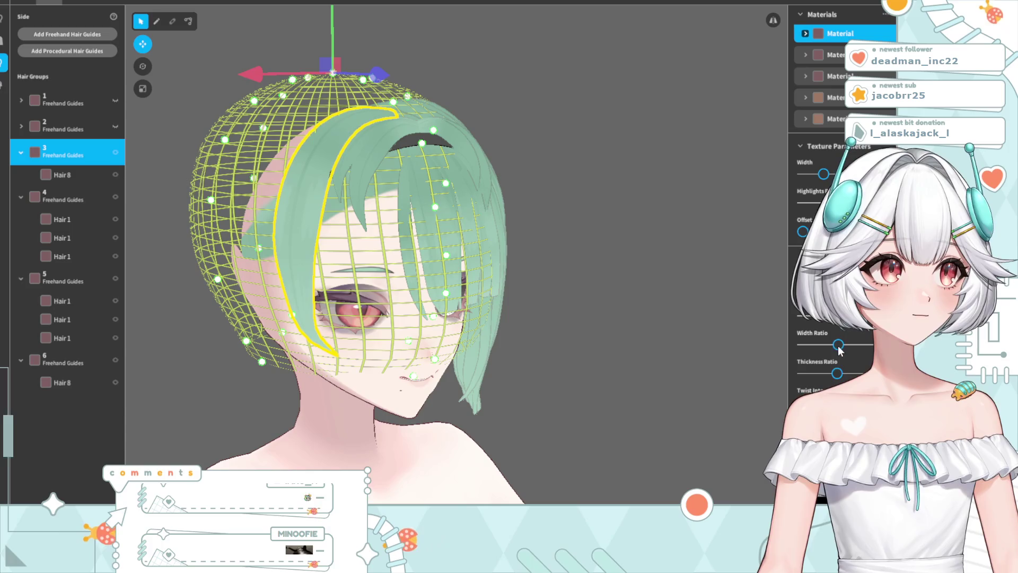
Turn the head to face front and reselect the left front strand Hair 8
mouse_move(493, 254)
right_mouse_down()
mouse_move(468, 247)
mouse_move(509, 222)
right_mouse_up()
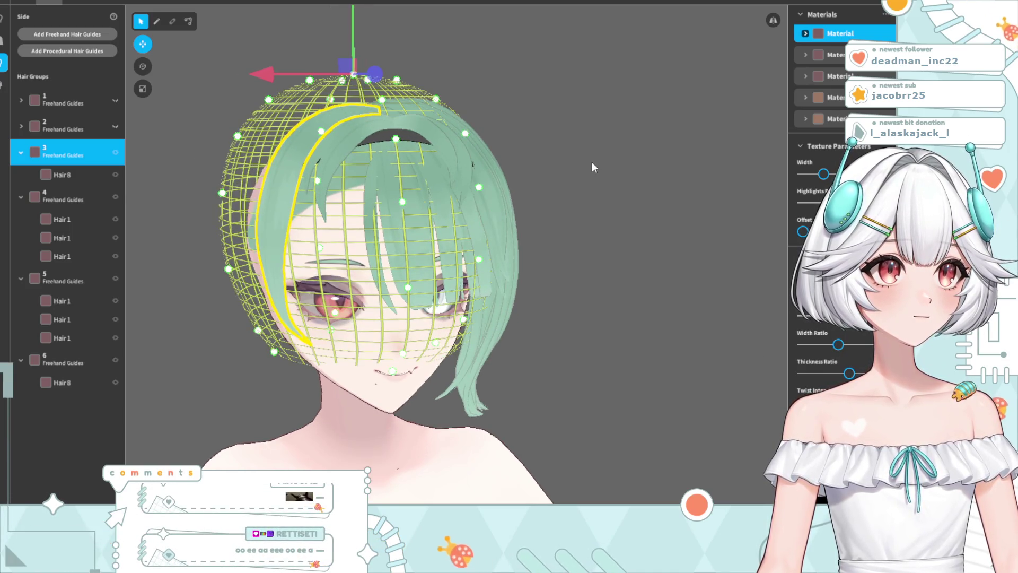
right_click_drag(579, 168, 488, 251)
left_click(488, 250)
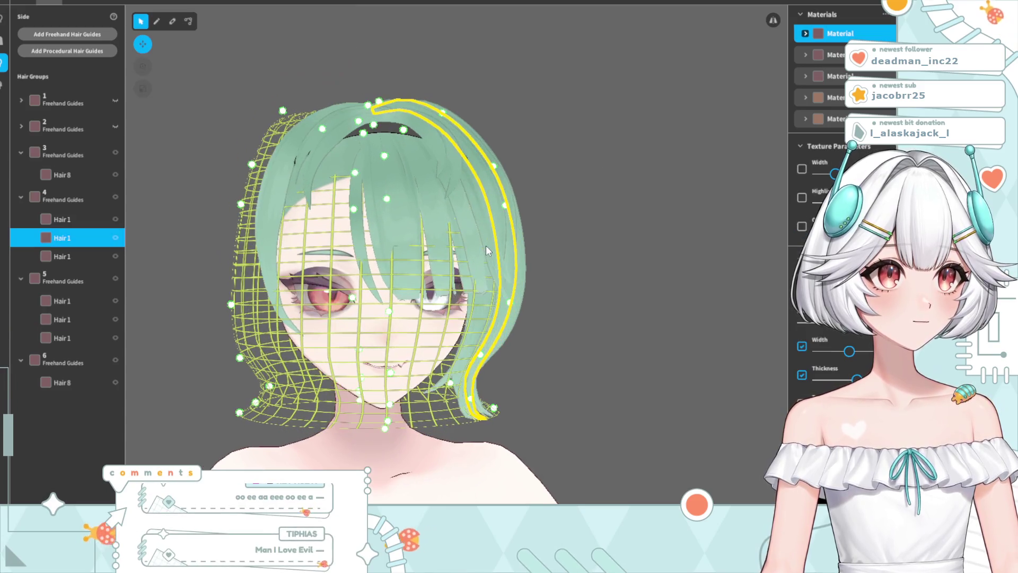
left_click(274, 181)
right_click_drag(377, 252, 383, 259)
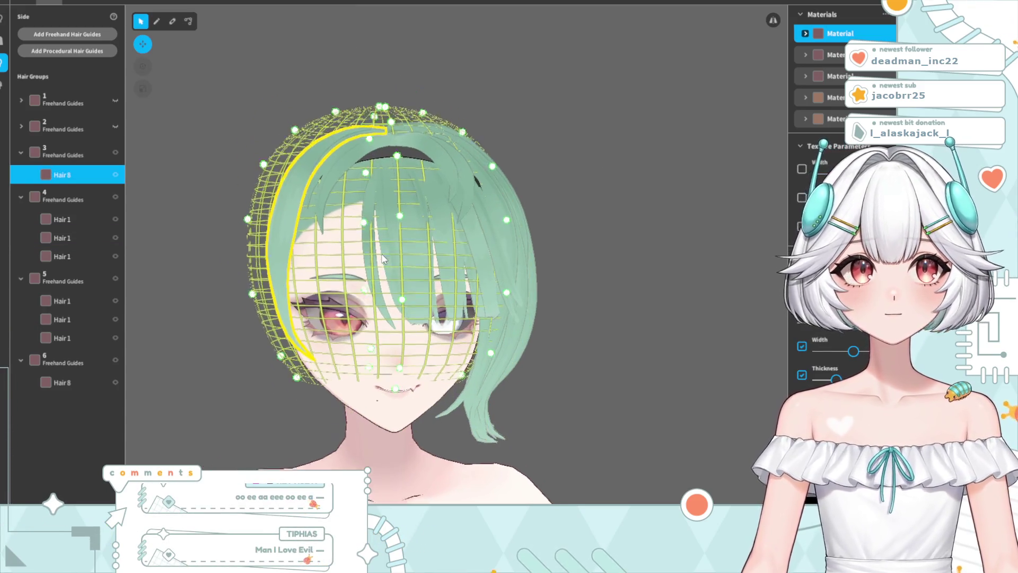
scroll(382, 259, "up", 8)
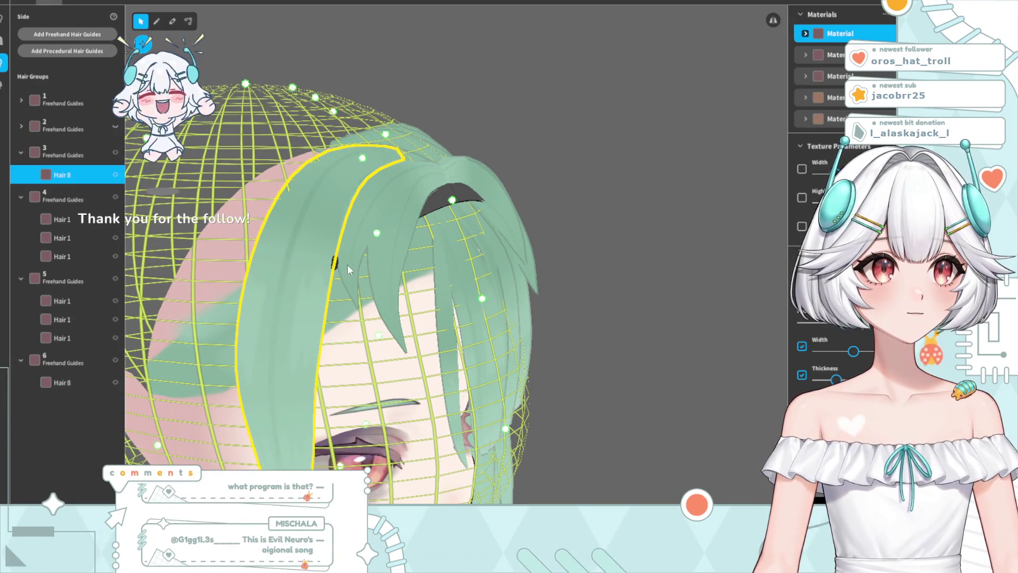
left_click(189, 21)
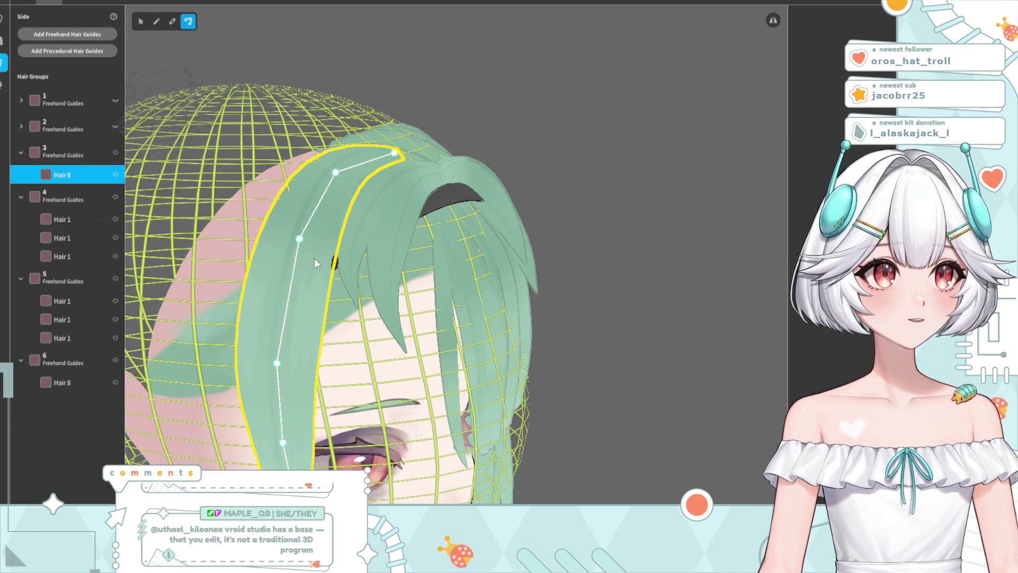
Push a Hair 8 guide point outward and pull its lower point down across the left eye
left_click_drag(308, 241, 316, 239)
left_click_drag(277, 363, 275, 384)
mouse_move(275, 384)
right_mouse_down()
mouse_move(384, 342)
mouse_move(390, 352)
mouse_move(217, 351)
right_mouse_up()
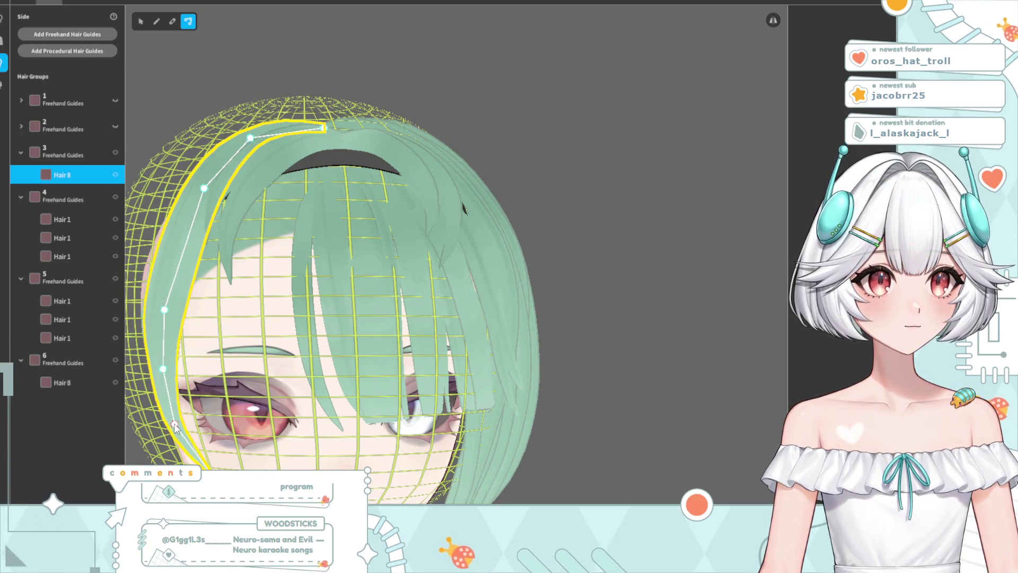
Preview the hair close on the left eye and reselect Hair 8
left_click(638, 100)
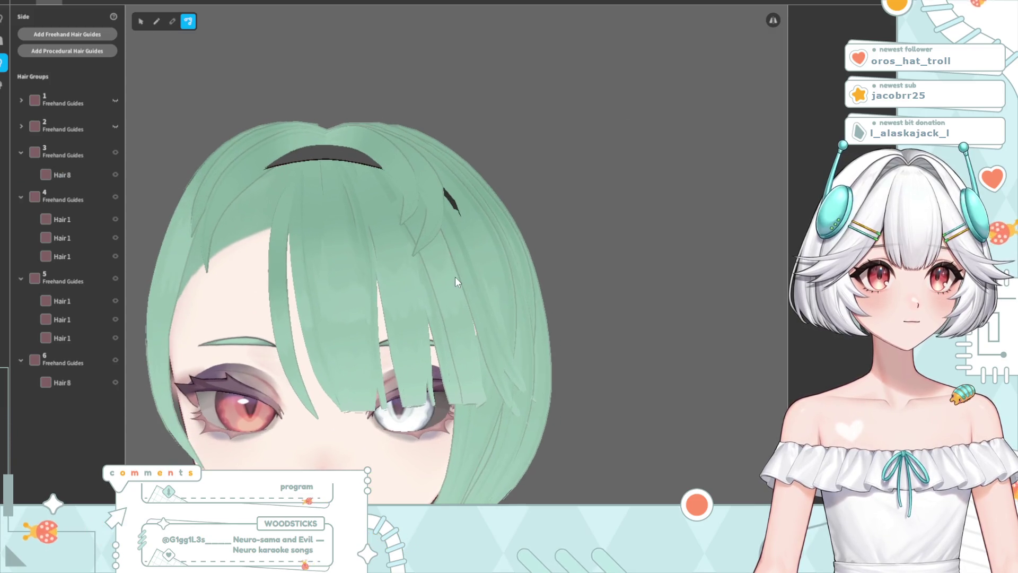
scroll(412, 292, "down", 3)
right_click_drag(389, 302, 304, 300)
scroll(304, 301, "up", 5)
left_click(237, 284)
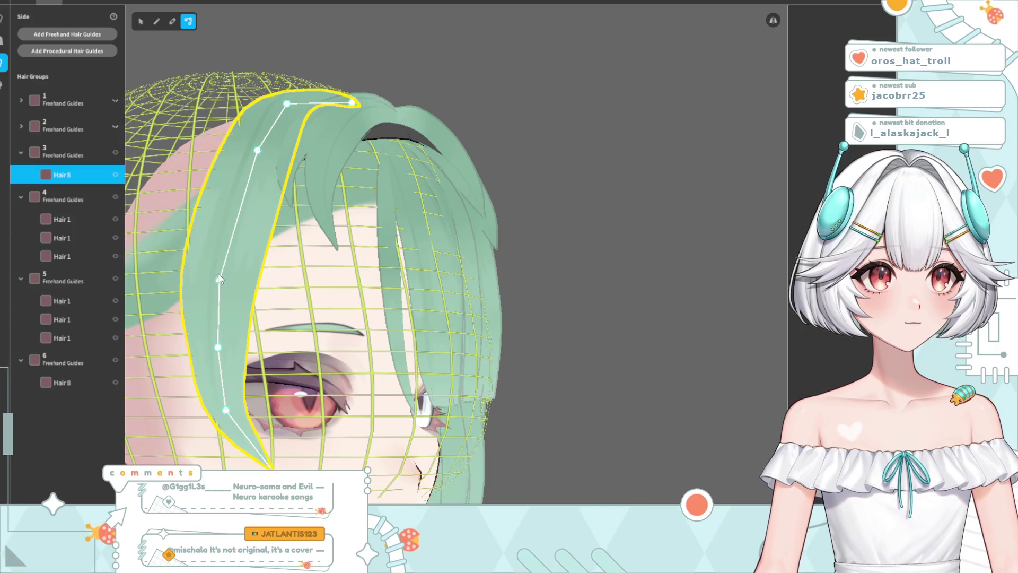
key("Escape")
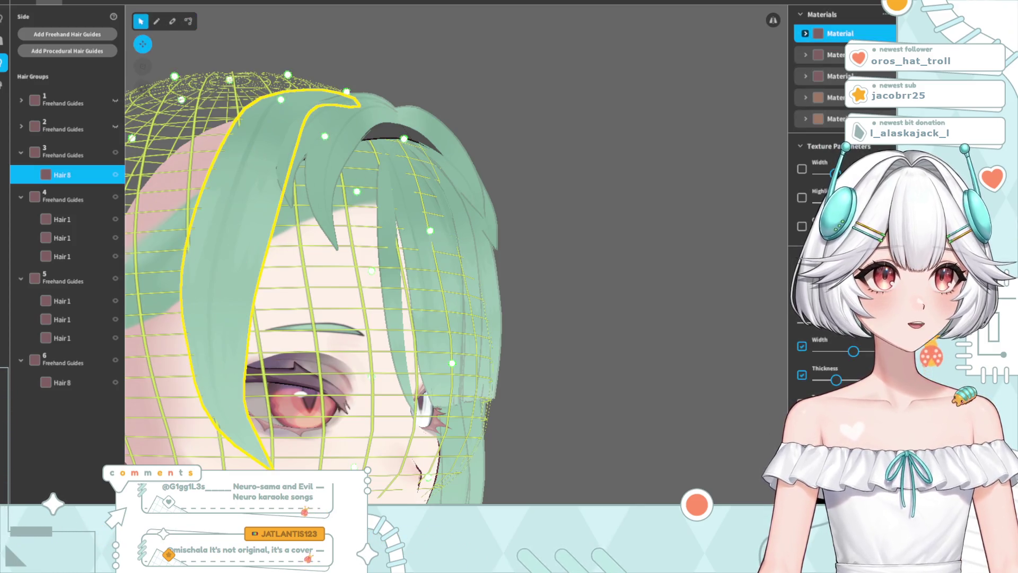
Check the hair from a frontal angle and reselect the Hair 8 strand
scroll(835, 212, "down", 3)
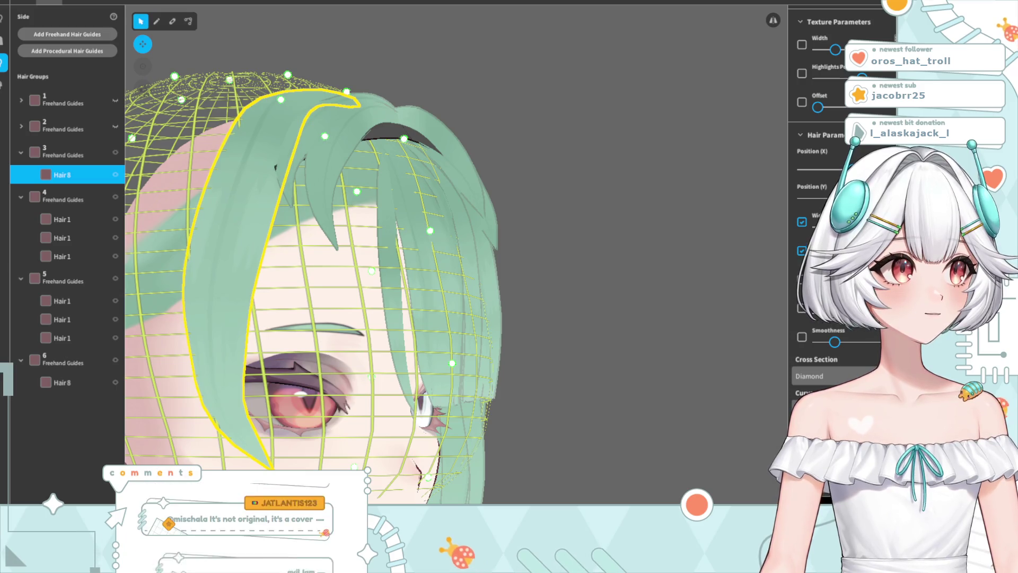
left_click(561, 344)
mouse_move(561, 345)
right_mouse_down()
mouse_move(520, 356)
mouse_move(560, 358)
right_mouse_up()
left_click(357, 285)
mouse_move(385, 247)
left_mouse_down()
mouse_move(368, 283)
mouse_move(318, 212)
left_mouse_up()
Drag Hair 8's top guide points to refine its root, then select front strand Hair 70
left_click(190, 21)
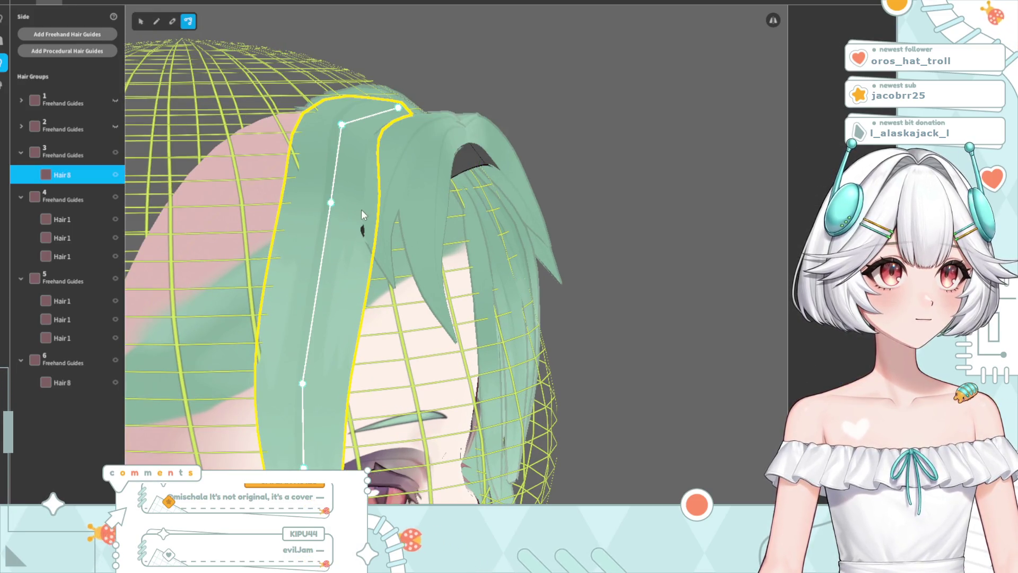
left_click_drag(353, 122, 358, 144)
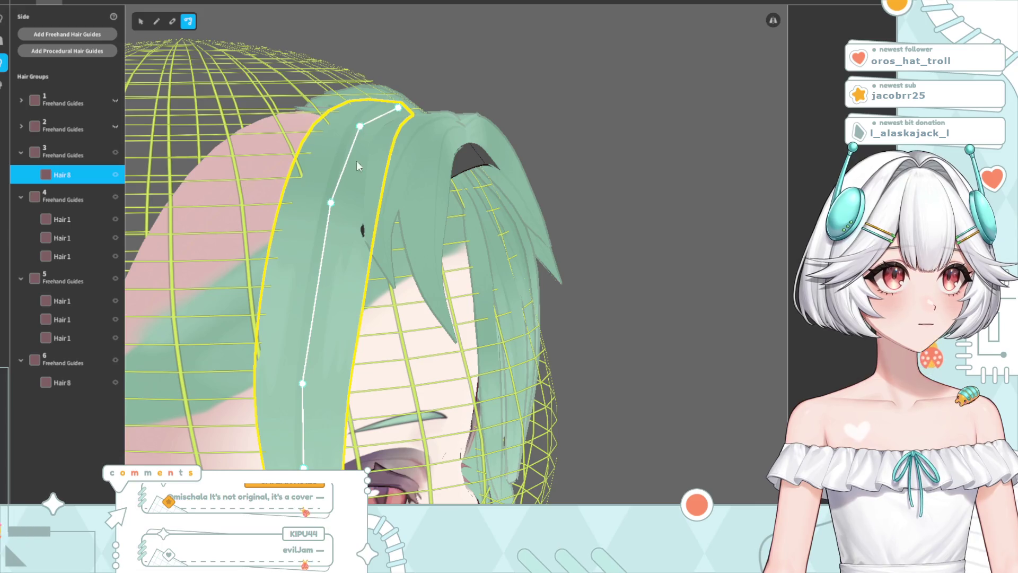
left_click_drag(332, 204, 339, 206)
left_click_drag(641, 228, 584, 237)
scroll(415, 282, "down", 5)
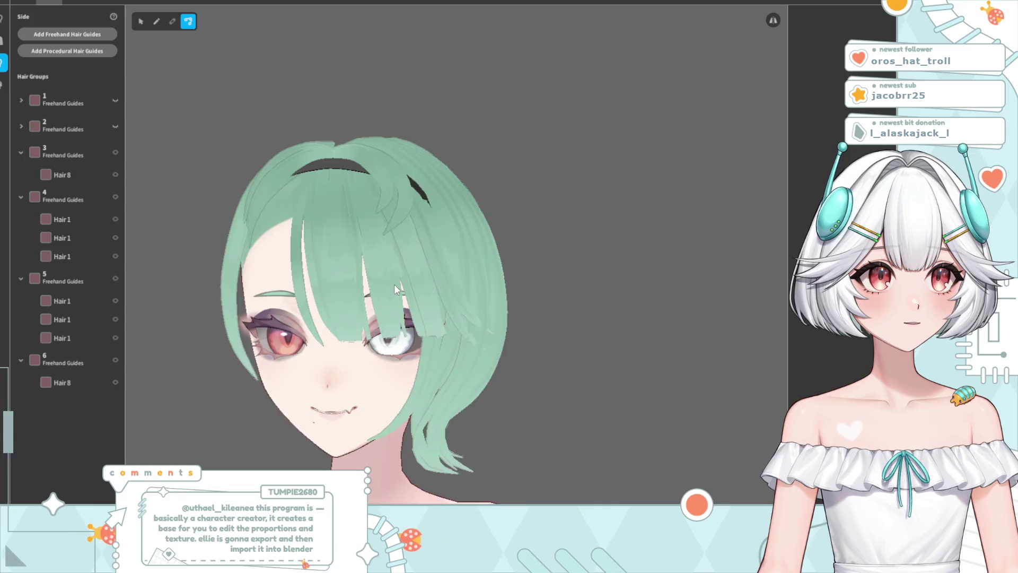
left_click(267, 187)
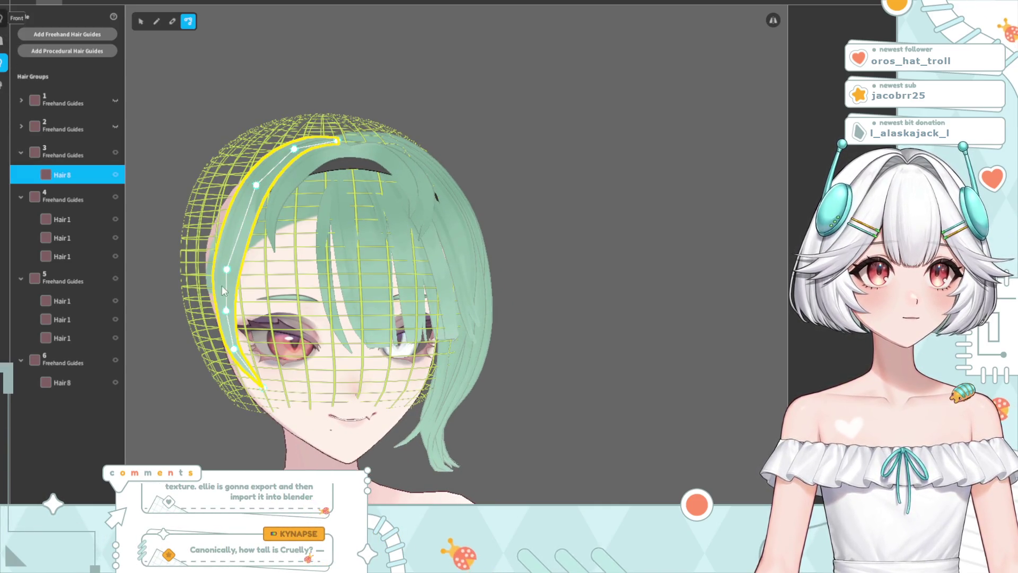
left_click(269, 182)
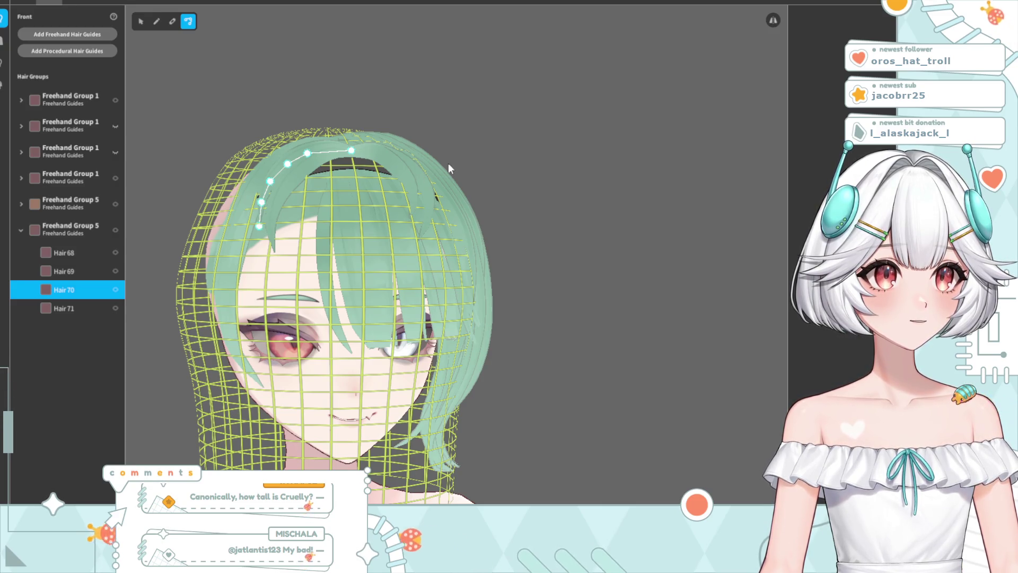
Reshape Hair 70, moving its lower and middle points left and pulling its tip down
scroll(245, 218, "up", 2)
right_click_drag(245, 217, 310, 224)
left_click_drag(288, 242, 274, 261)
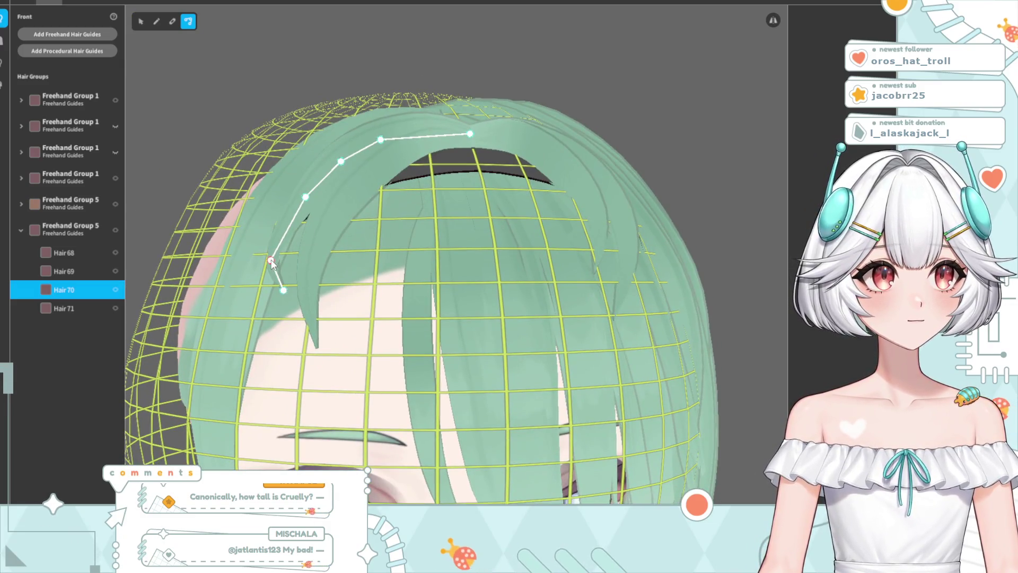
left_click_drag(303, 213, 299, 214)
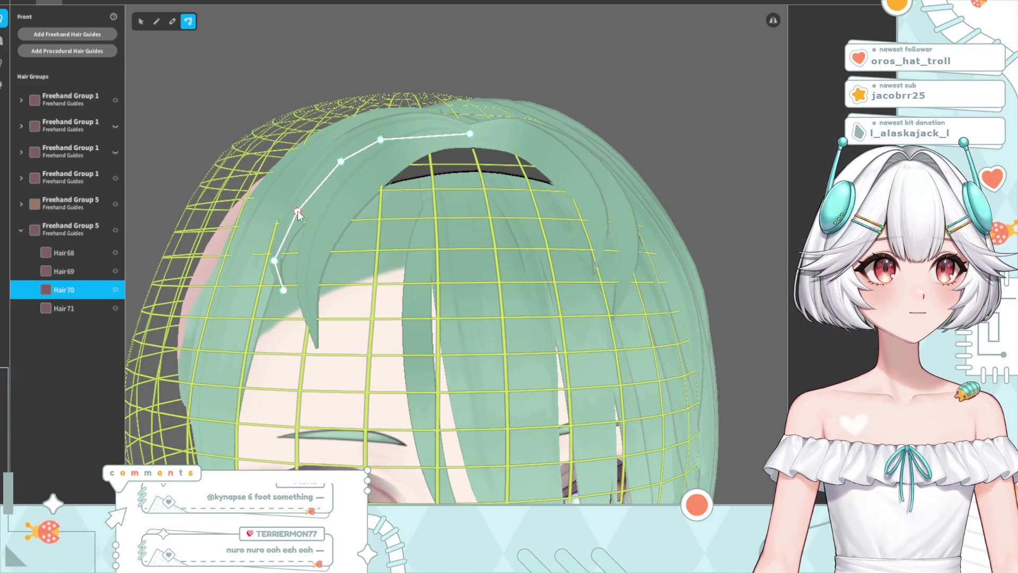
left_click_drag(279, 300, 276, 313)
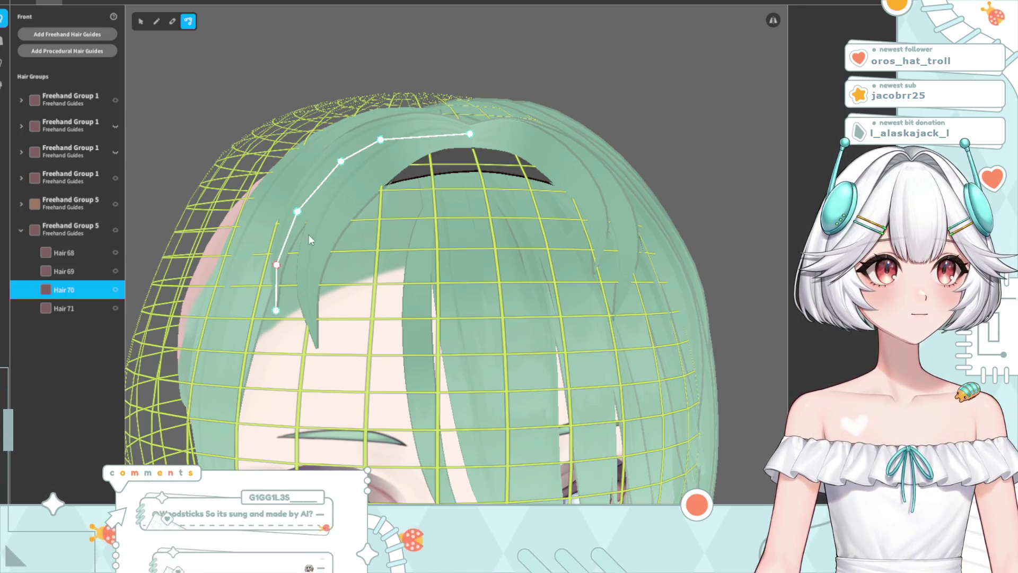
left_click(552, 87)
right_click_drag(551, 87, 504, 215)
scroll(506, 223, "down", 3)
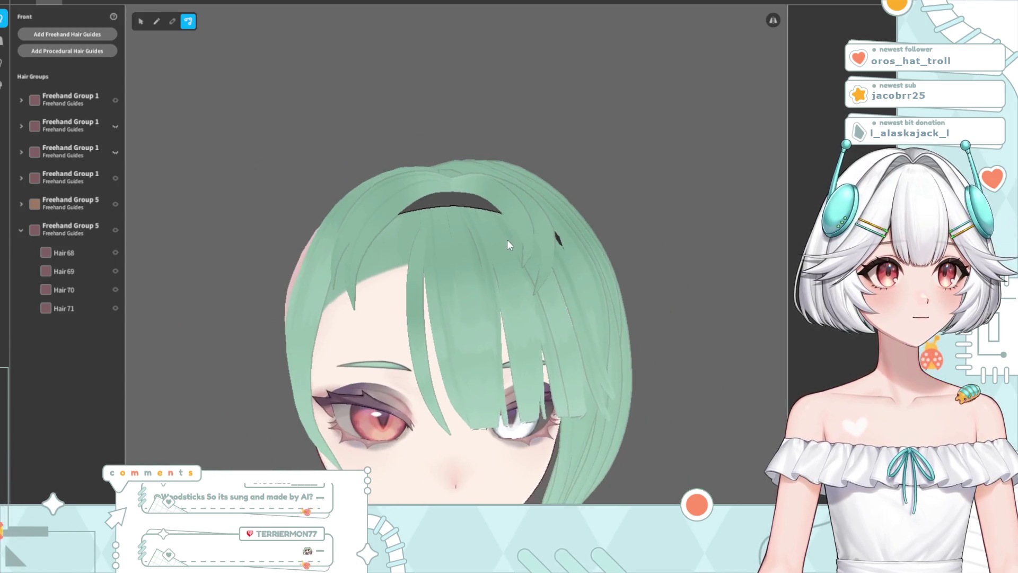
scroll(502, 246, "down", 1)
right_click_drag(495, 252, 482, 243)
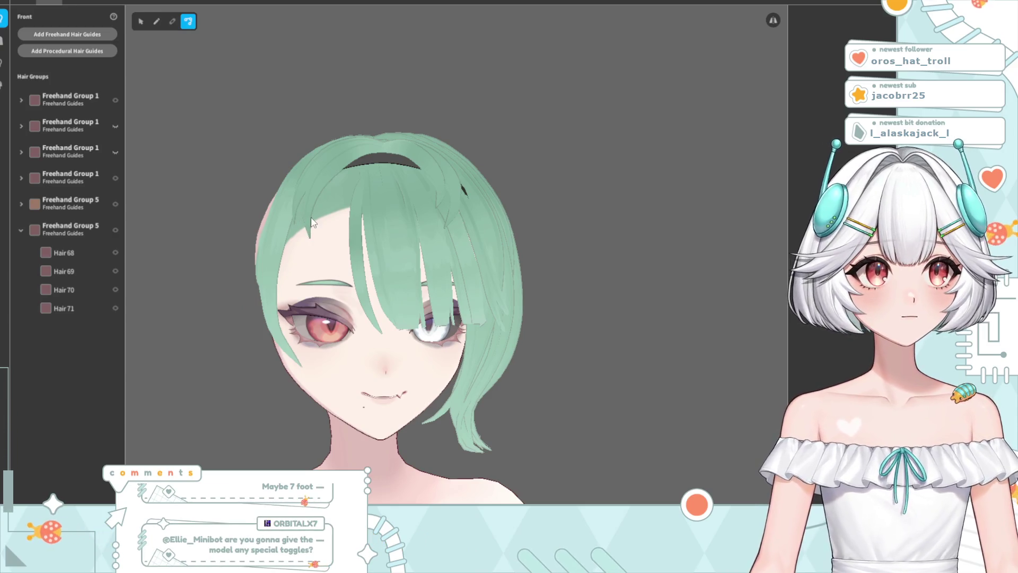
Select Hair 68 and bend its guide curve slightly outward
left_click(319, 181)
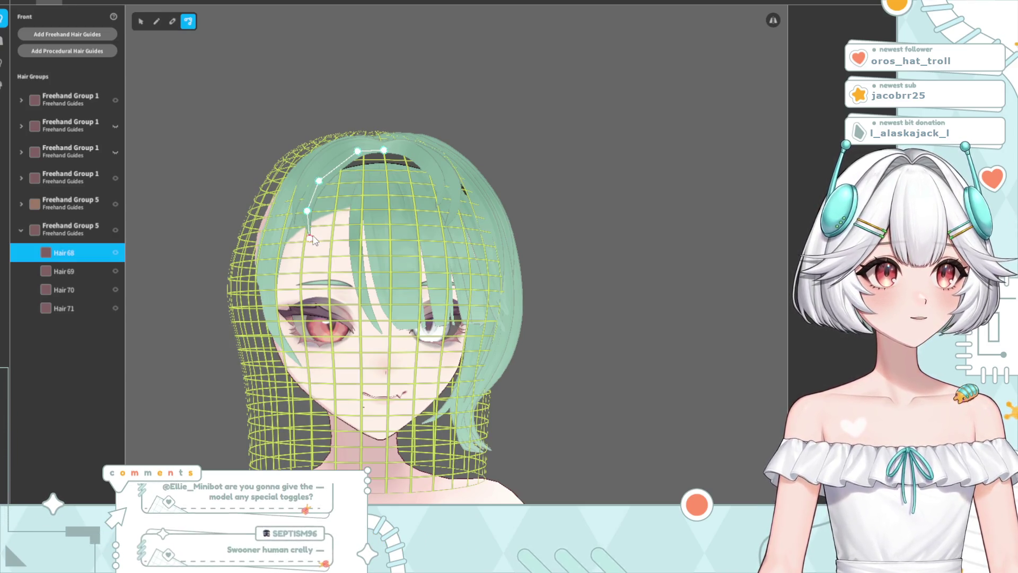
left_click_drag(308, 210, 317, 228)
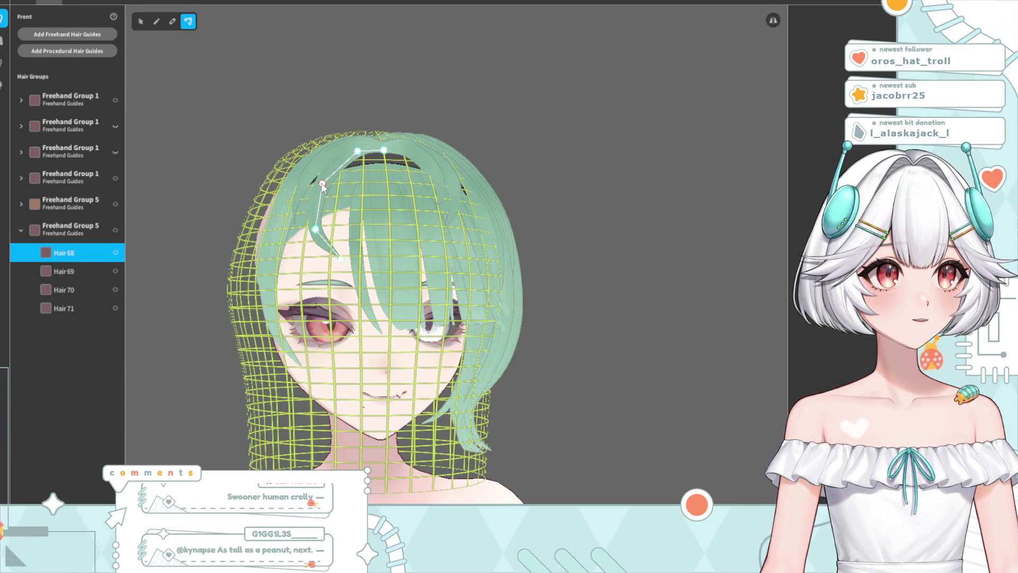
left_click(297, 196)
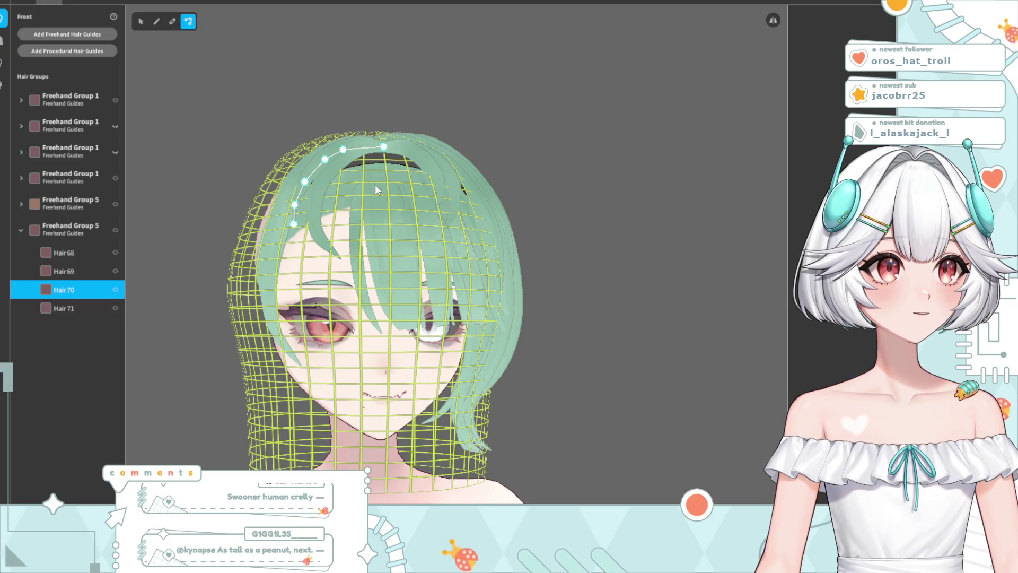
left_click(328, 175)
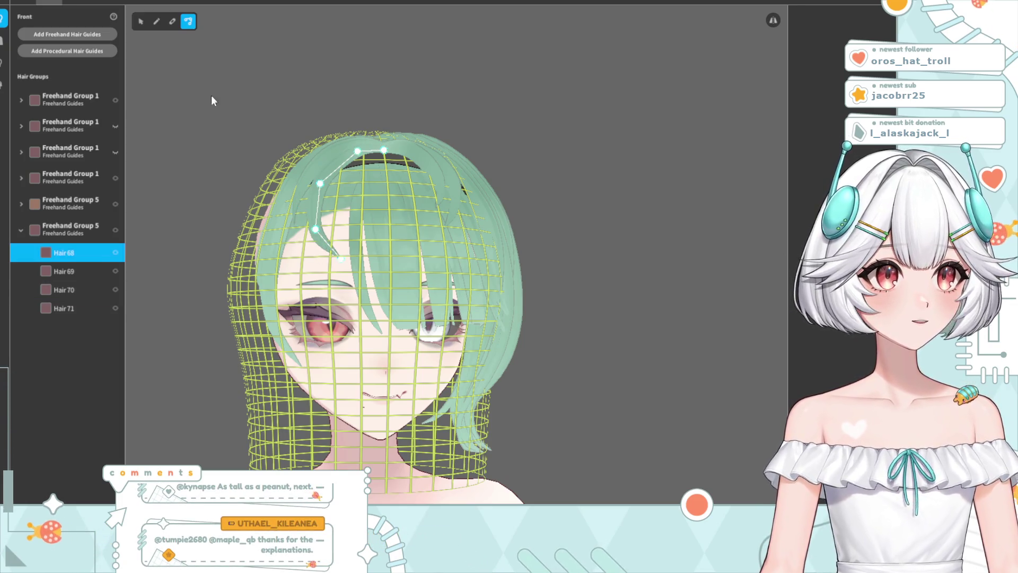
left_click(139, 21)
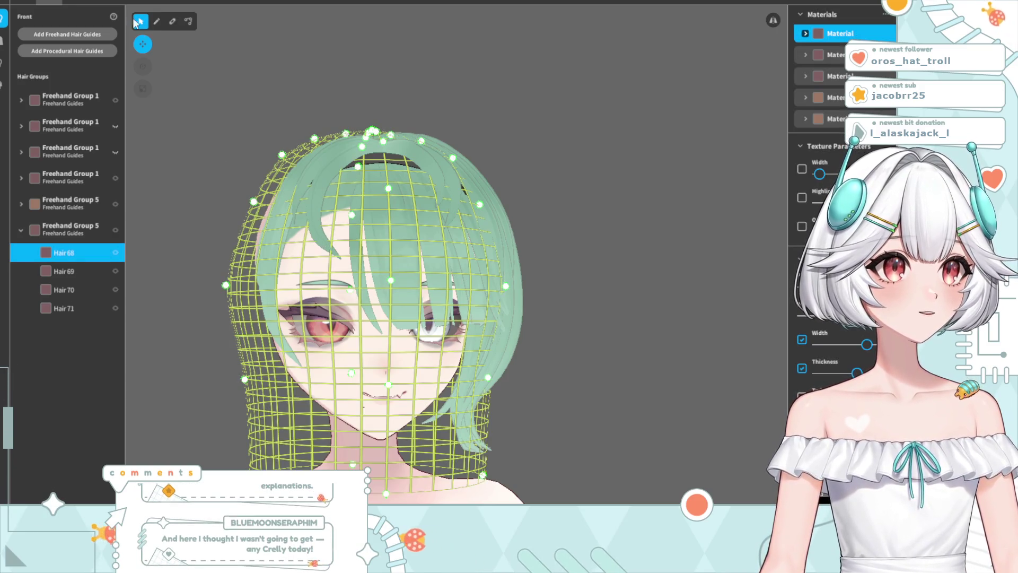
scroll(837, 383, "down", 3)
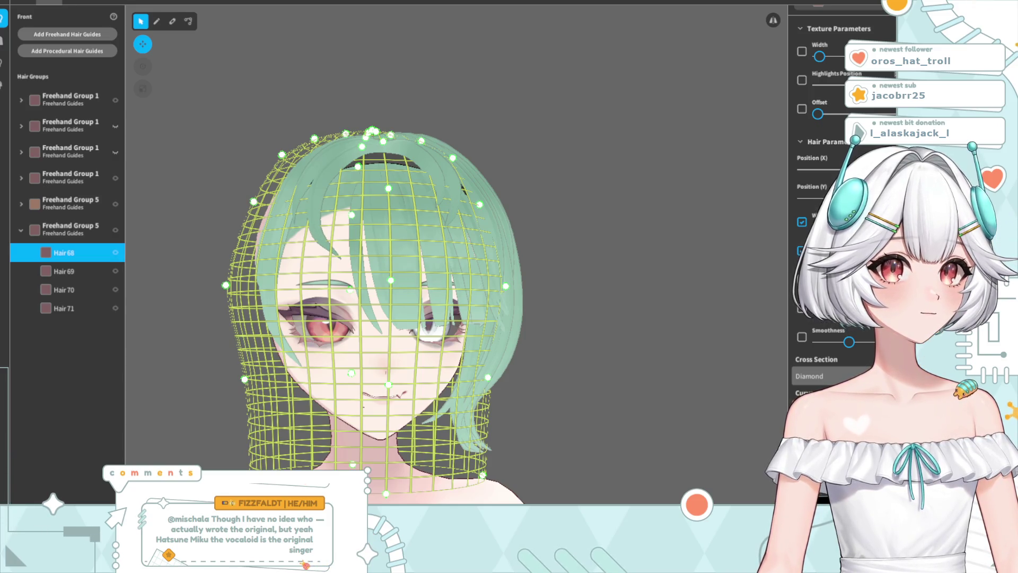
scroll(300, 255, "up", 5)
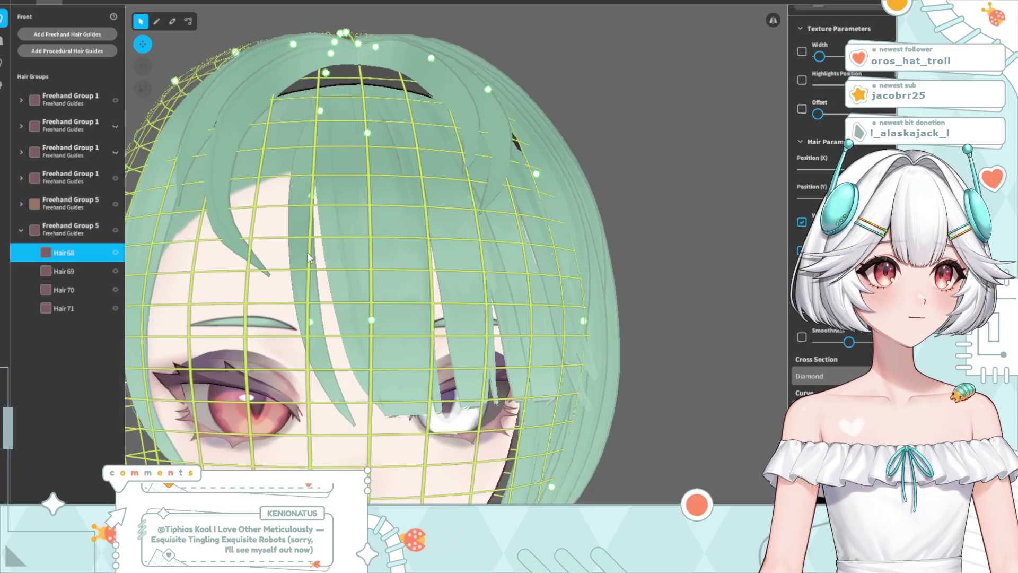
left_click(188, 21)
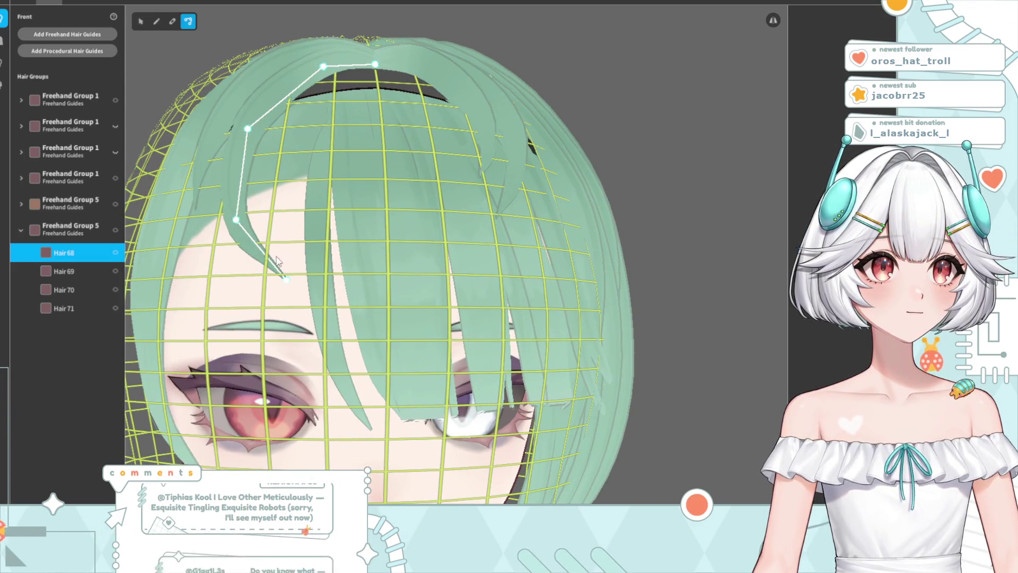
left_click(173, 21)
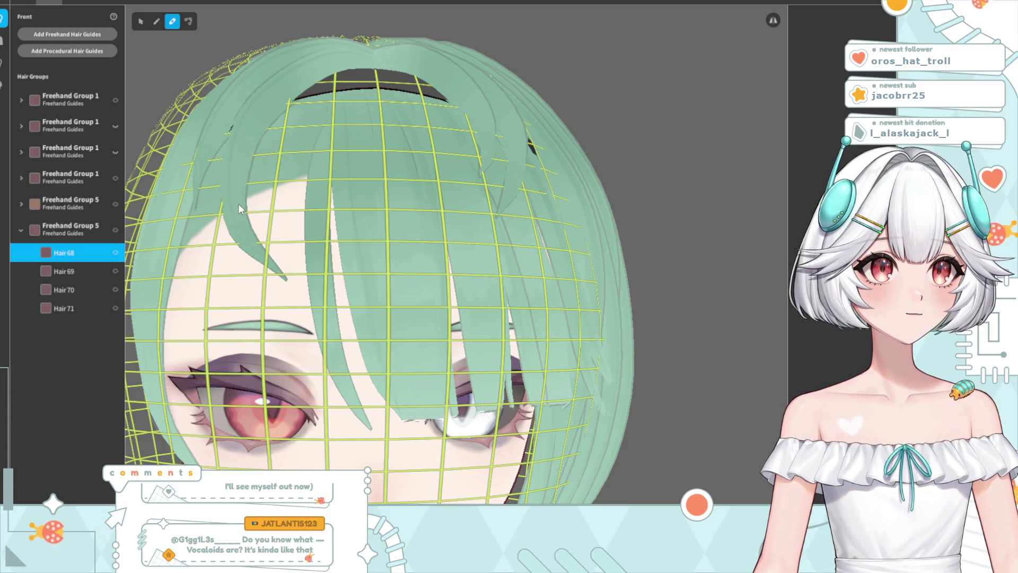
Redraw Hair 68 freehand toward the eye, hook its lower end, and apply Smoothing
mouse_move(256, 248)
left_mouse_down()
mouse_move(236, 249)
mouse_move(262, 265)
mouse_move(203, 402)
mouse_move(339, 461)
mouse_move(324, 268)
left_mouse_up()
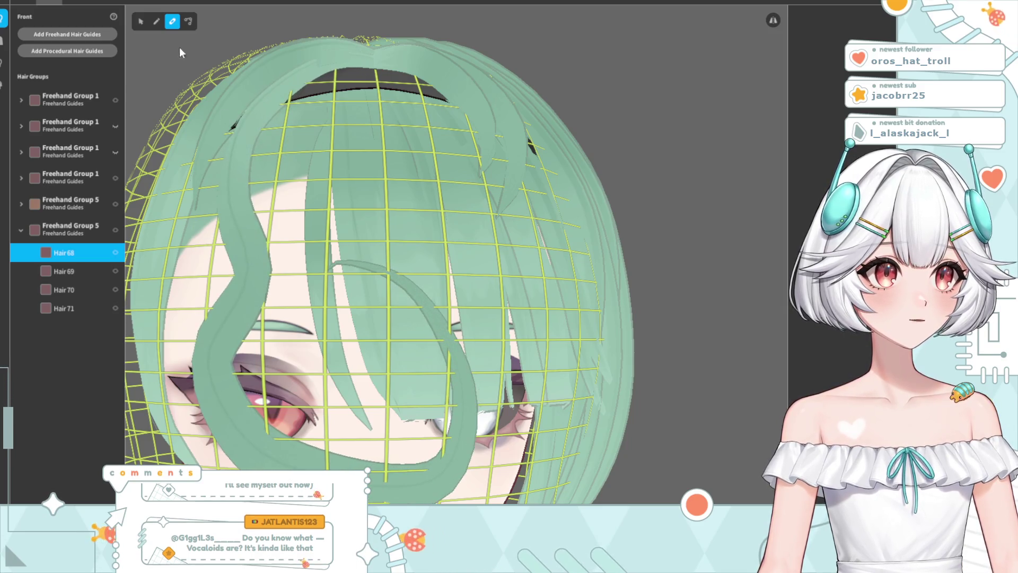
left_click(189, 21)
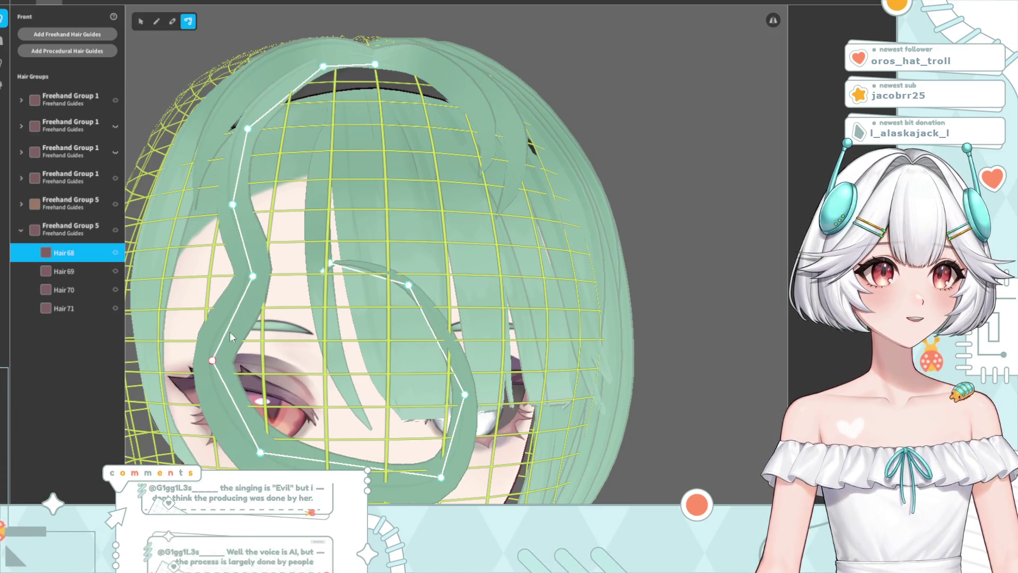
left_click_drag(236, 297, 258, 290)
left_click(240, 224)
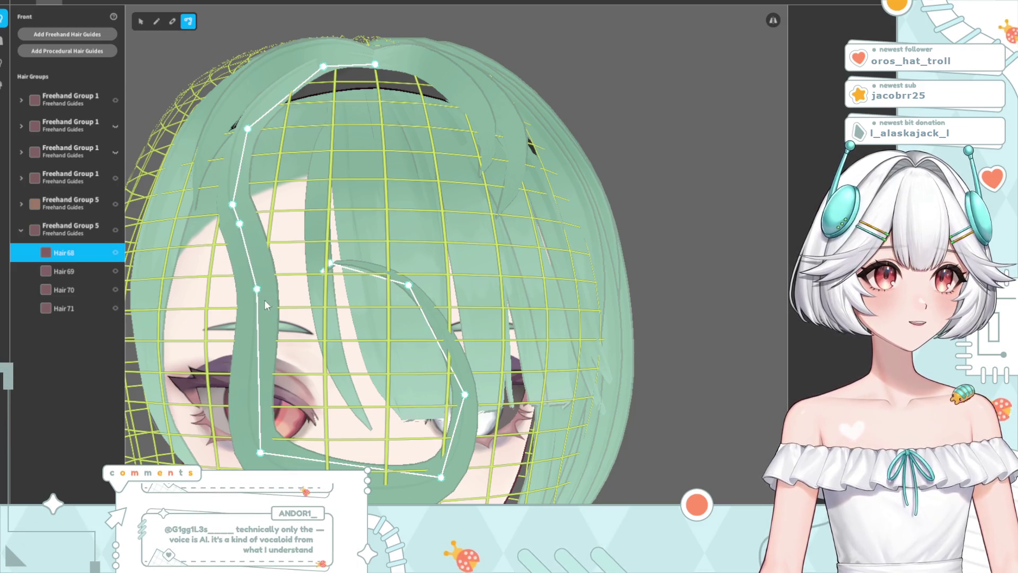
mouse_move(260, 453)
left_mouse_down()
mouse_move(276, 329)
mouse_move(291, 342)
left_mouse_up()
mouse_move(477, 397)
left_mouse_down()
mouse_move(371, 312)
mouse_move(324, 330)
mouse_move(338, 312)
left_mouse_up()
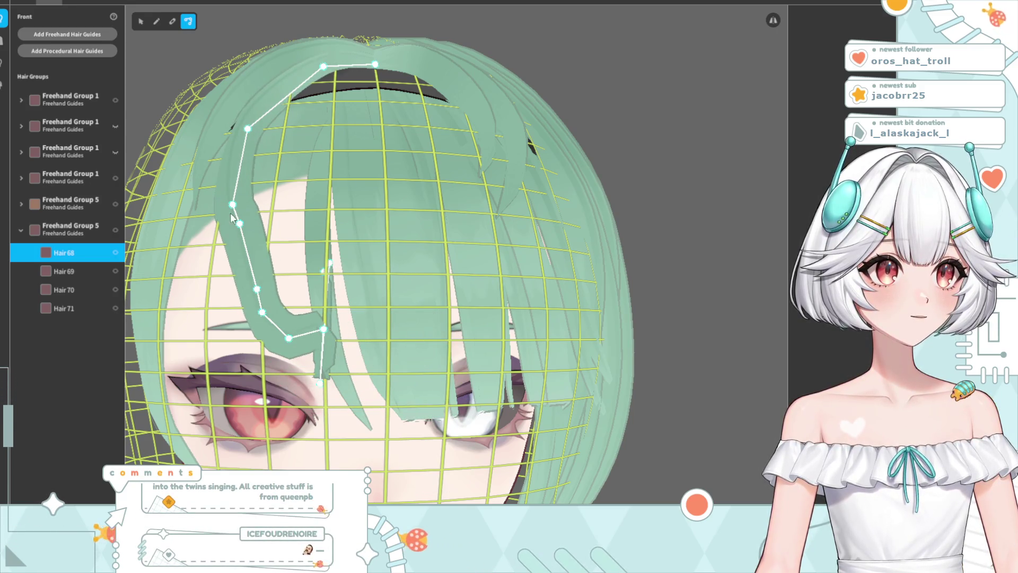
right_click(87, 253)
left_click(130, 254)
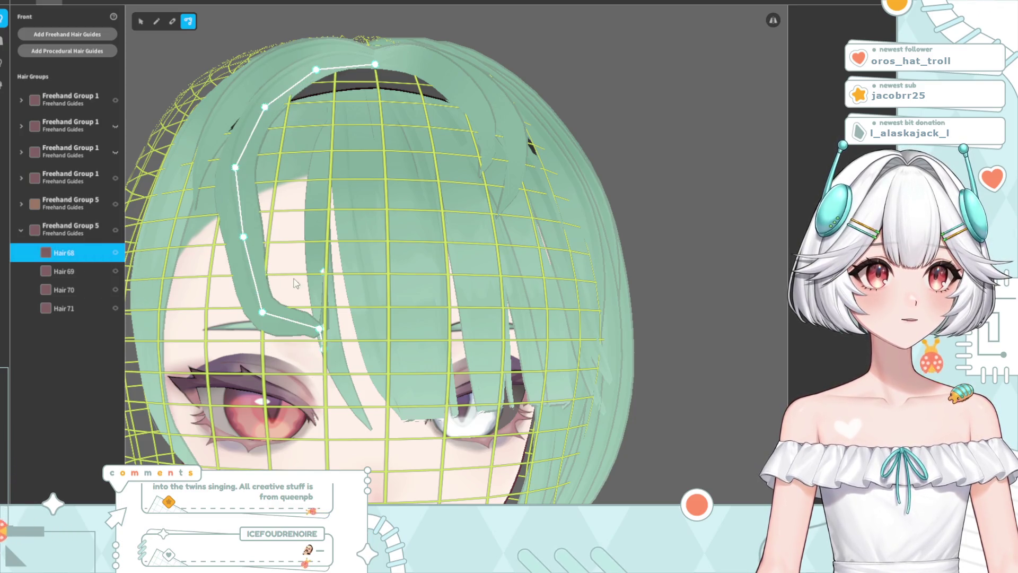
Raise Hair 68's lower control points and tip to tighten the lower bend
left_click_drag(319, 330, 247, 266)
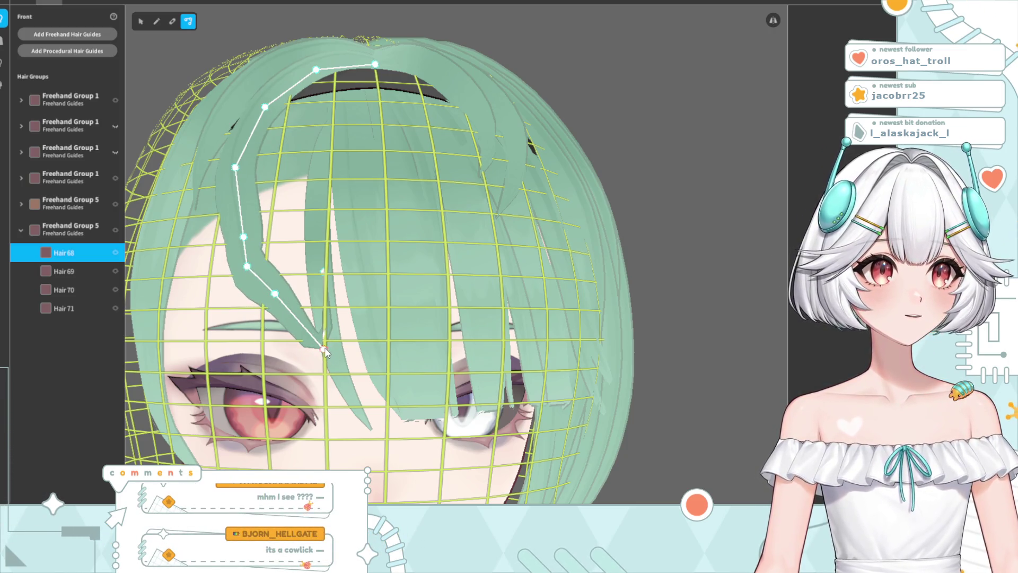
left_click_drag(325, 350, 322, 270)
mouse_move(275, 293)
left_mouse_down()
mouse_move(286, 266)
mouse_move(260, 265)
left_mouse_up()
mouse_move(243, 237)
left_mouse_down()
mouse_move(238, 254)
mouse_move(240, 234)
left_mouse_up()
mouse_move(287, 266)
left_mouse_down()
mouse_move(281, 277)
mouse_move(298, 268)
mouse_move(297, 250)
left_mouse_up()
left_click(324, 272)
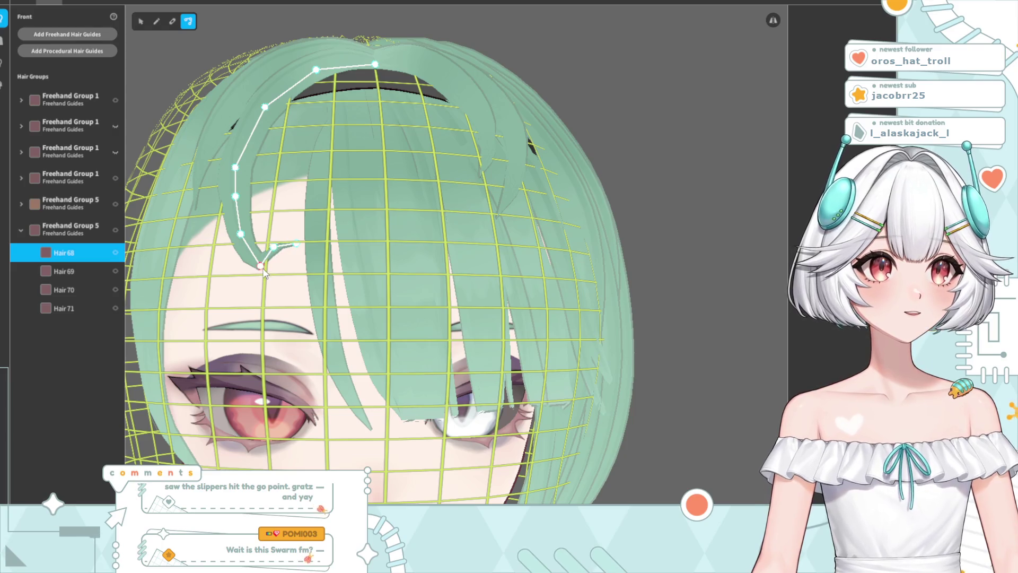
Lift Hair 68's upper and lower curve points and tuck its tip inward
left_click_drag(241, 234, 238, 223)
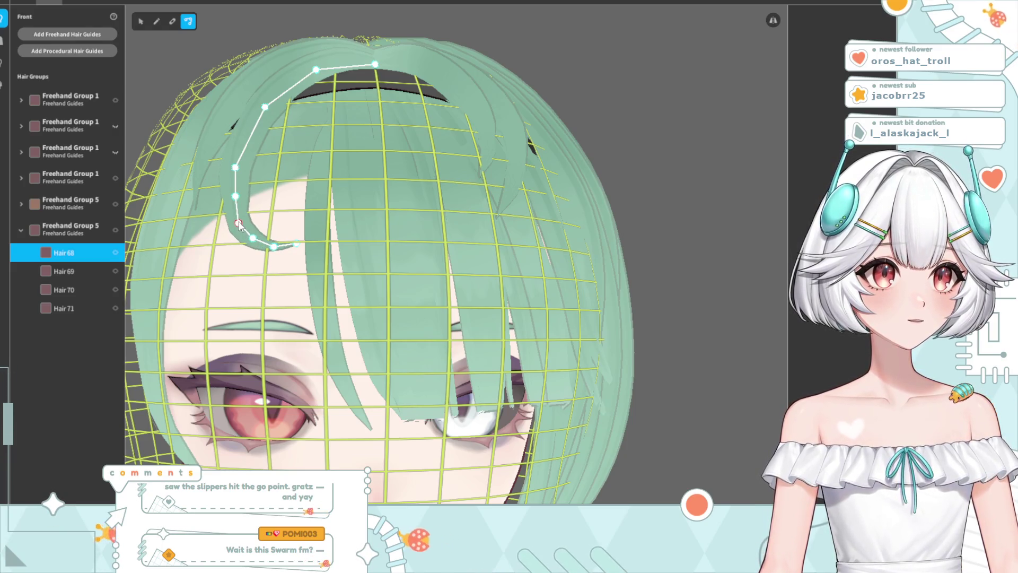
mouse_move(255, 173)
right_mouse_down()
mouse_move(299, 235)
mouse_move(305, 267)
right_mouse_up()
left_click_drag(295, 258, 300, 245)
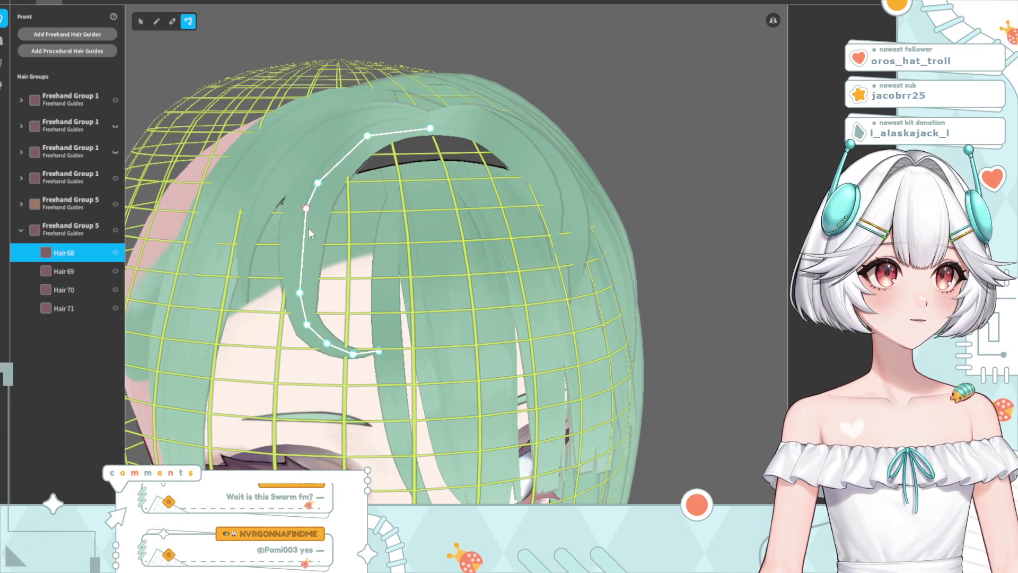
left_click_drag(308, 324, 297, 277)
left_click_drag(327, 343, 304, 320)
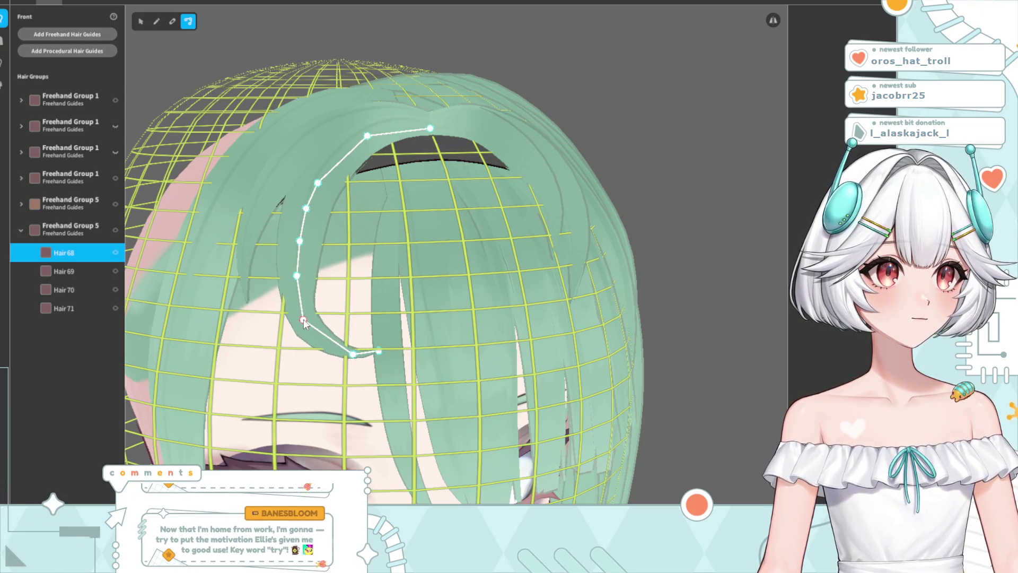
mouse_move(353, 354)
left_mouse_down()
mouse_move(338, 351)
mouse_move(362, 364)
left_mouse_up()
Preview the hair, then reselect Hair 68 and lower its tip slightly
left_click(656, 166)
scroll(493, 316, "down", 5)
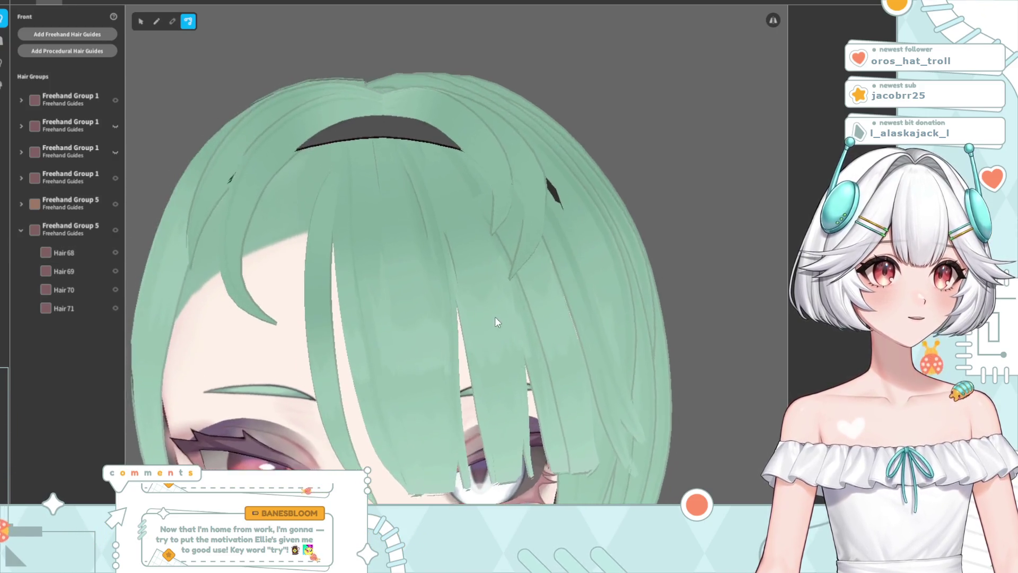
right_click_drag(461, 332, 441, 332)
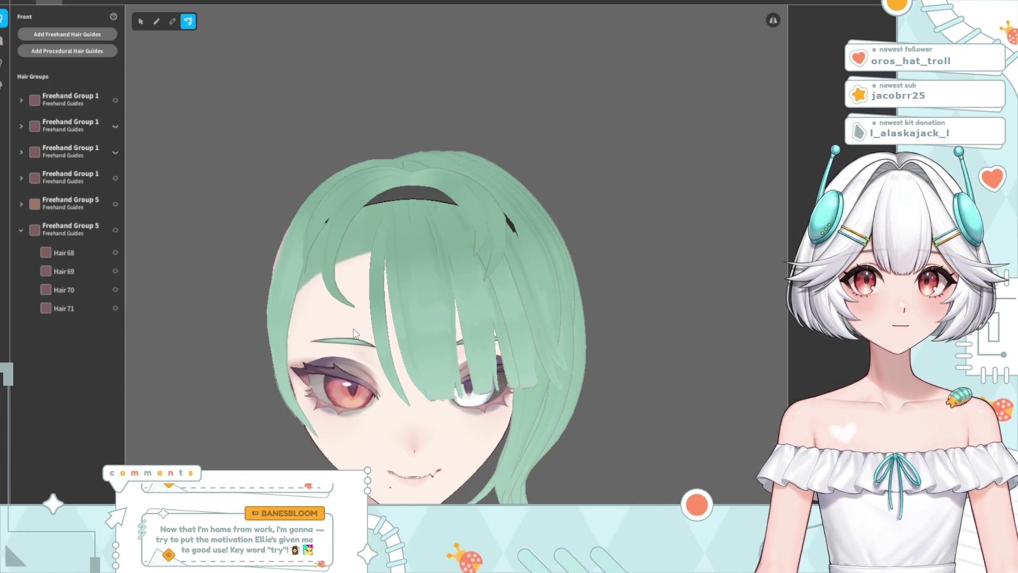
scroll(354, 333, "up", 3)
left_click(327, 339)
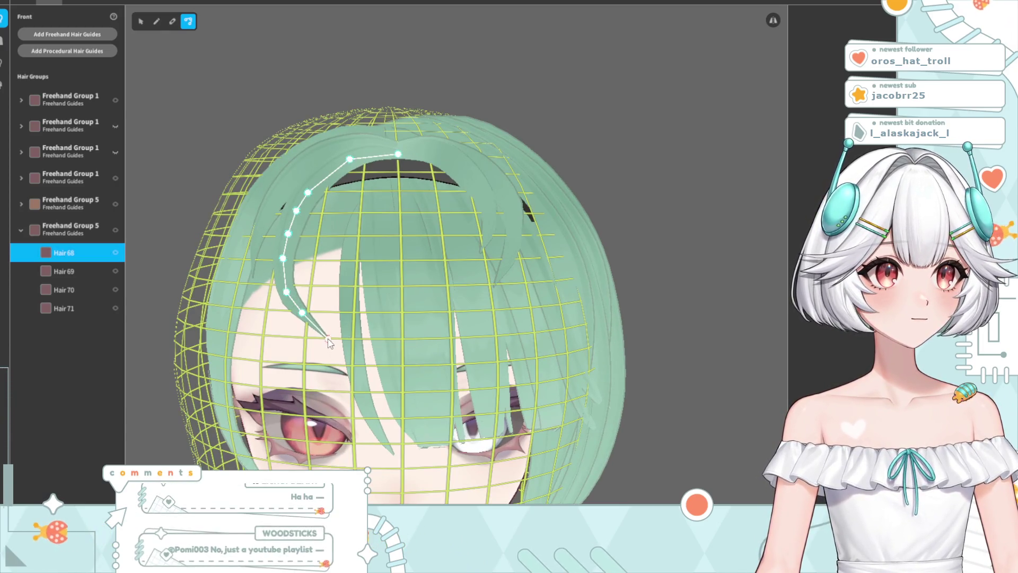
left_click_drag(302, 313, 304, 323)
left_click(582, 130)
Add a control point near Hair 68's top, raise a point, and shorten its tail
scroll(431, 238, "down", 3)
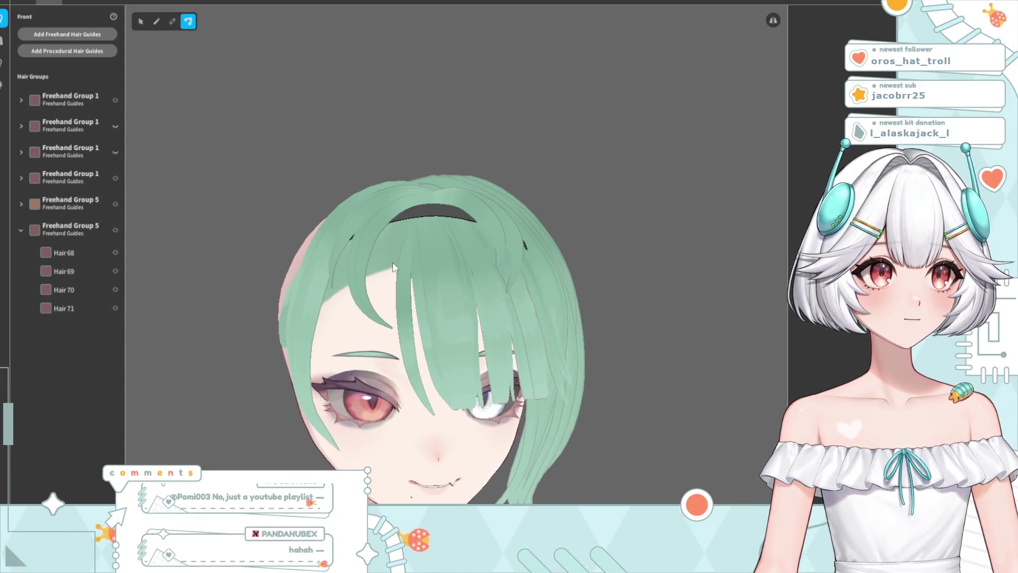
scroll(408, 260, "down", 3)
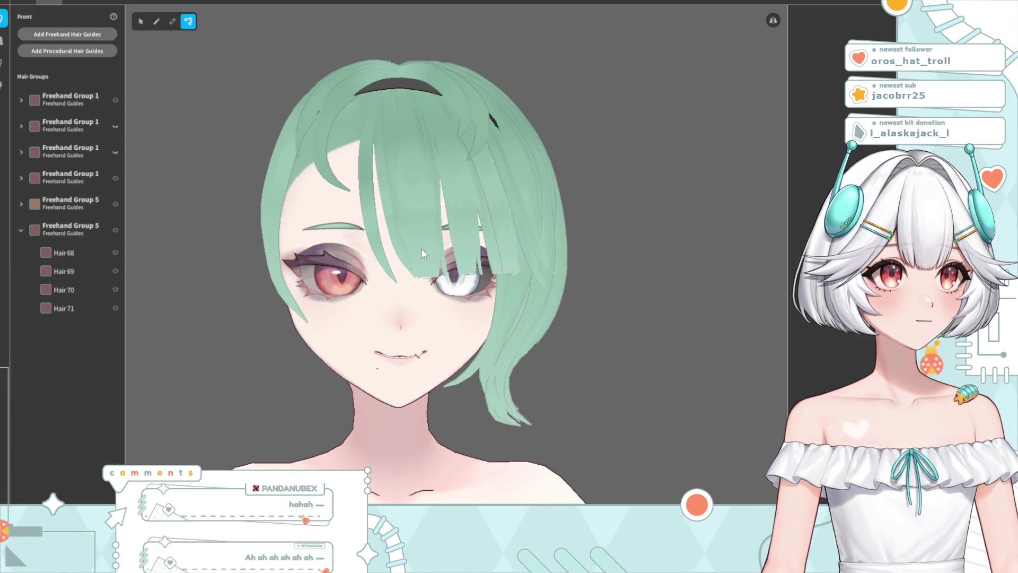
scroll(323, 190, "up", 5)
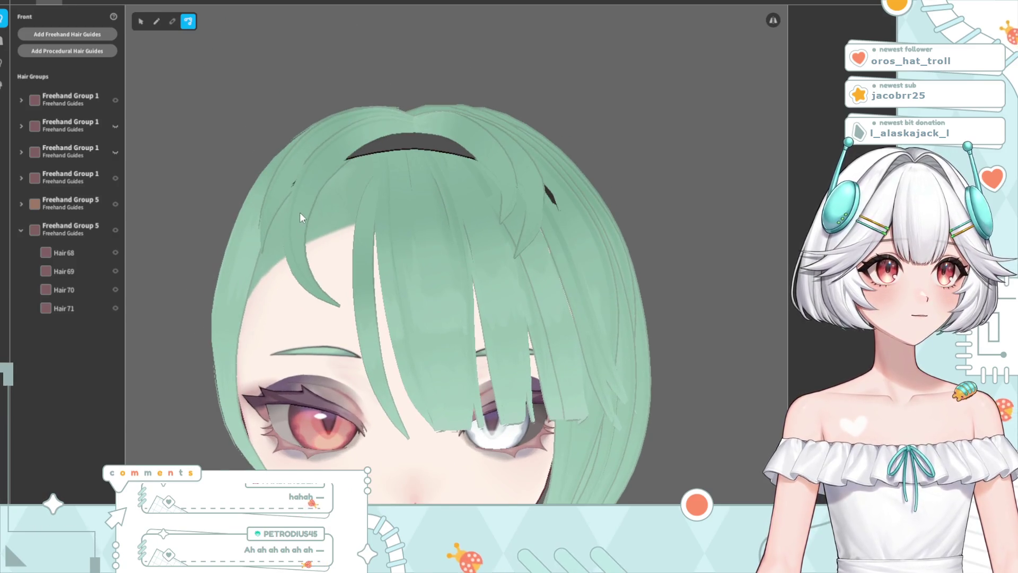
left_click(300, 212)
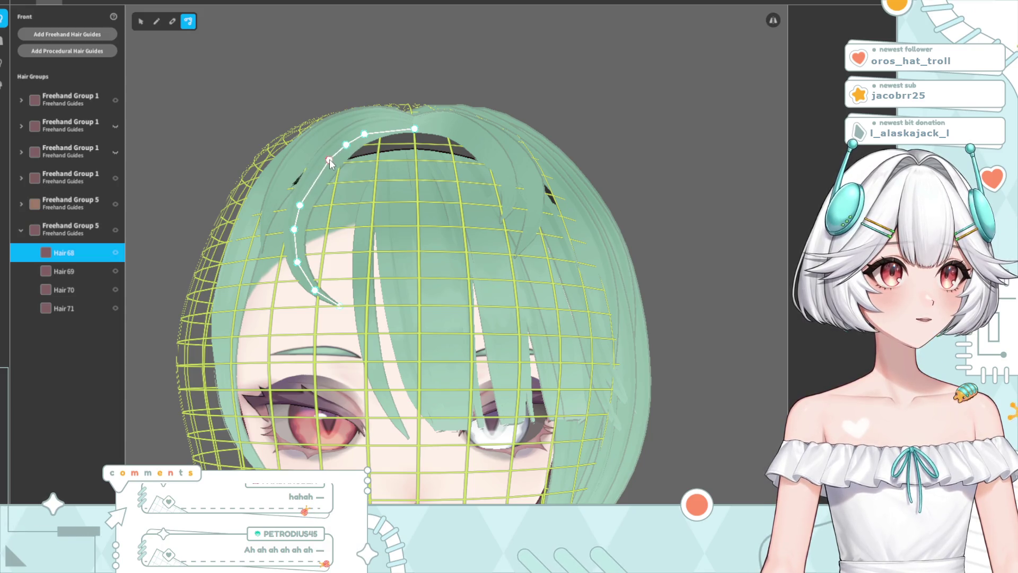
left_click(309, 185)
left_click(300, 207)
left_click_drag(301, 263, 298, 227)
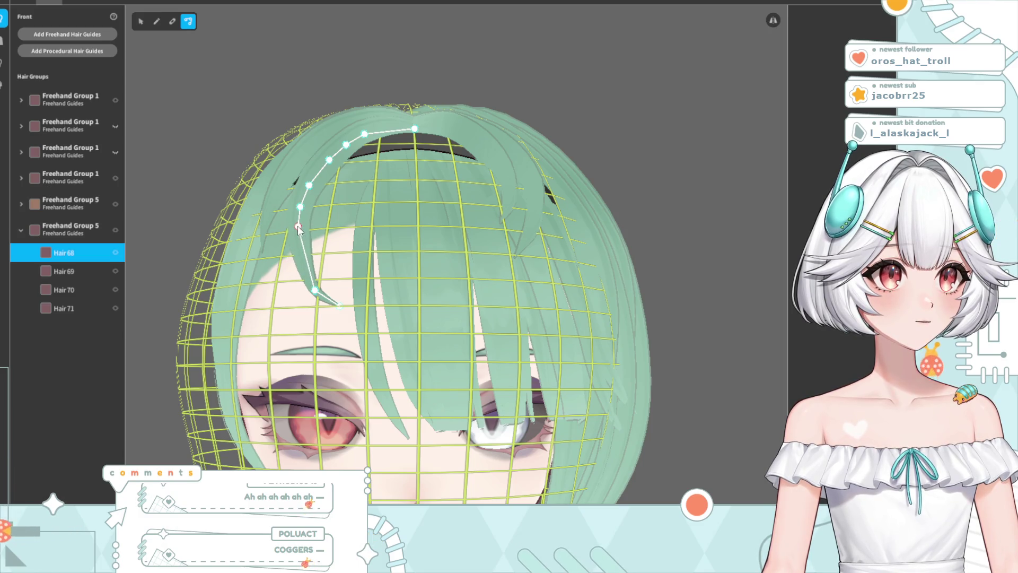
left_click_drag(335, 307, 321, 296)
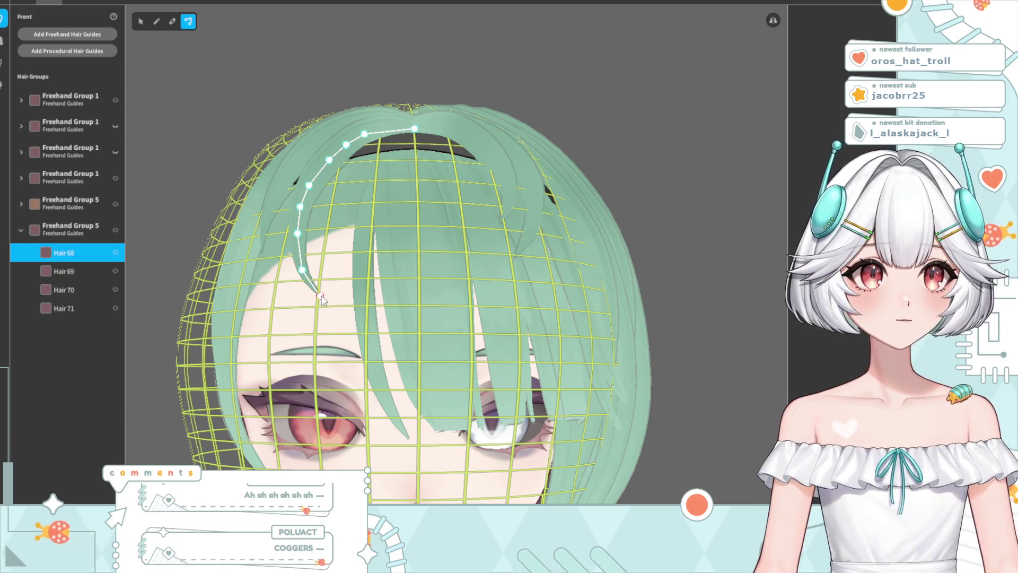
Preview the finished strand with the head recentred facing front
left_click(565, 132)
right_click_drag(564, 133, 513, 231)
scroll(513, 232, "down", 2)
scroll(512, 238, "down", 2)
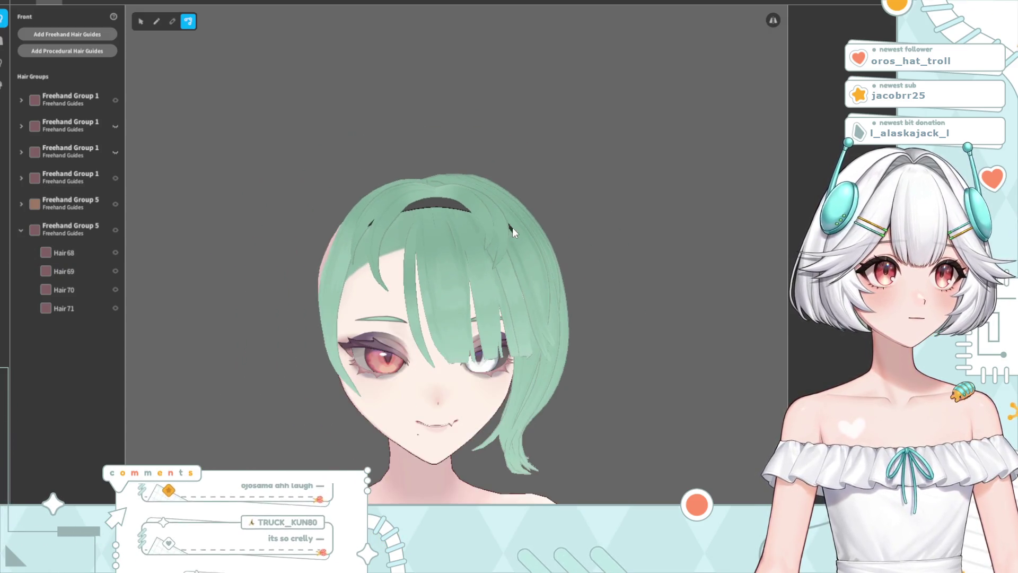
mouse_move(460, 265)
middle_mouse_down()
mouse_move(438, 250)
mouse_move(441, 260)
middle_mouse_up()
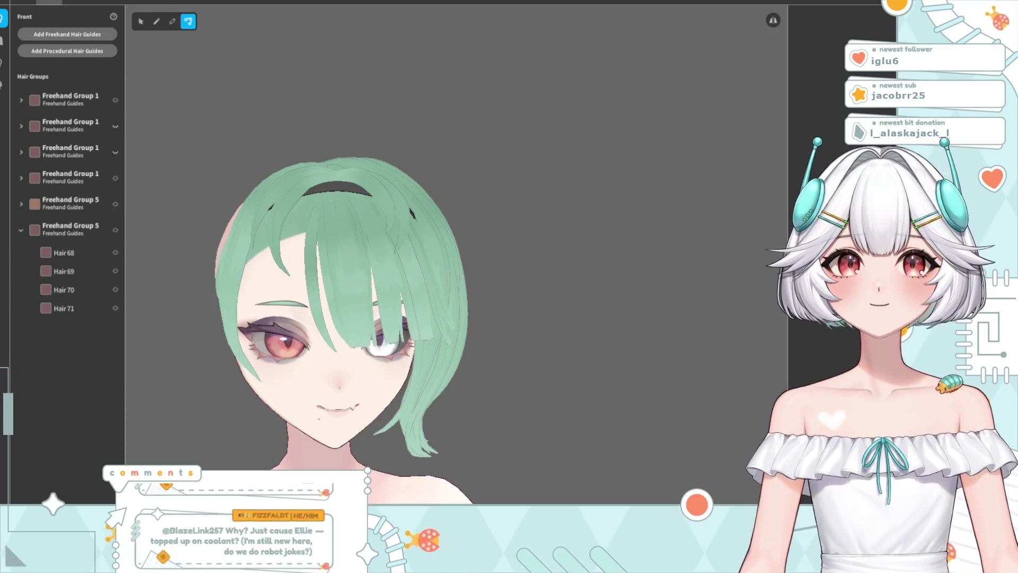
Zoom to a close front view of the hairband and bangs, selecting Hair 69
scroll(419, 368, "up", 3)
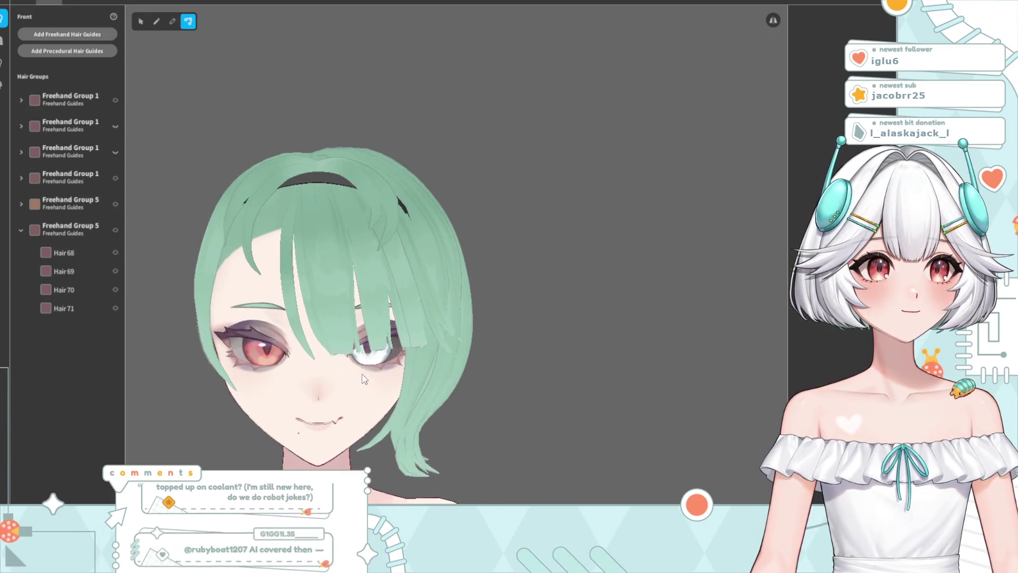
scroll(368, 355, "down", 2)
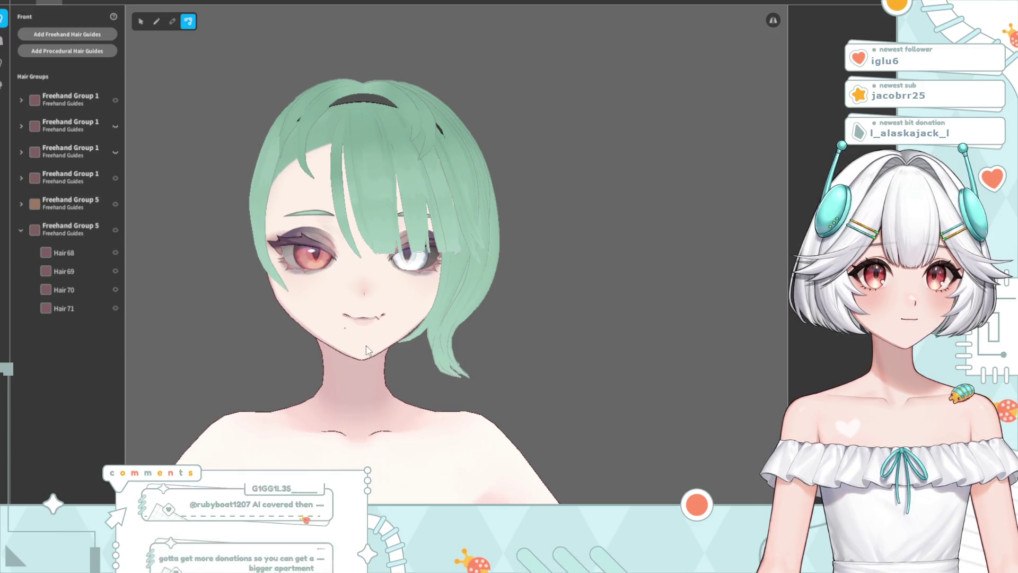
right_click_drag(363, 331, 371, 336)
scroll(381, 266, "up", 4)
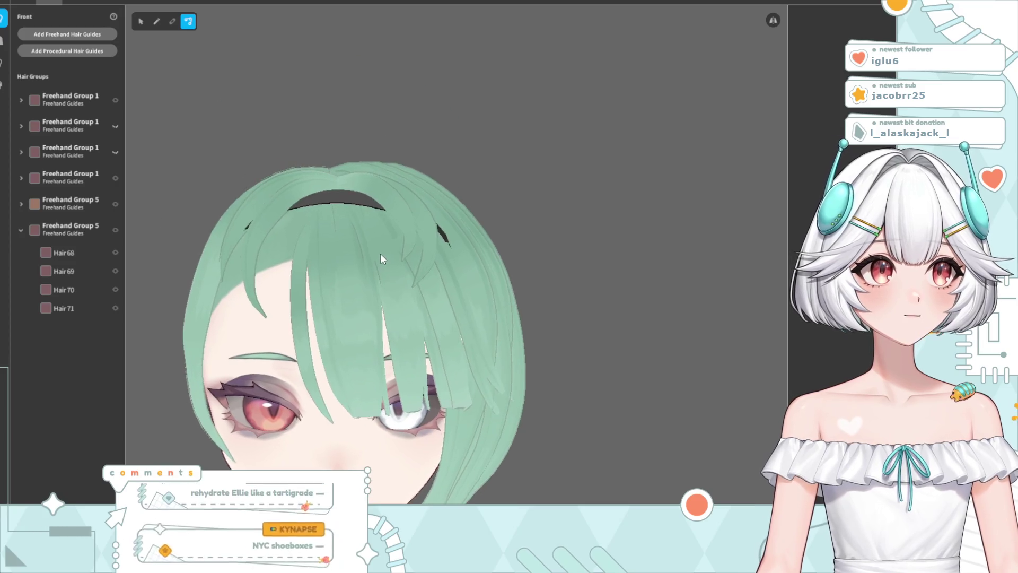
left_click(412, 236)
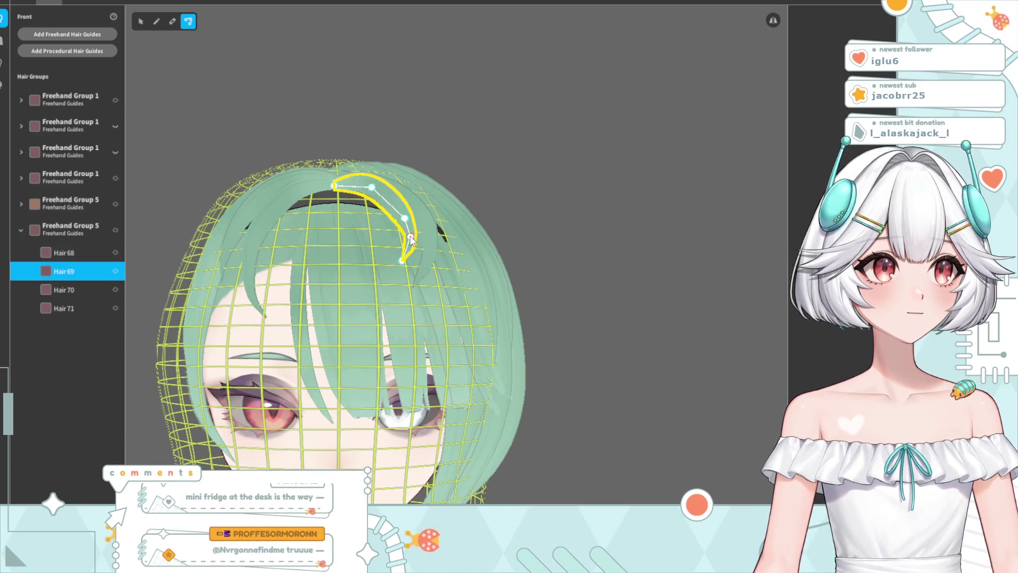
Change Freehand Group 5's sixth material colour to a pale pink, then reselect Hair 69
left_click(68, 229)
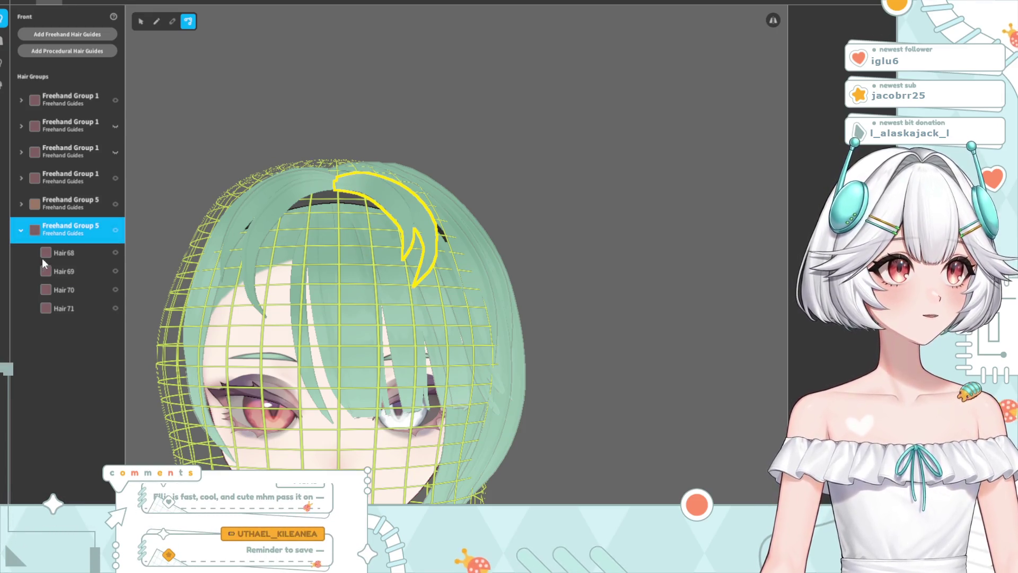
left_click(140, 21)
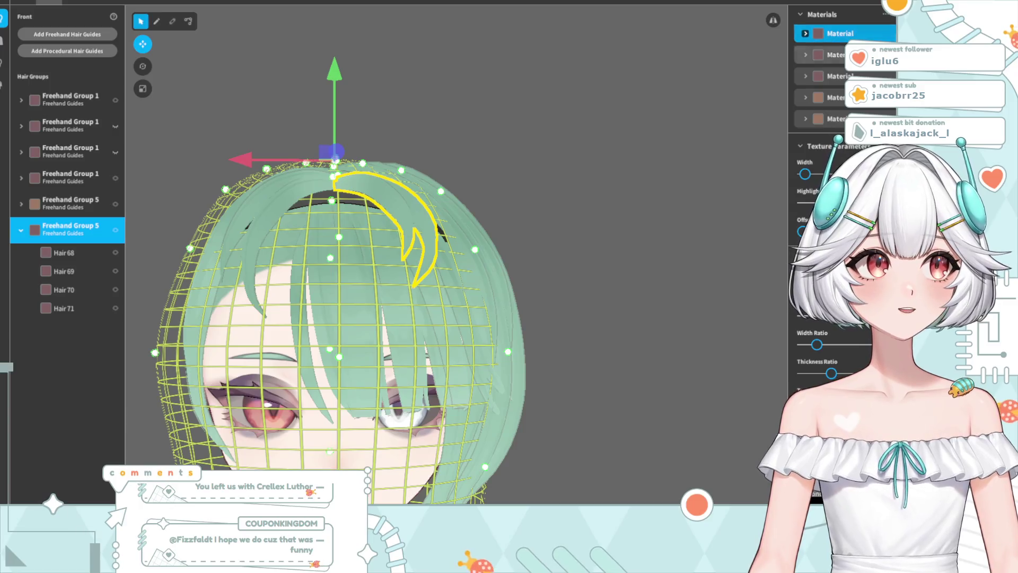
left_click(809, 142)
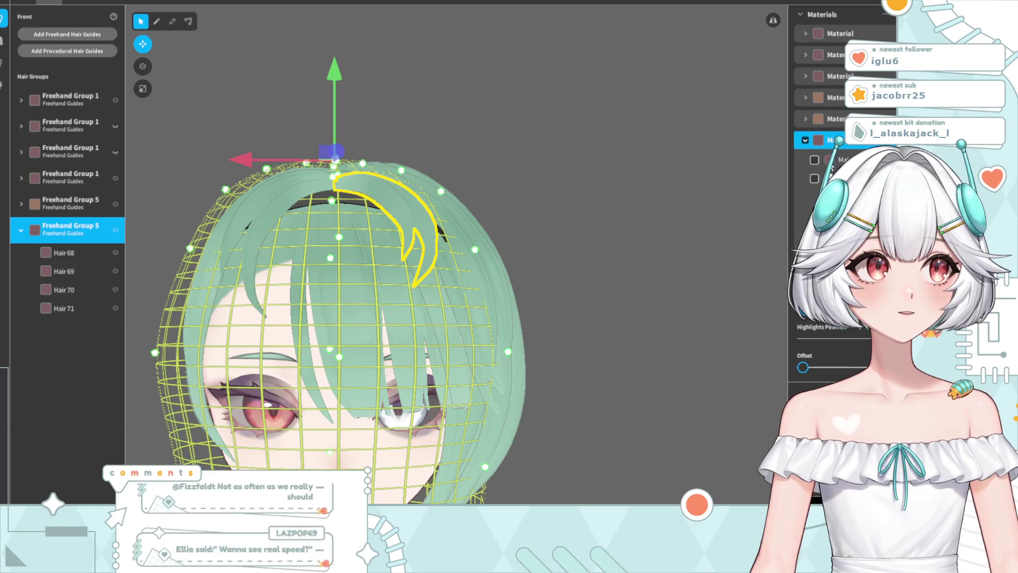
left_click(816, 264)
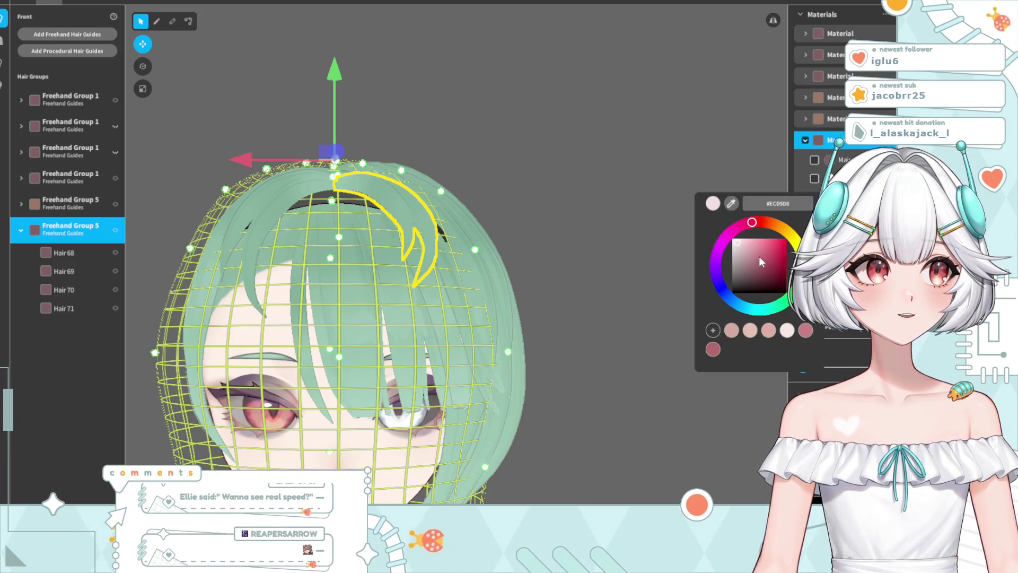
left_click_drag(754, 259, 737, 247)
left_click(562, 190)
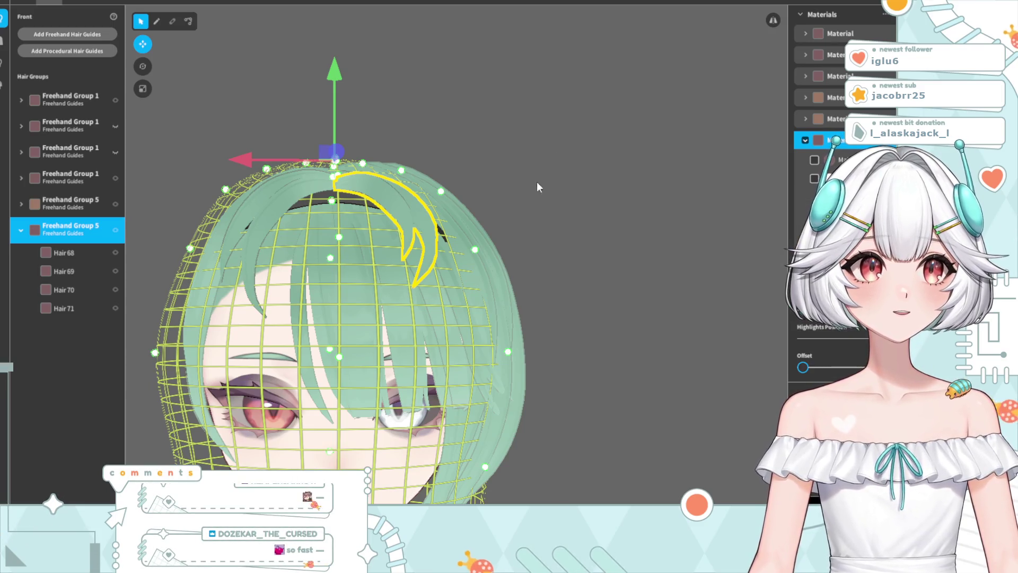
left_click(525, 160)
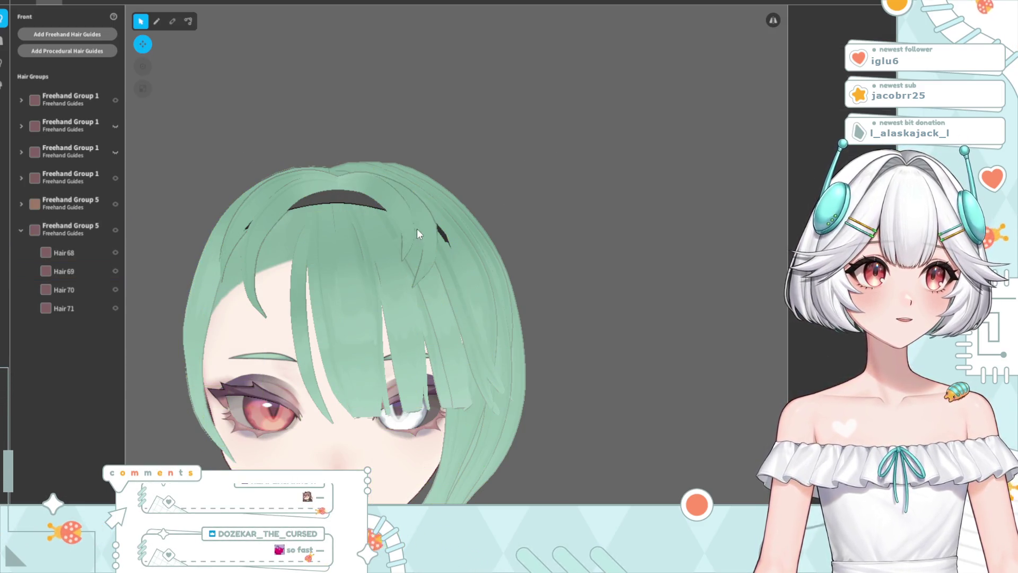
left_click(405, 218)
scroll(393, 237, "up", 2)
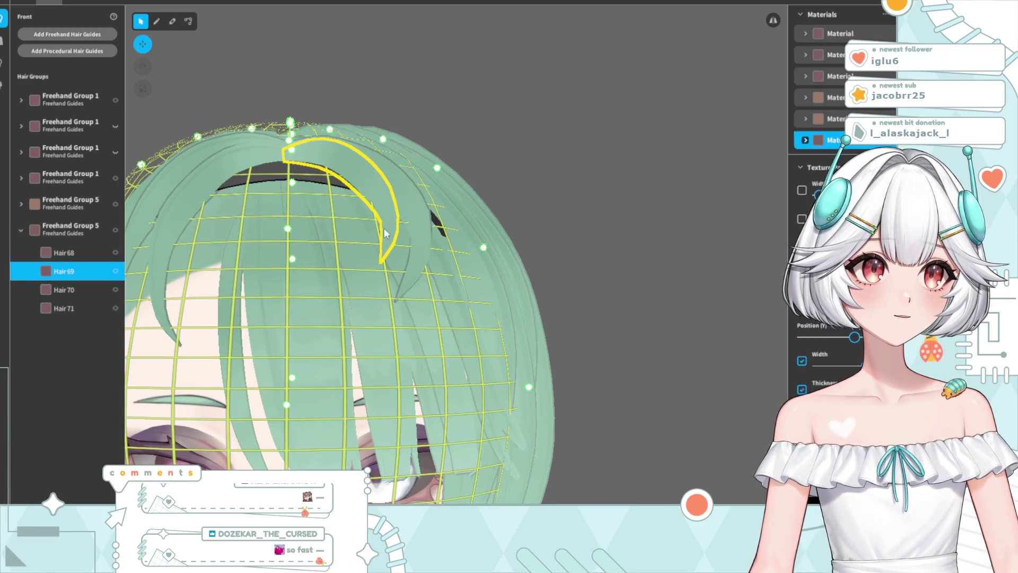
Pull the lower end of Hair 71 near the hairband slightly left
left_click(187, 21)
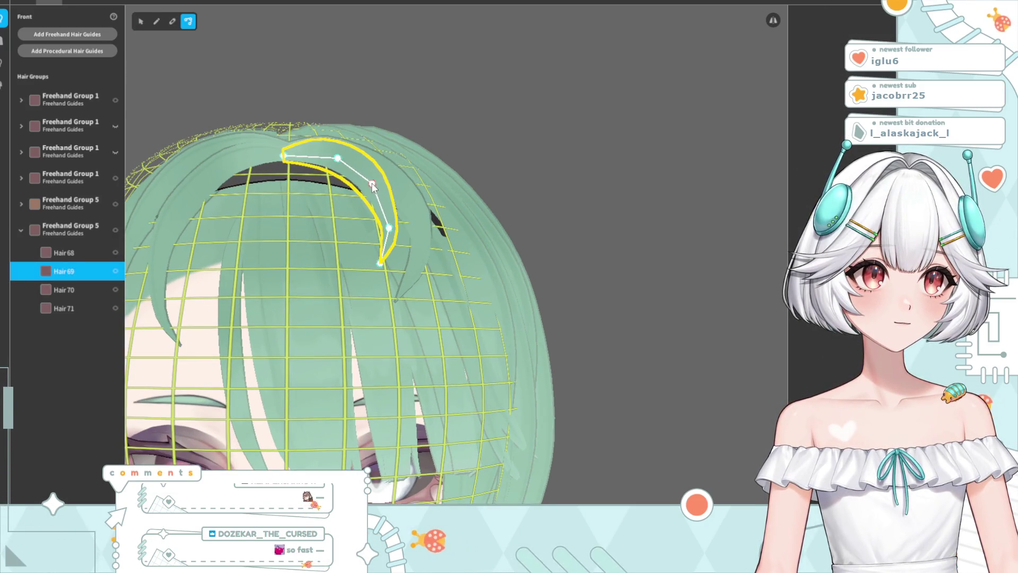
left_click(524, 166)
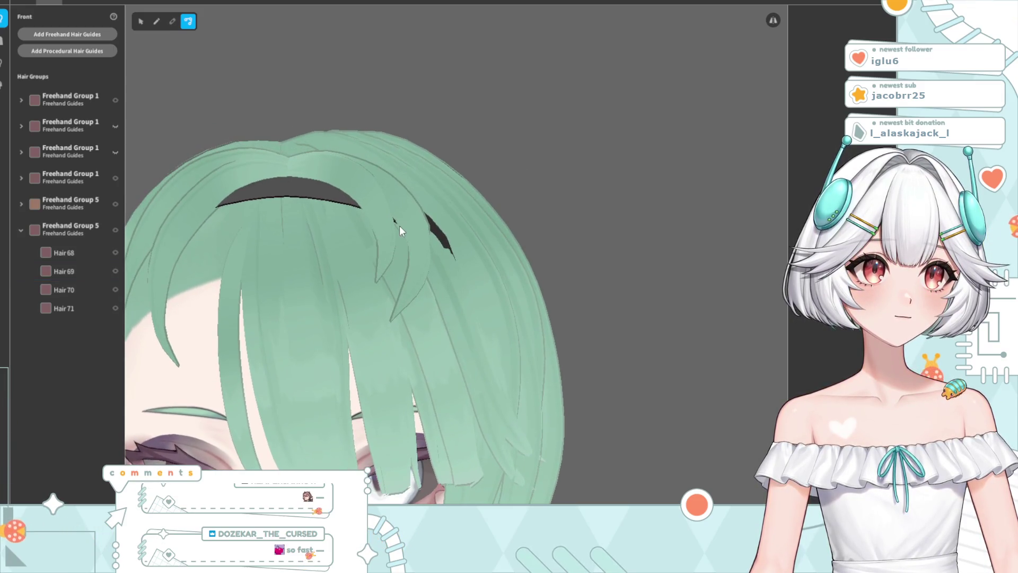
left_click(419, 235)
left_click_drag(419, 234, 414, 232)
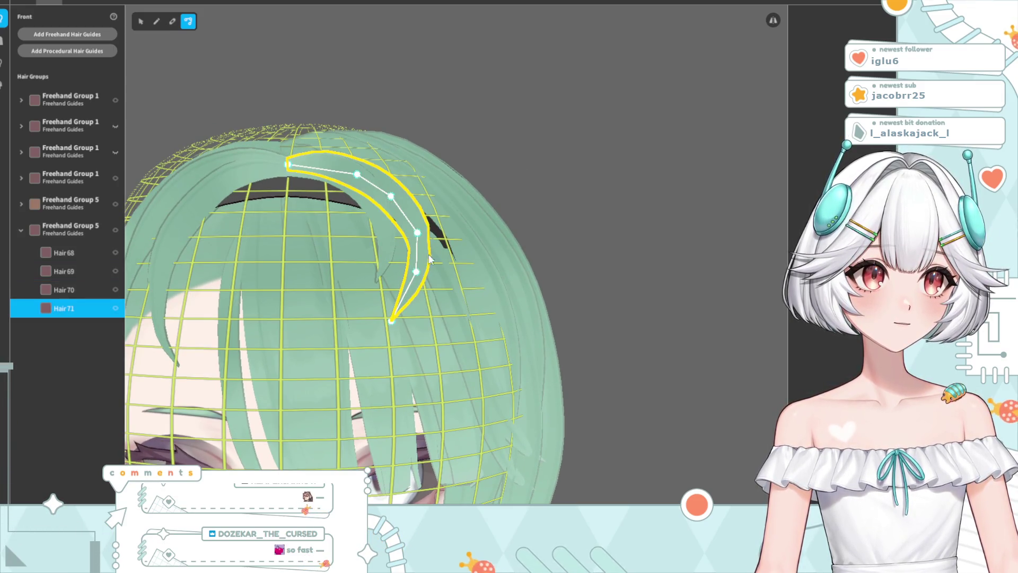
left_click(484, 211)
mouse_move(485, 212)
right_mouse_down()
mouse_move(428, 208)
mouse_move(428, 252)
mouse_move(410, 242)
right_mouse_up()
scroll(428, 208, "down", 3)
scroll(424, 251, "up", 5)
Stretch the Hair 6 bang tip further right and lower over the right eye
left_click(316, 241)
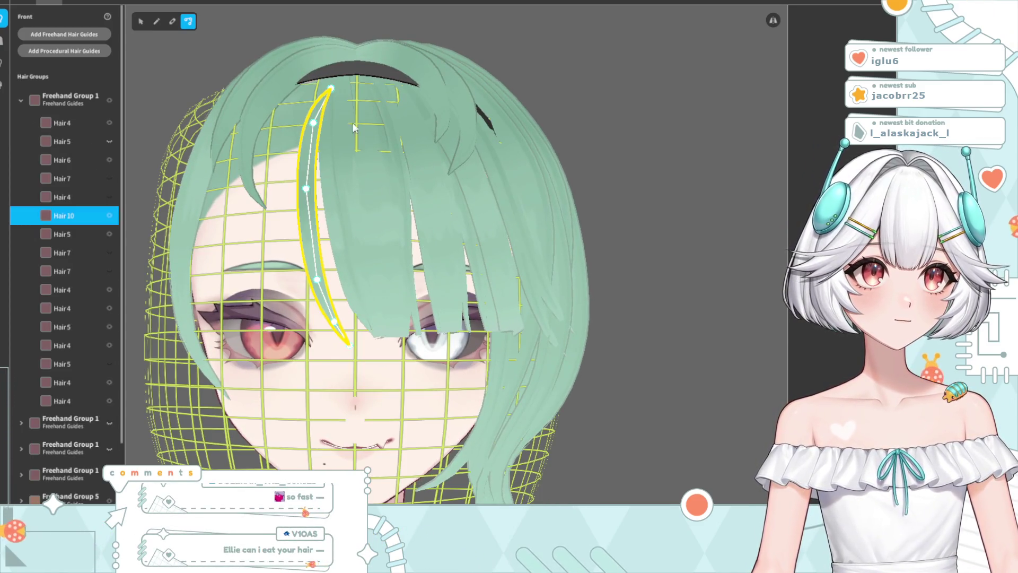
key("Escape")
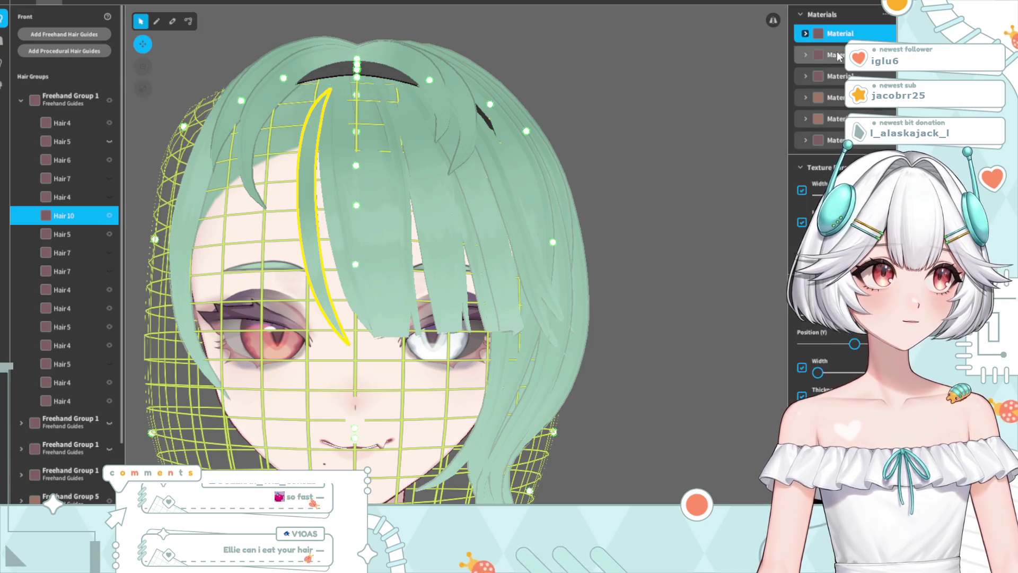
left_click(619, 126)
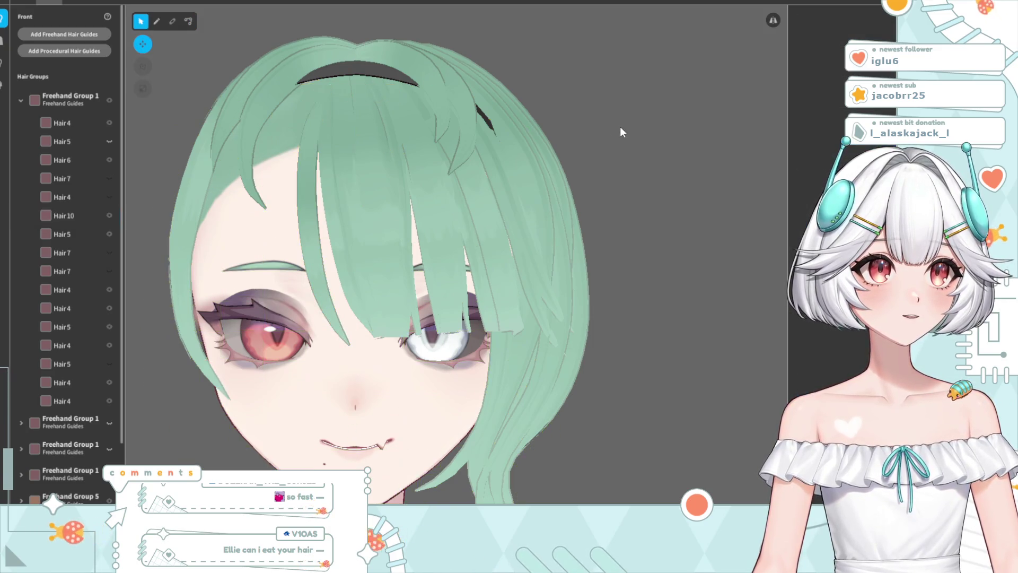
right_click_drag(619, 126, 470, 138)
right_click_drag(400, 199, 402, 204)
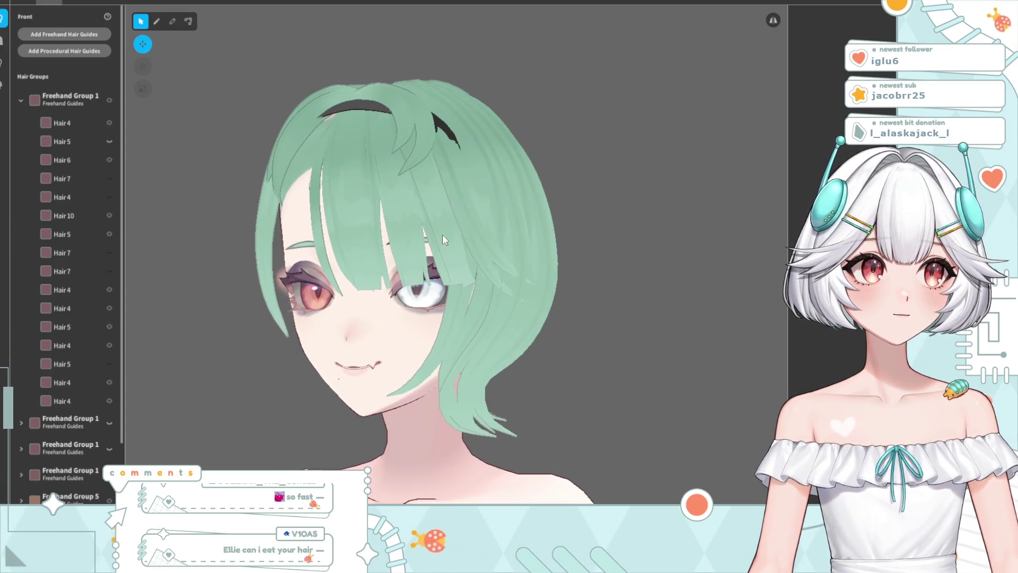
double_click(450, 342)
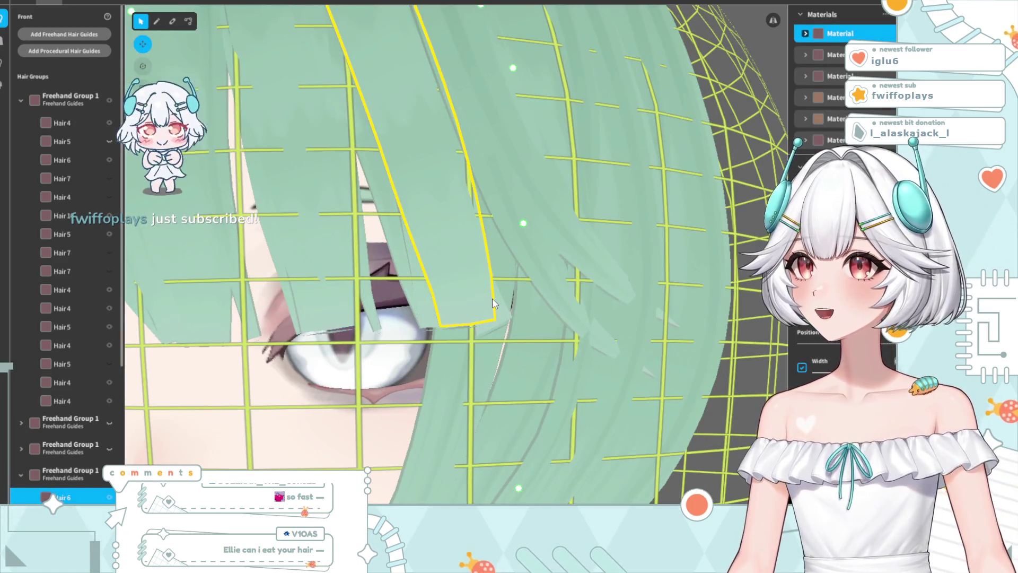
left_click_drag(505, 319, 487, 343)
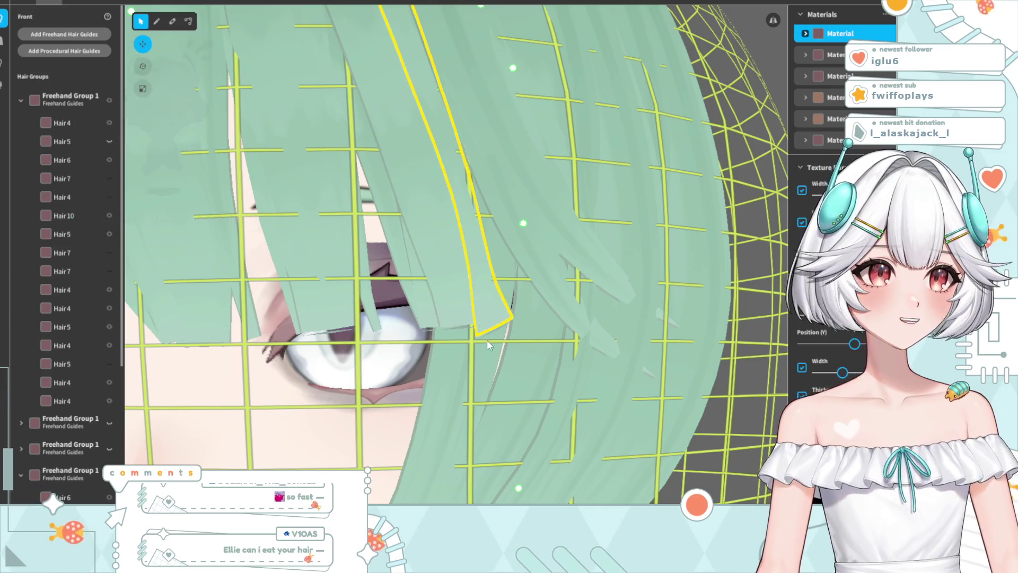
key("c")
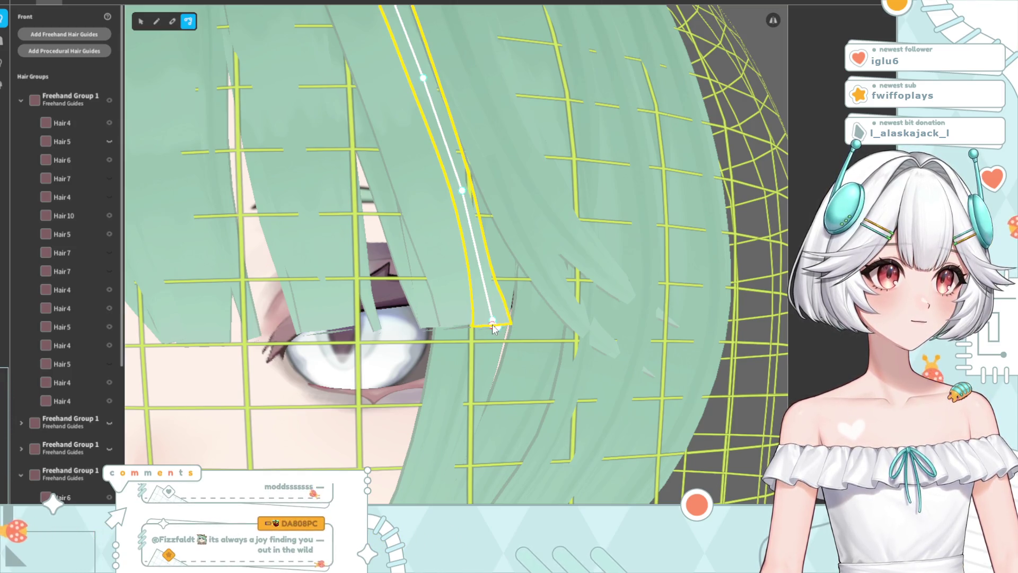
Check the reshaped bangs from profile and front, then bring up the Side hair groups
left_click(773, 20)
scroll(492, 273, "down", 3)
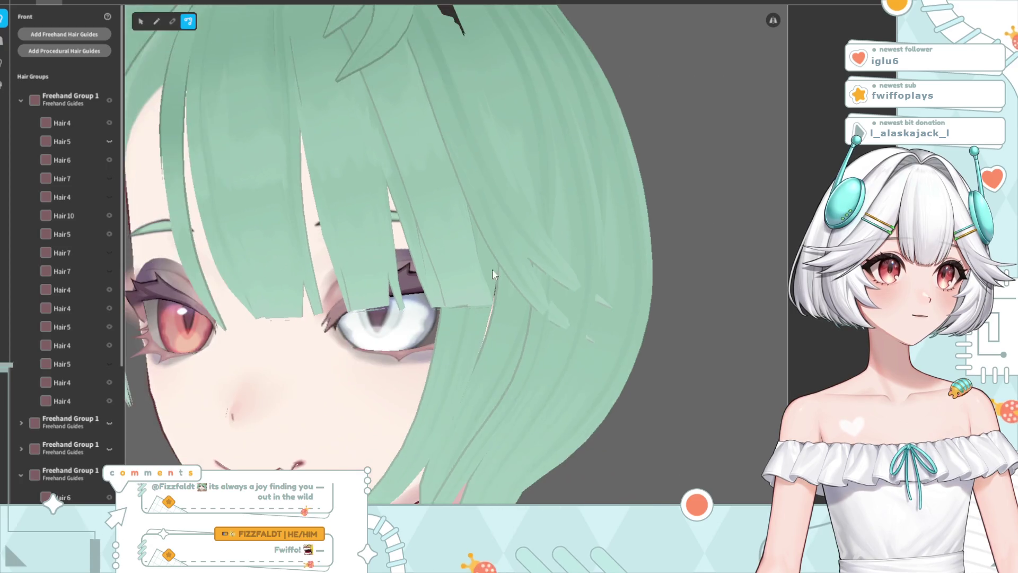
scroll(492, 269, "down", 3)
mouse_move(492, 268)
right_mouse_down()
mouse_move(346, 375)
mouse_move(403, 366)
mouse_move(489, 251)
right_mouse_up()
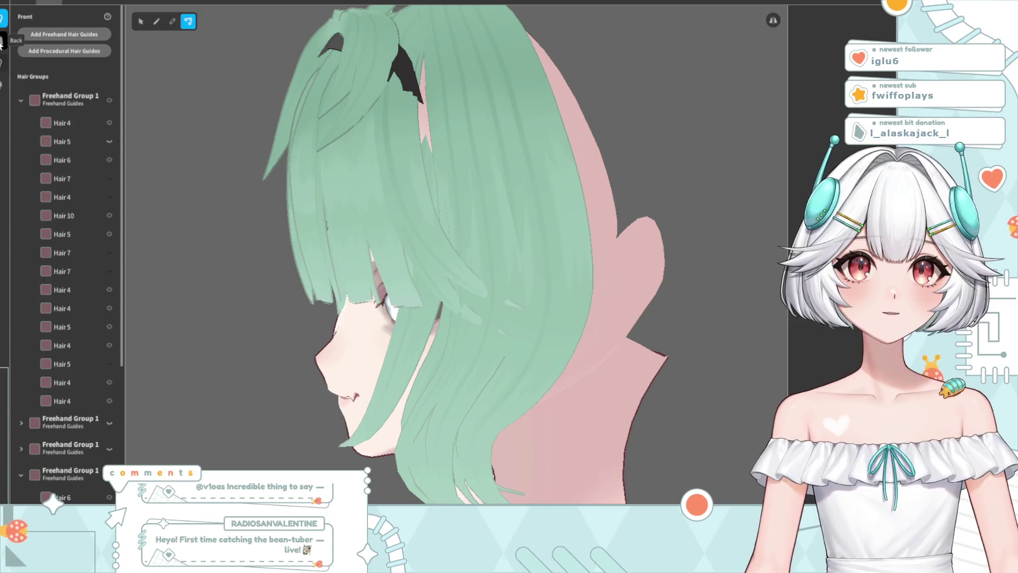
mouse_move(329, 238)
right_mouse_down()
mouse_move(393, 237)
mouse_move(364, 231)
right_mouse_up()
scroll(369, 268, "down", 3)
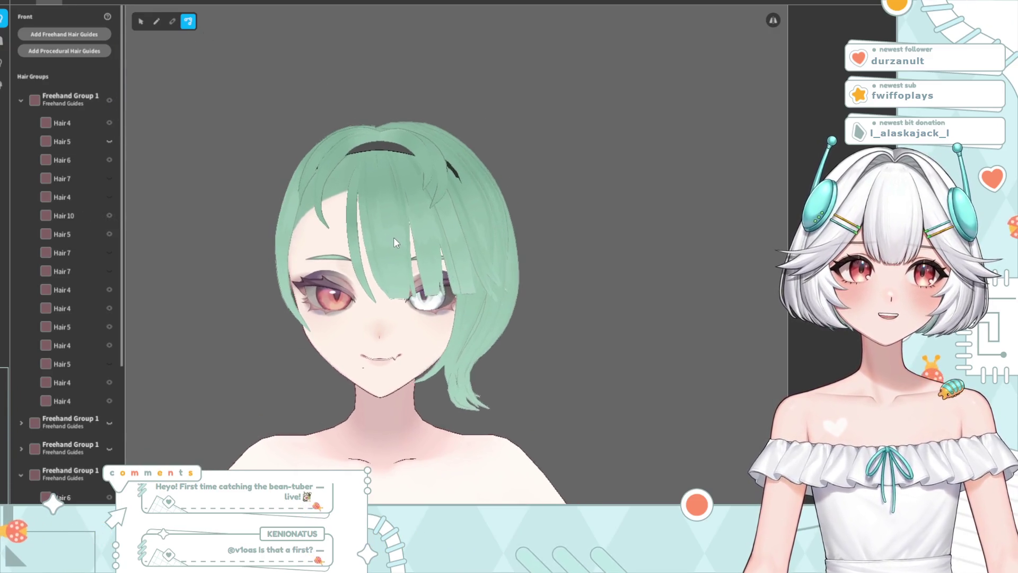
right_click_drag(399, 240, 395, 238)
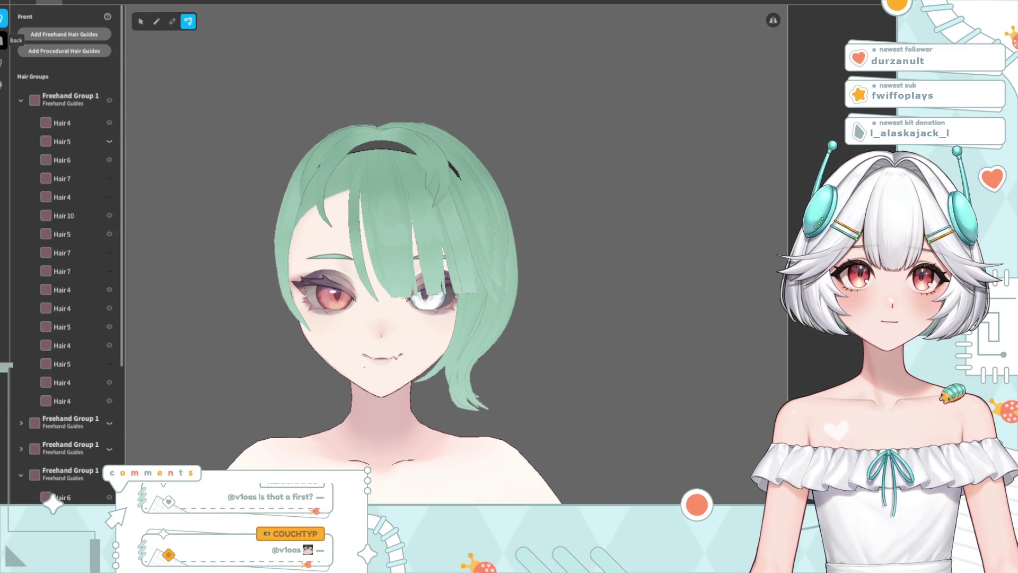
left_click(2, 64)
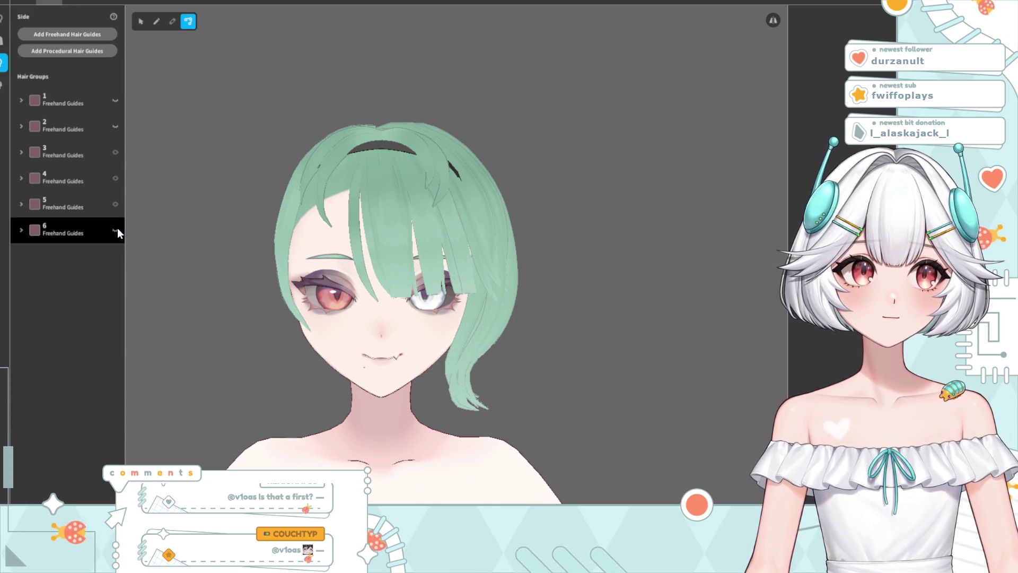
left_click(116, 204)
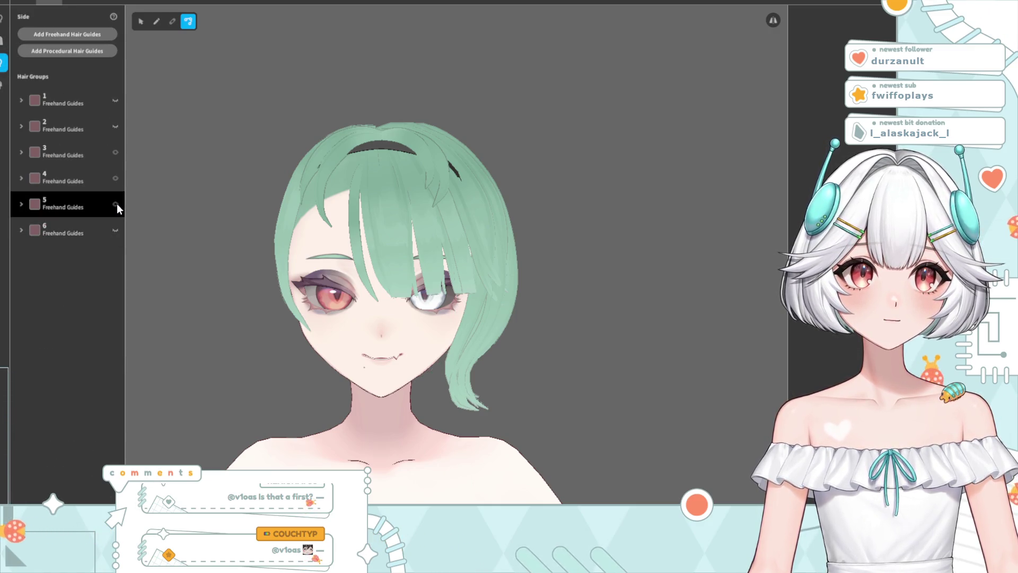
left_click(115, 178)
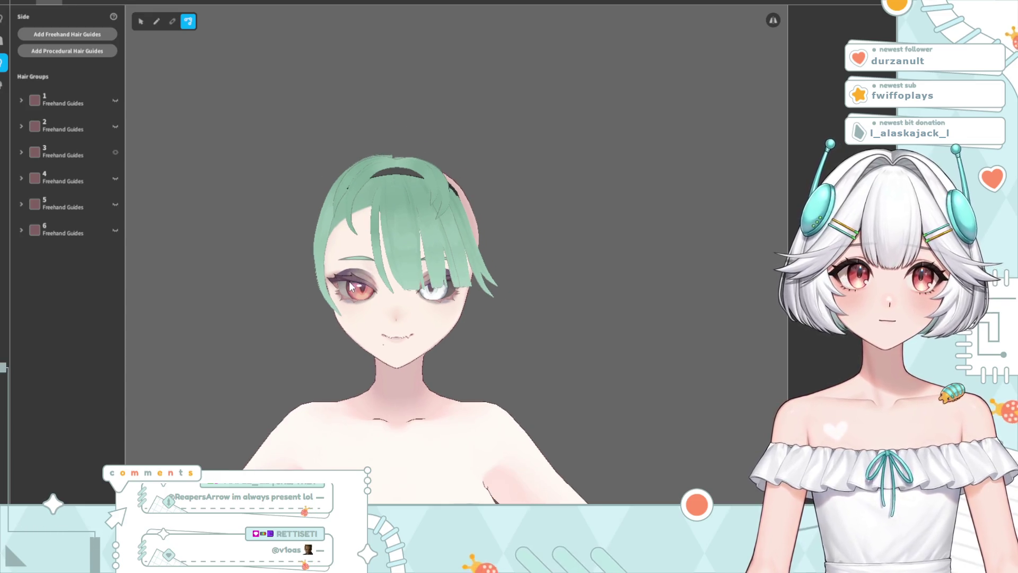
scroll(298, 314, "up", 2)
right_click_drag(298, 314, 179, 357)
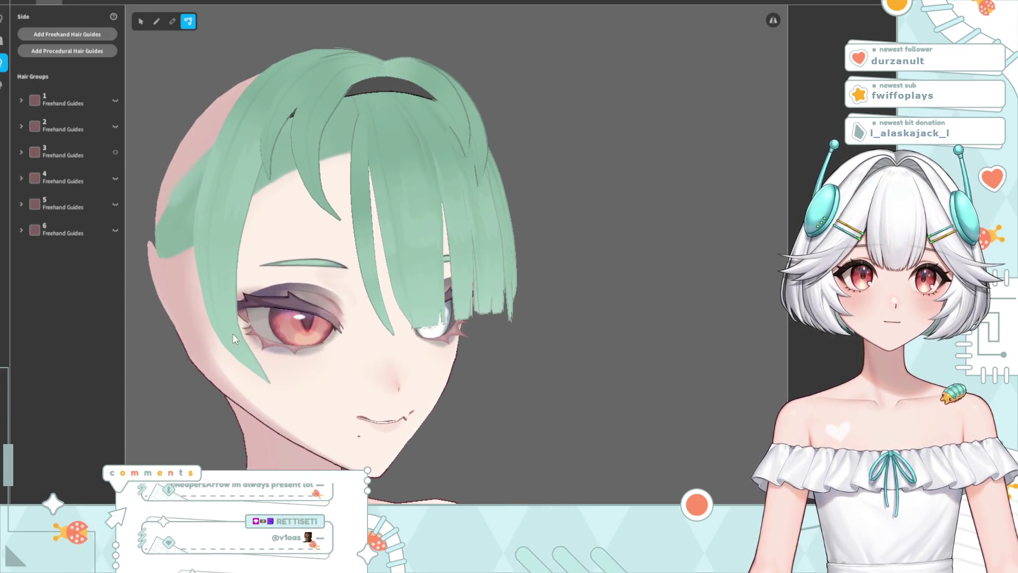
left_click(228, 329)
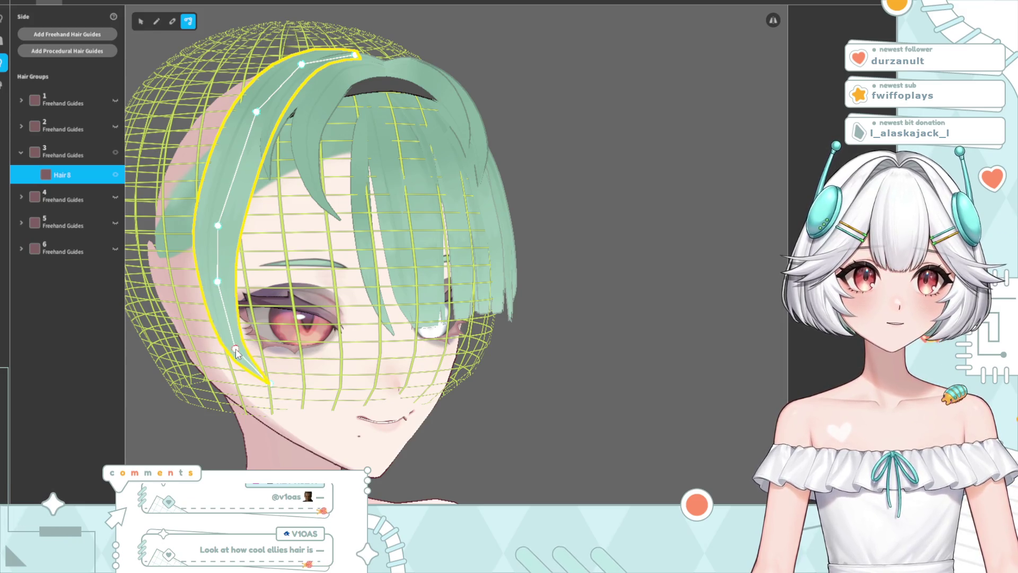
left_click(575, 253)
right_click_drag(371, 318, 439, 353)
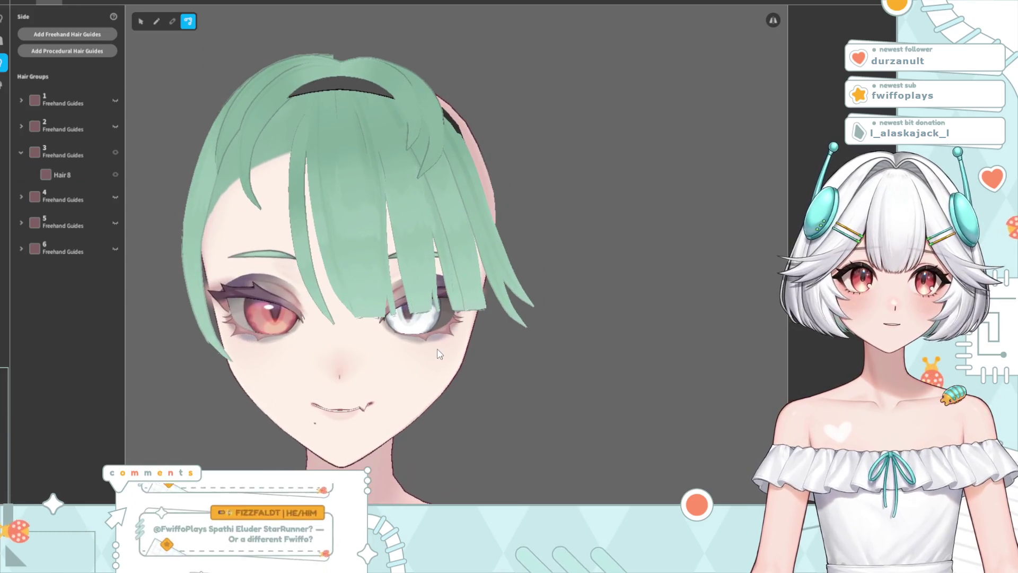
left_click(203, 311)
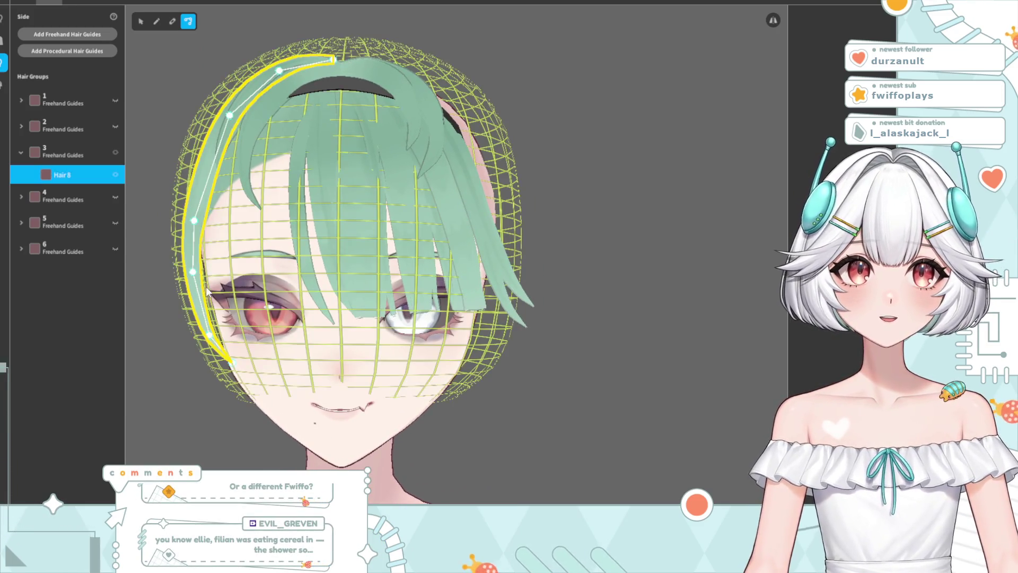
right_click_drag(203, 311, 159, 323)
left_click(74, 175)
right_click_drag(233, 311, 280, 310)
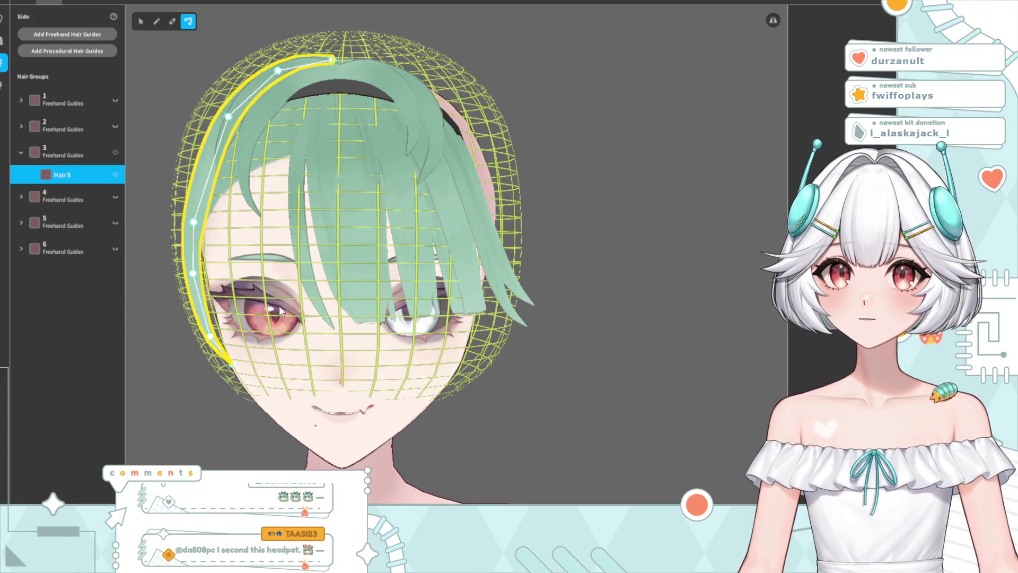
left_click(58, 154)
Duplicate side hair group 3 and select the new copy
right_click(58, 155)
left_click(91, 179)
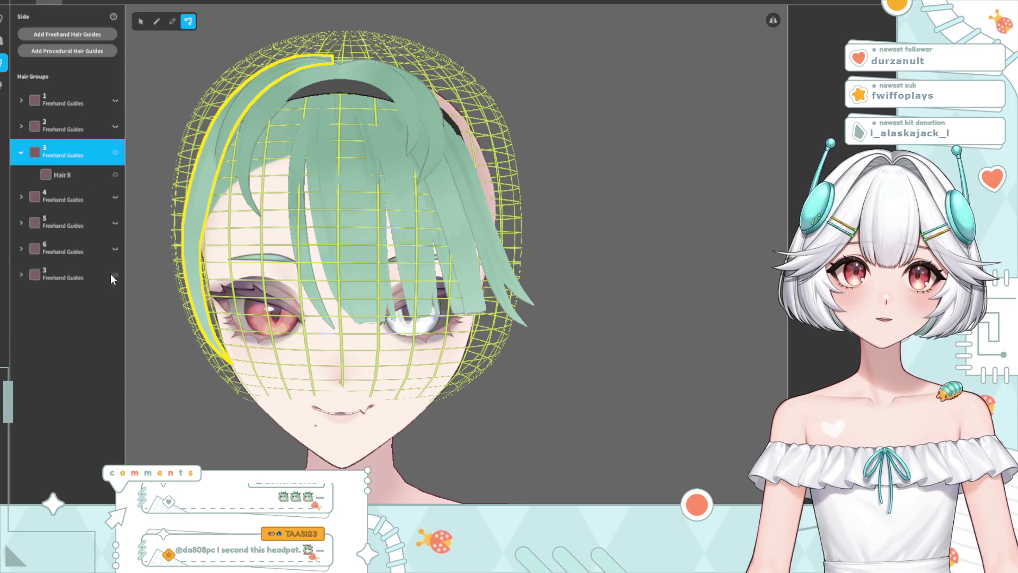
left_click(60, 276)
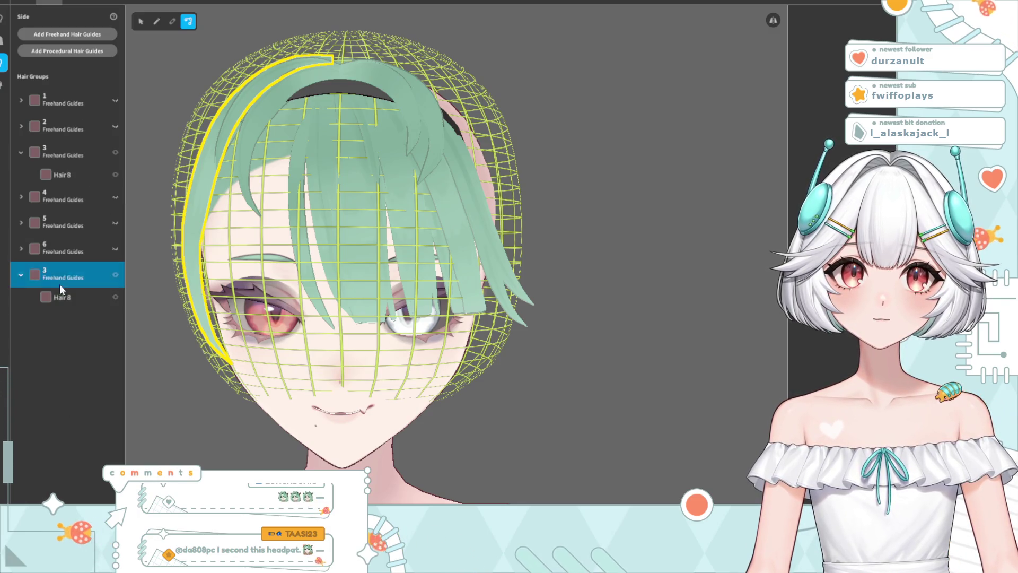
Scale the copied strand's guide mesh taller along Y, then reselect it from an angle
left_click(140, 21)
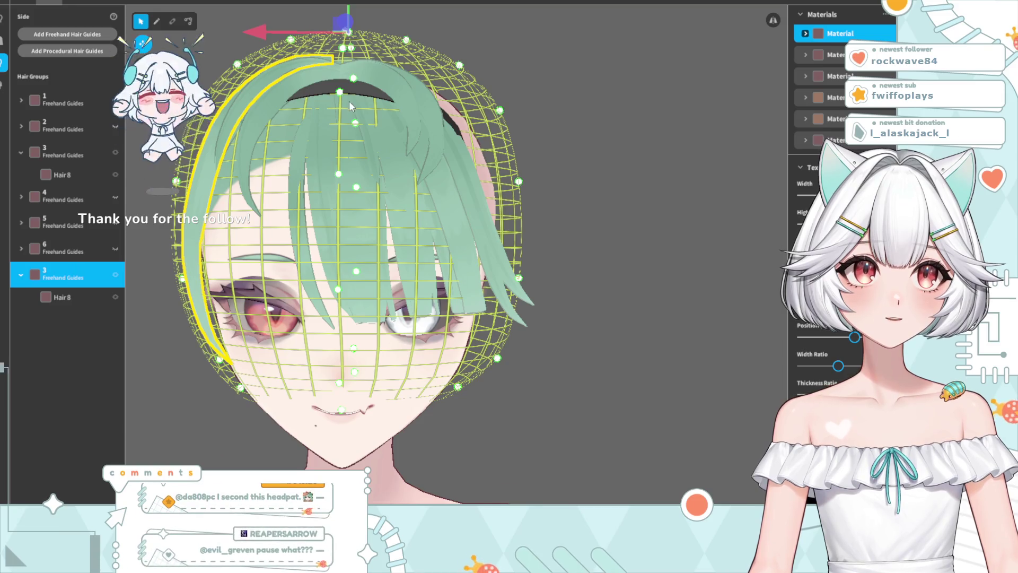
left_click(143, 89)
left_click_drag(382, 22, 378, 12)
mouse_move(159, 87)
left_mouse_down()
mouse_move(231, 168)
mouse_move(625, 169)
left_mouse_up()
left_click(625, 169)
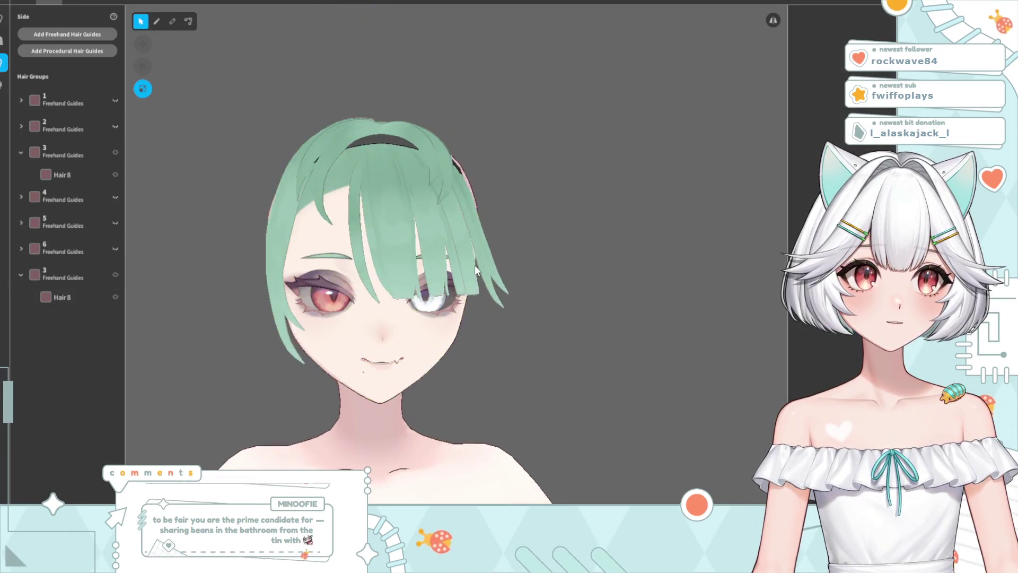
scroll(473, 268, "up", 5)
left_click_drag(473, 267, 265, 326)
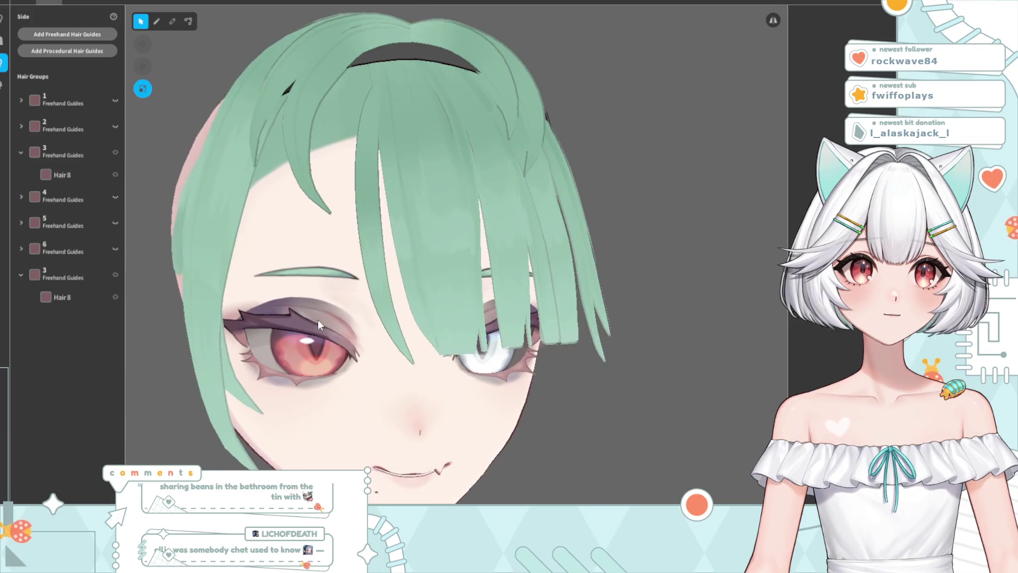
left_click(252, 387)
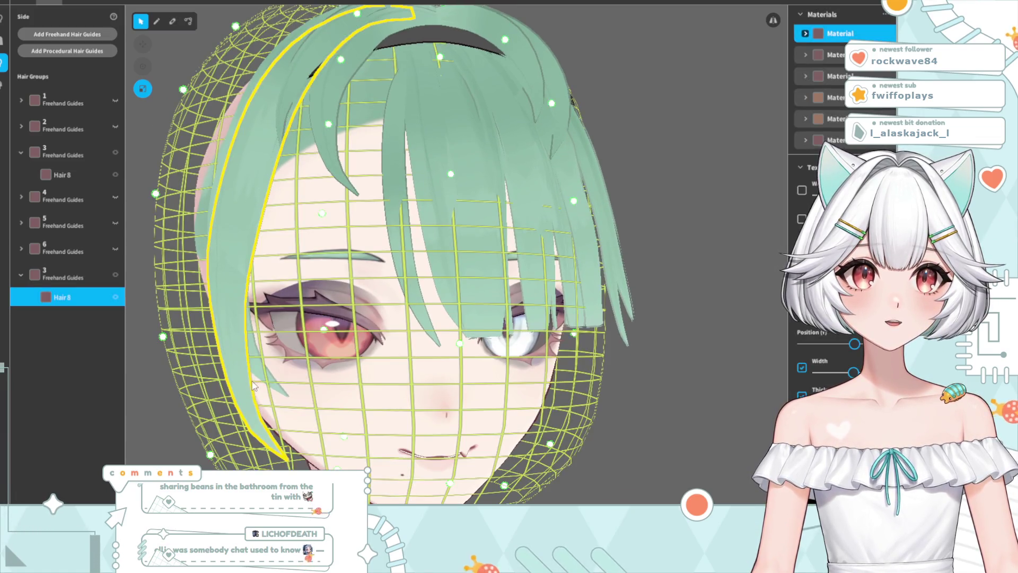
Pull the copied strand's top up-left, bend its middle left, and drag its tip down and out
scroll(827, 212, "down", 3)
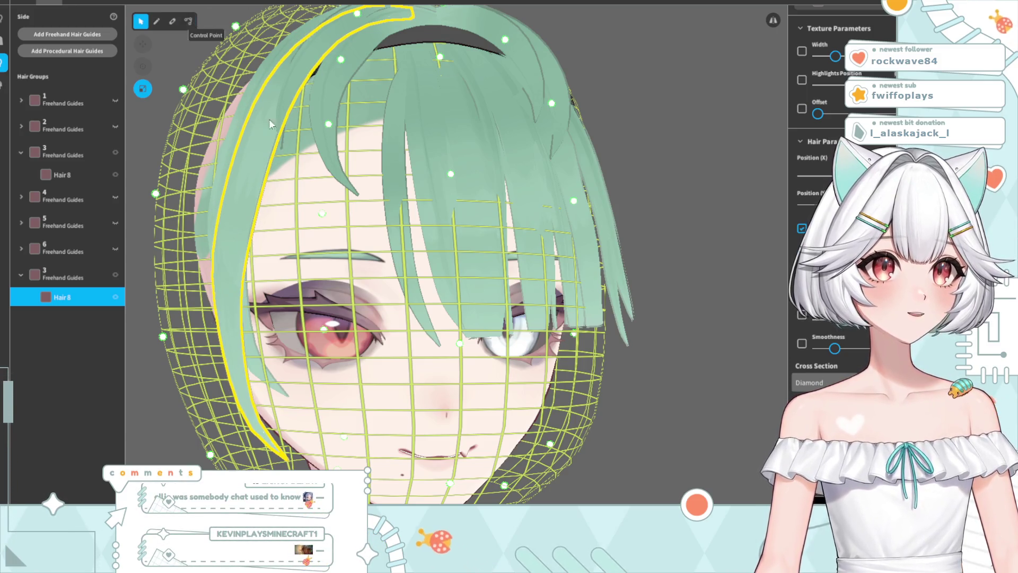
left_click(188, 21)
left_click_drag(414, 94, 406, 91)
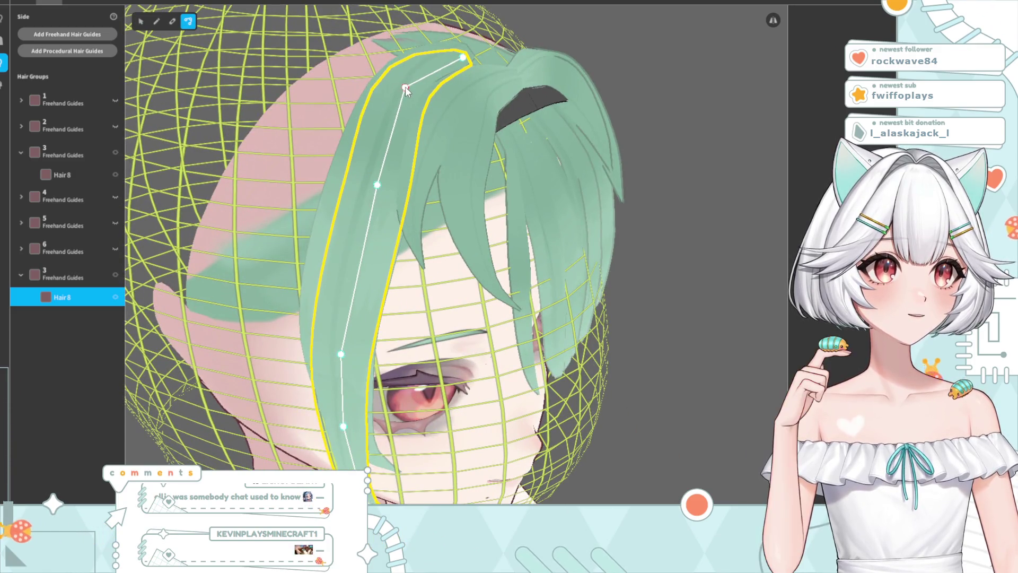
left_click_drag(376, 185, 363, 188)
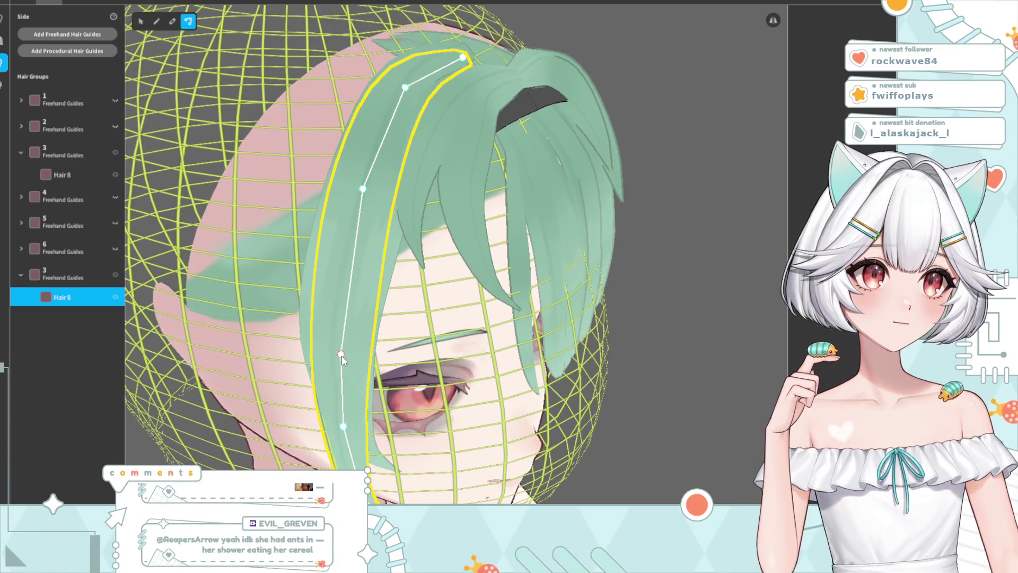
right_click_drag(342, 360, 356, 250)
left_click_drag(343, 244, 340, 253)
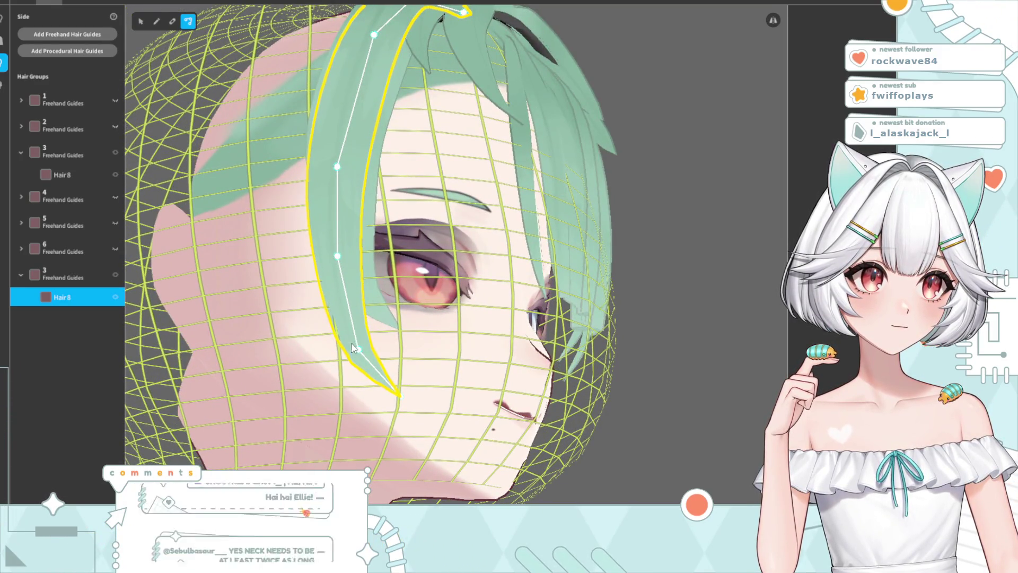
left_click_drag(359, 350, 370, 365)
mouse_move(390, 356)
right_mouse_down()
mouse_move(651, 250)
mouse_move(488, 275)
mouse_move(499, 267)
right_mouse_up()
Orbit around the head to preview the bent left side strand Hair 8
scroll(498, 266, "down", 3)
mouse_move(444, 247)
right_mouse_down()
mouse_move(377, 254)
mouse_move(407, 265)
right_mouse_up()
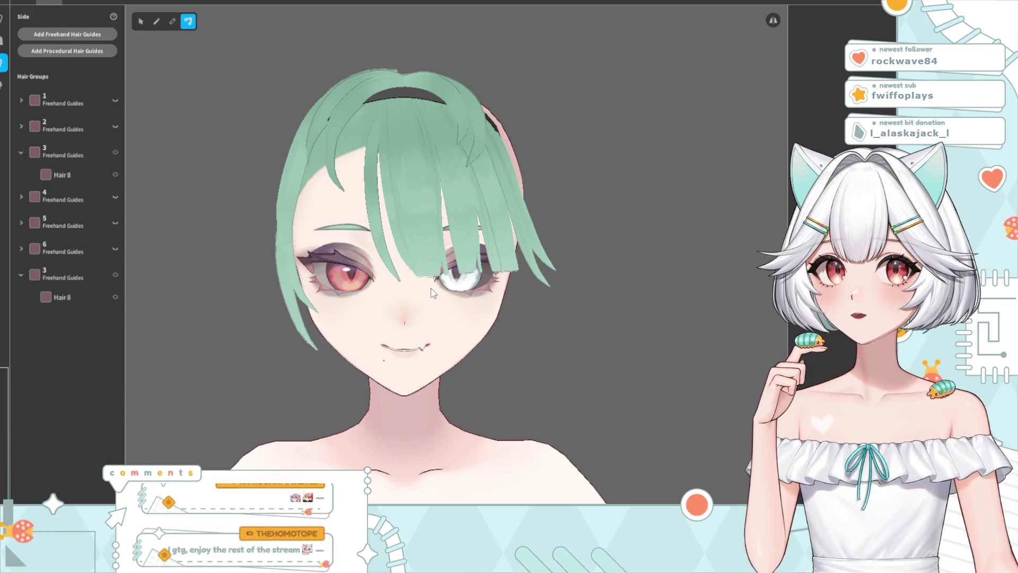
right_click_drag(432, 293, 390, 274)
mouse_move(363, 223)
right_mouse_down()
mouse_move(372, 202)
mouse_move(312, 205)
right_mouse_up()
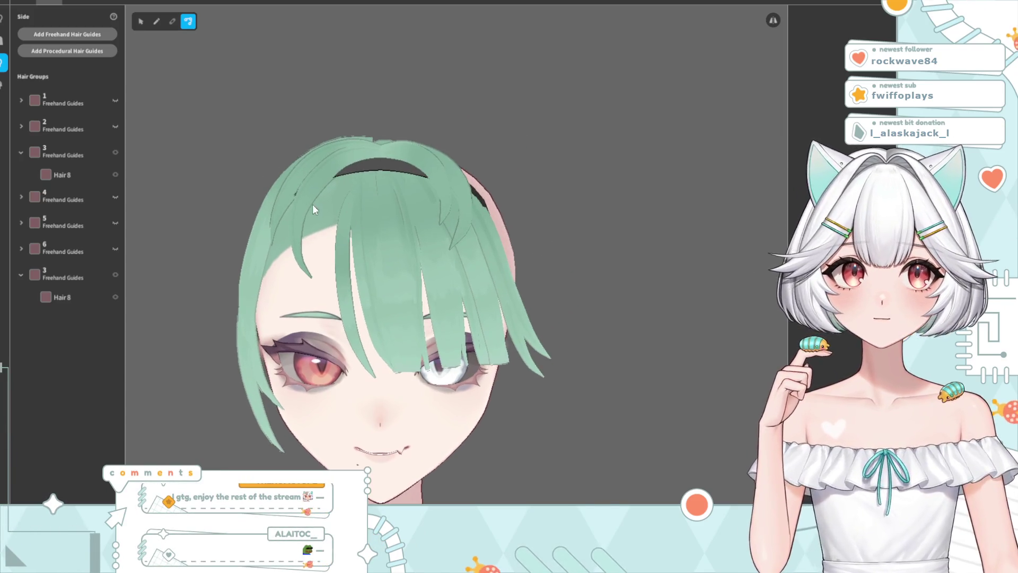
left_click(285, 193)
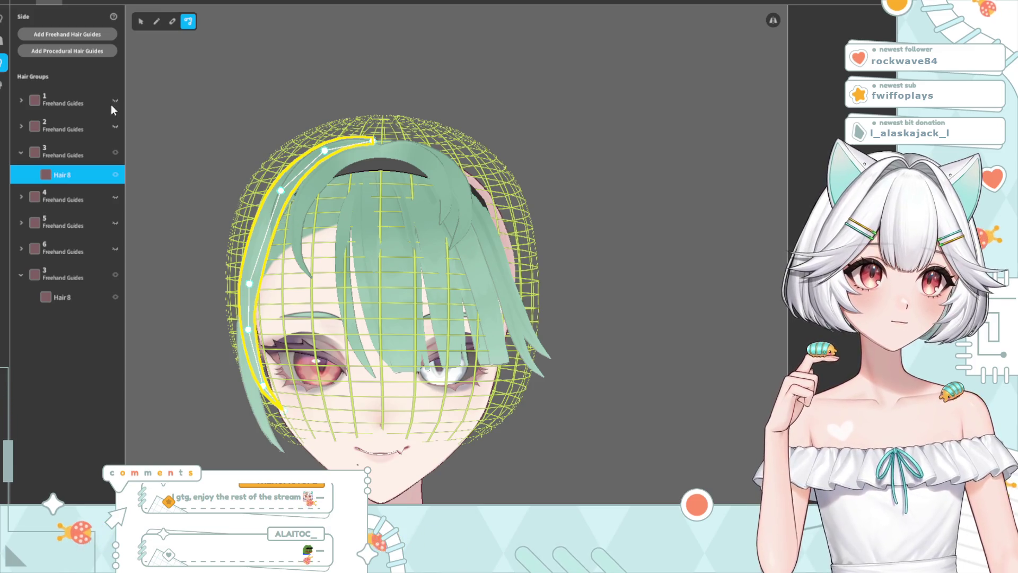
left_click(519, 320)
scroll(519, 320, "down", 3)
mouse_move(521, 318)
left_mouse_down()
mouse_move(466, 323)
mouse_move(444, 361)
left_mouse_up()
scroll(323, 392, "up", 2)
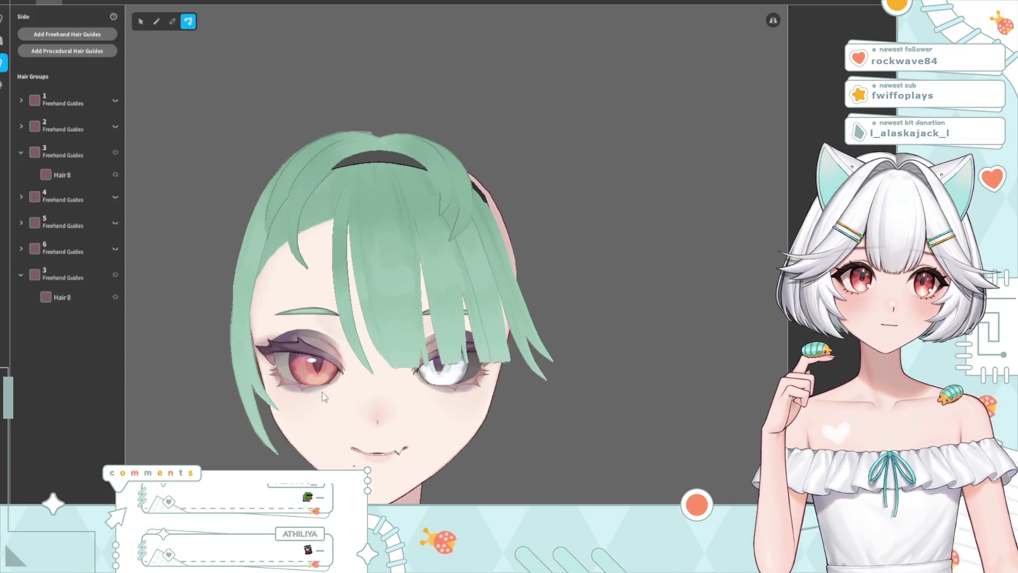
Push the left guide-mesh vertices outward so the strand sits farther from the head
left_click(249, 414)
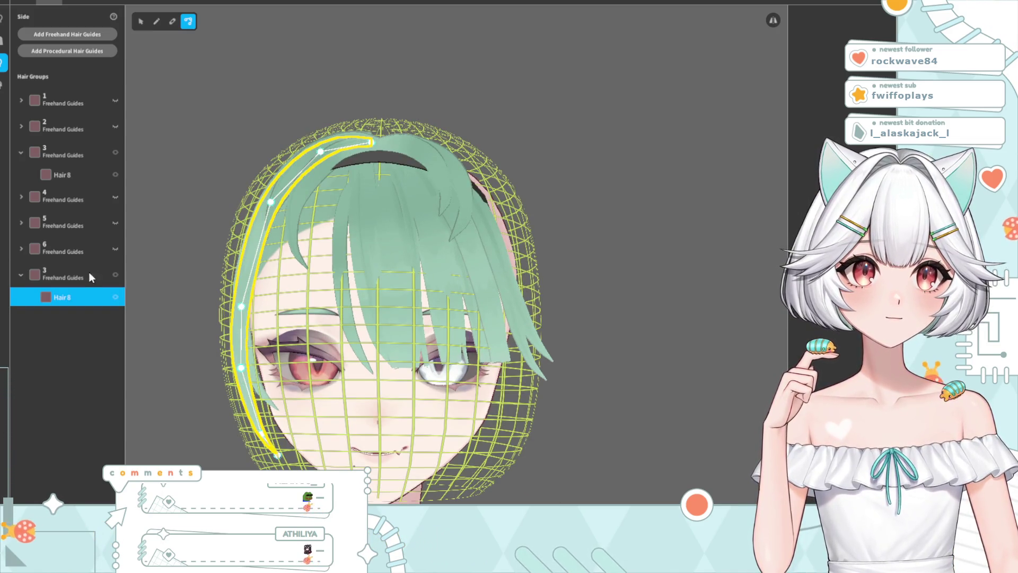
key("Escape")
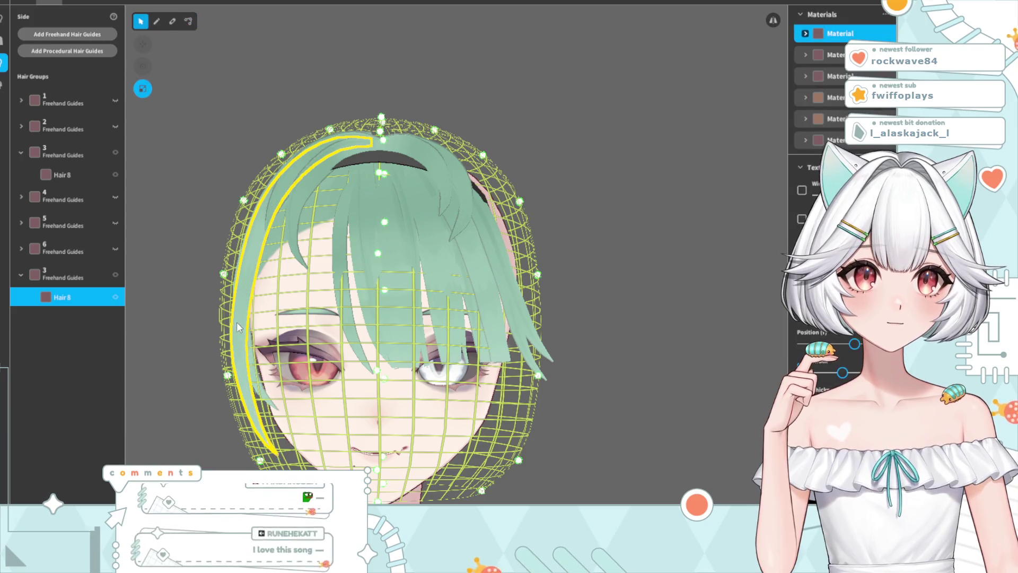
left_click_drag(227, 377, 218, 374)
left_click_drag(258, 457, 249, 459)
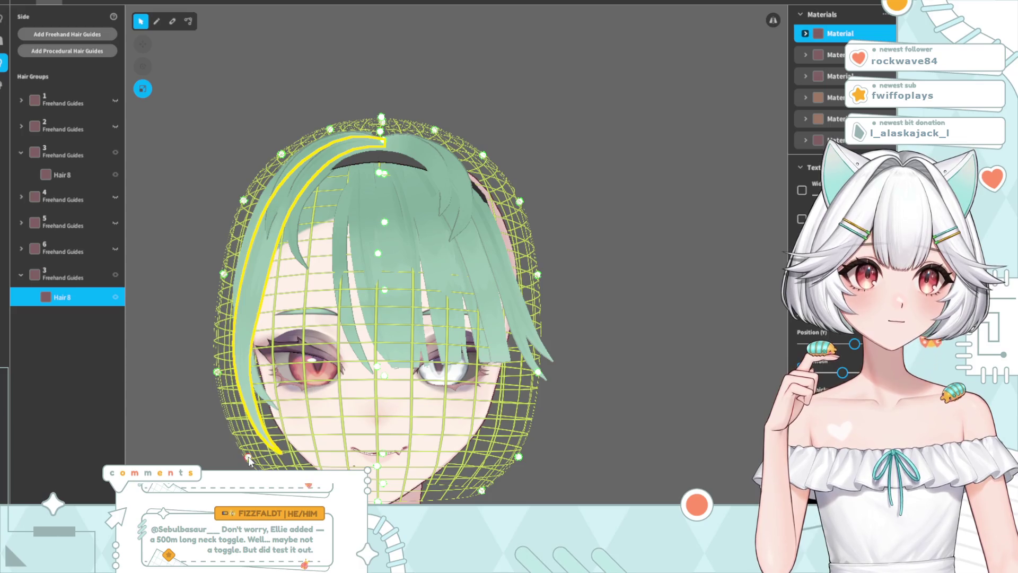
left_click_drag(222, 276, 212, 275)
left_click(544, 257)
mouse_move(544, 256)
right_mouse_down()
mouse_move(511, 306)
mouse_move(523, 310)
mouse_move(472, 304)
mouse_move(531, 316)
mouse_move(532, 302)
right_mouse_up()
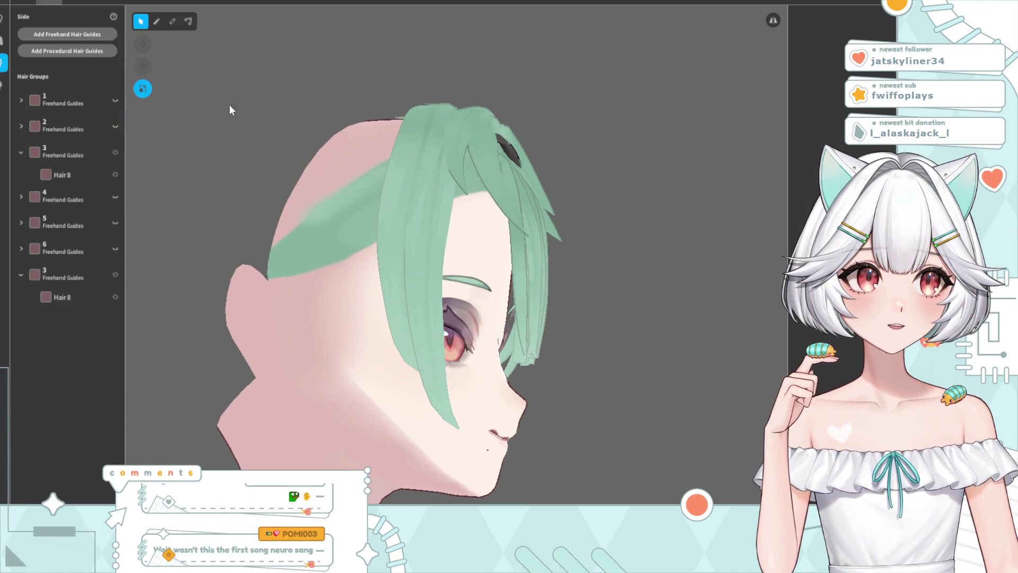
Pull Hair 8's middle and lower guide points and bottom tip back
left_click(188, 21)
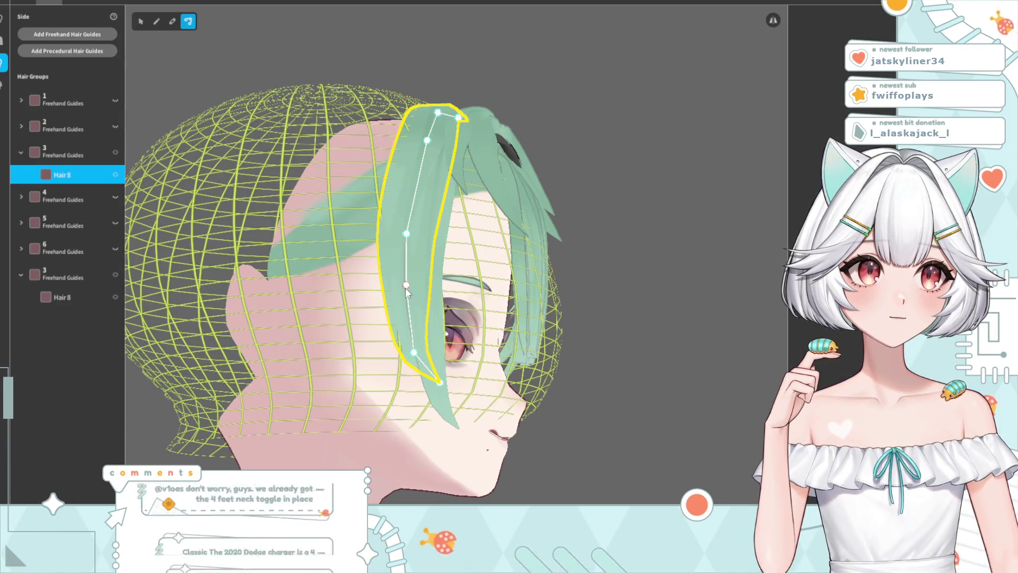
left_click_drag(405, 289, 393, 285)
left_click_drag(414, 354, 392, 352)
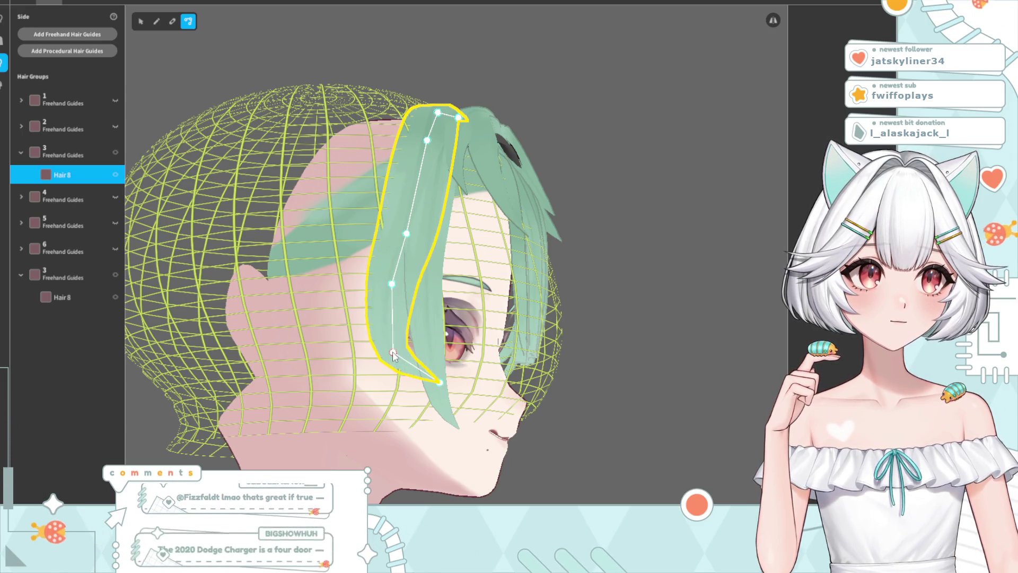
left_click(433, 386)
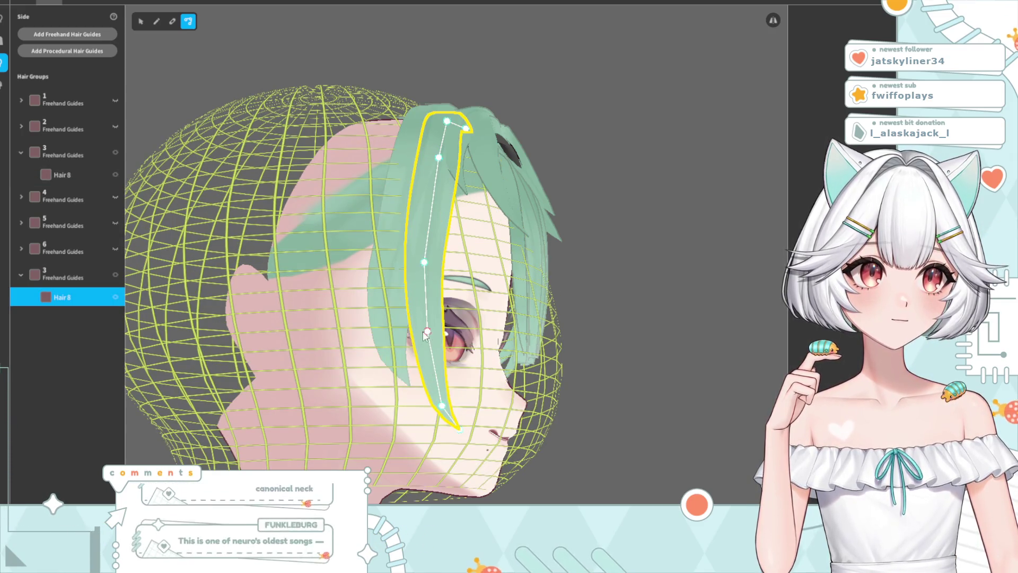
left_click_drag(443, 407, 419, 409)
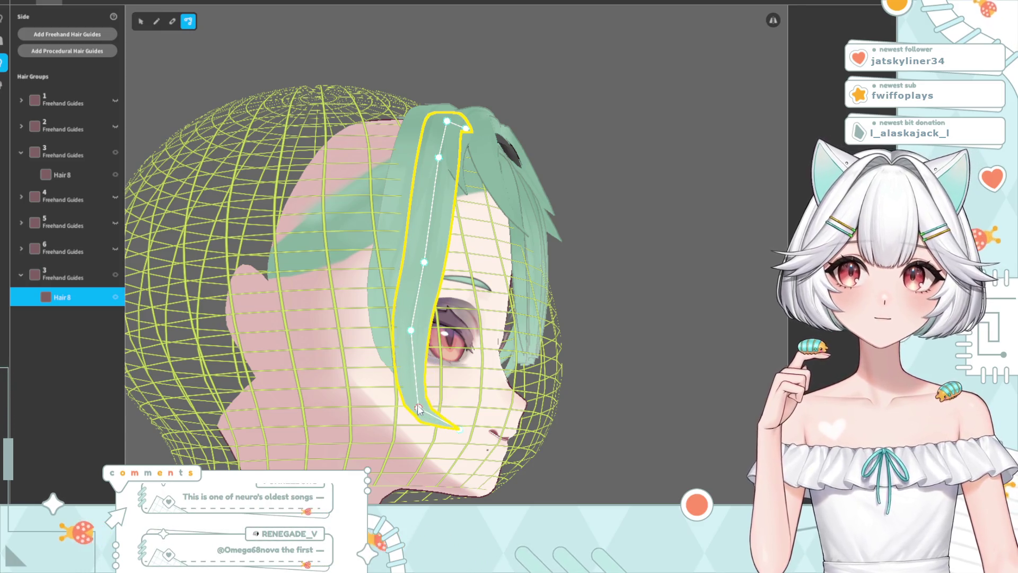
left_click_drag(423, 263, 392, 252)
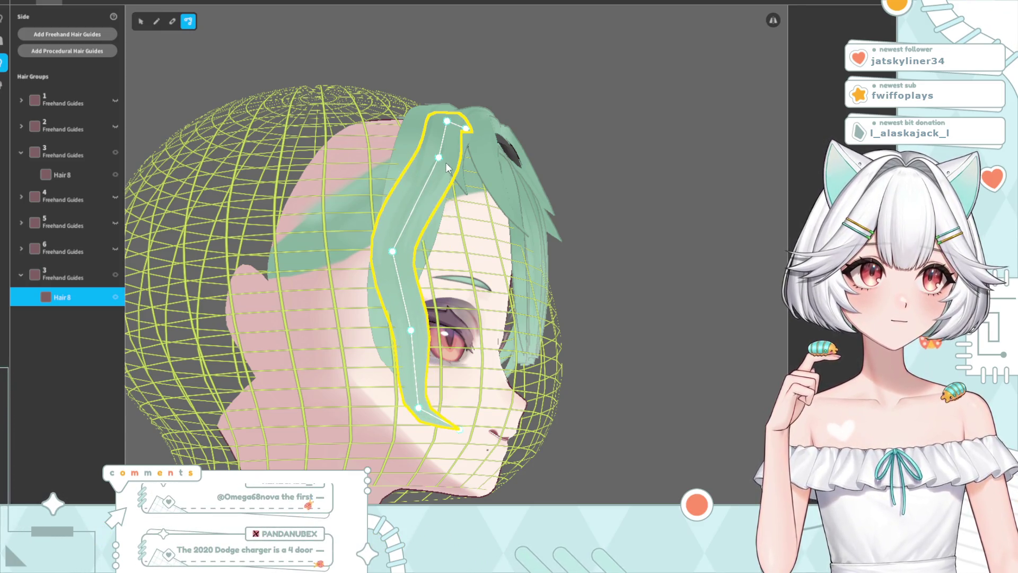
right_click_drag(447, 167, 375, 271)
Add a guide point and bend the side strand's lower and middle points inward
left_click(373, 268)
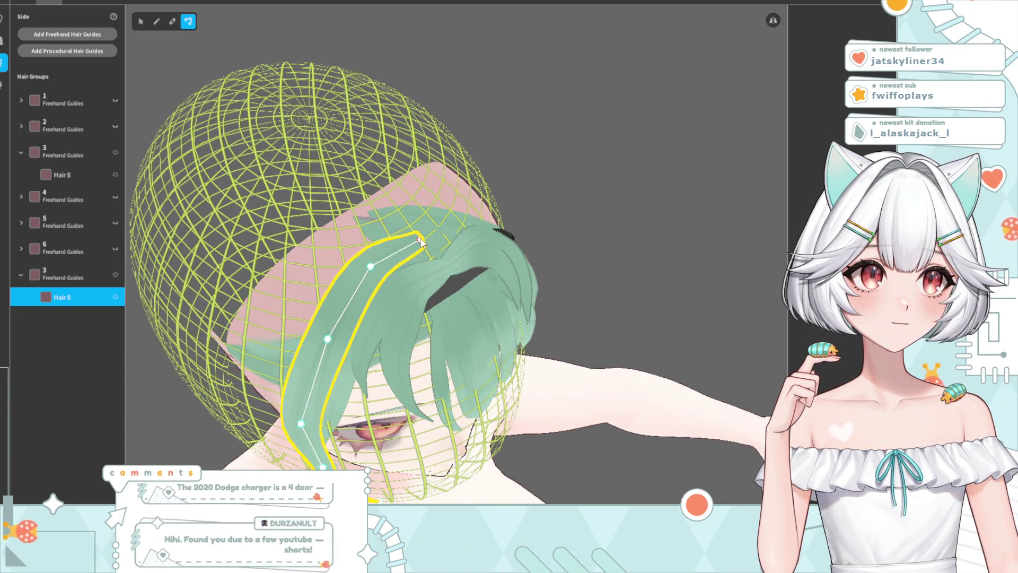
right_click_drag(420, 241, 365, 389)
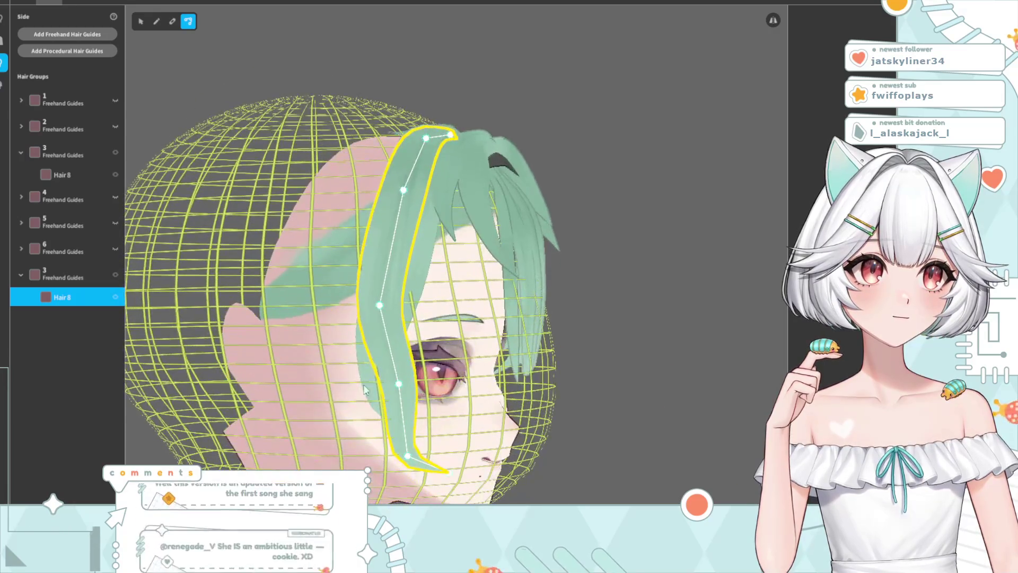
left_click_drag(404, 386, 367, 379)
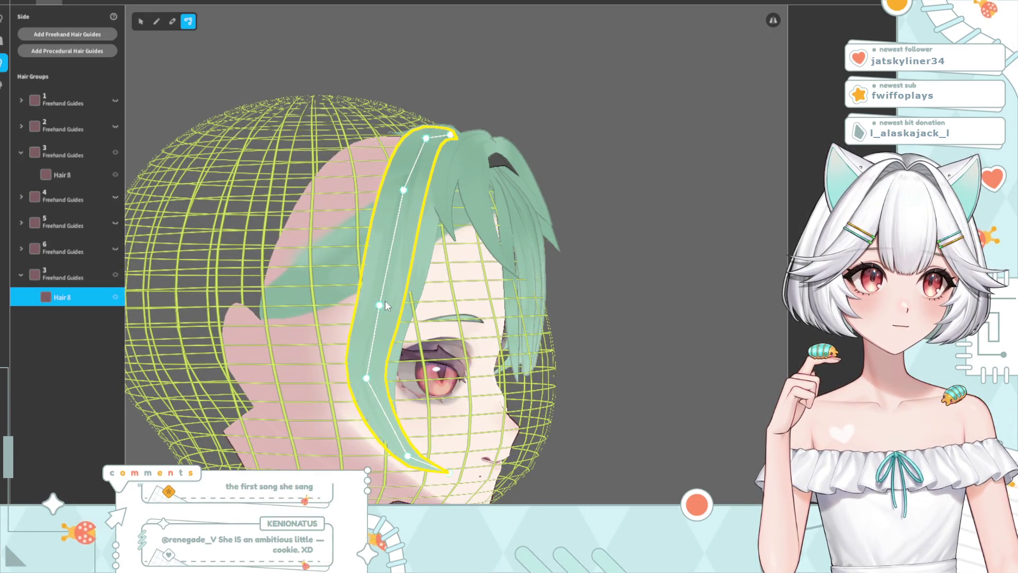
left_click_drag(379, 305, 372, 299)
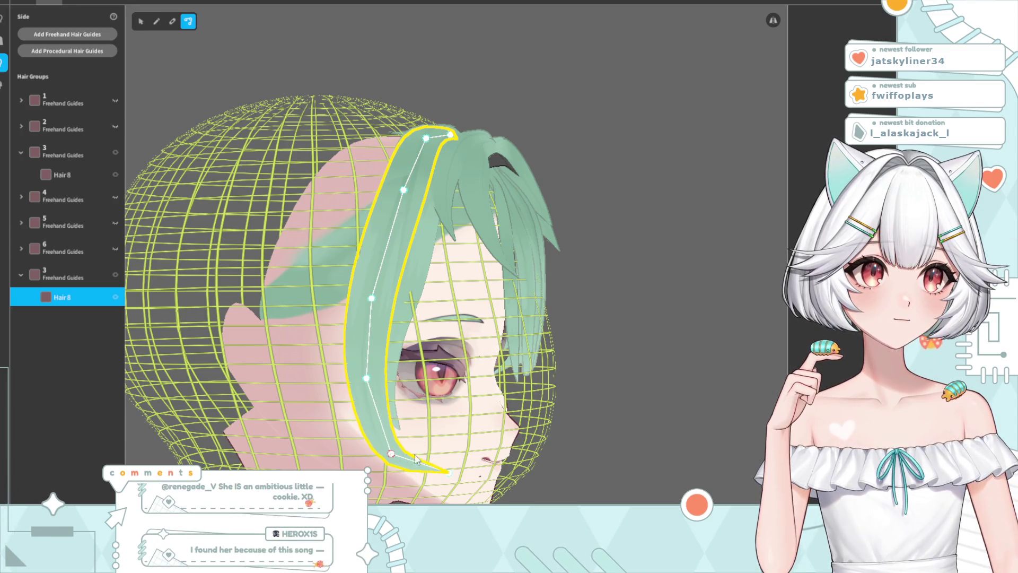
left_click(589, 403)
right_click_drag(588, 403, 525, 403)
left_click(242, 395)
mouse_move(241, 395)
right_mouse_down()
mouse_move(290, 400)
mouse_move(236, 260)
right_mouse_up()
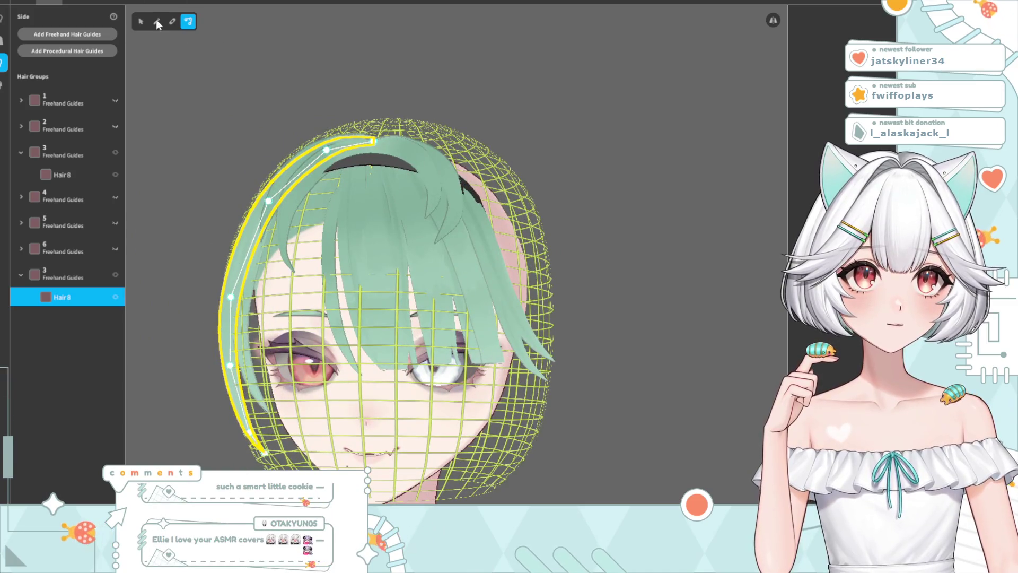
Bend the side strand's middle forward over the left eye and its tip back toward the cheek
left_click(71, 277)
left_click(237, 371)
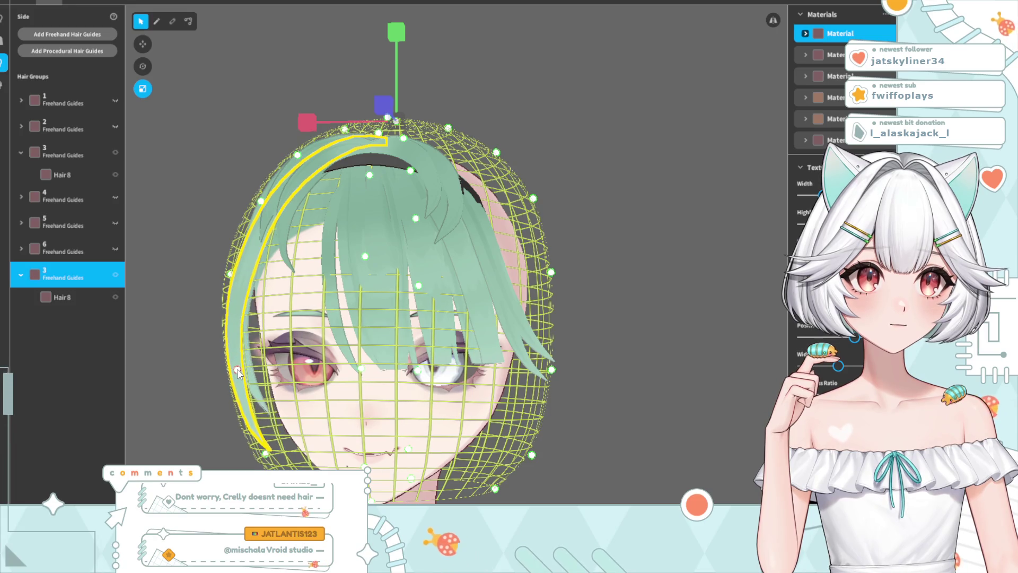
left_click_drag(229, 274, 236, 275)
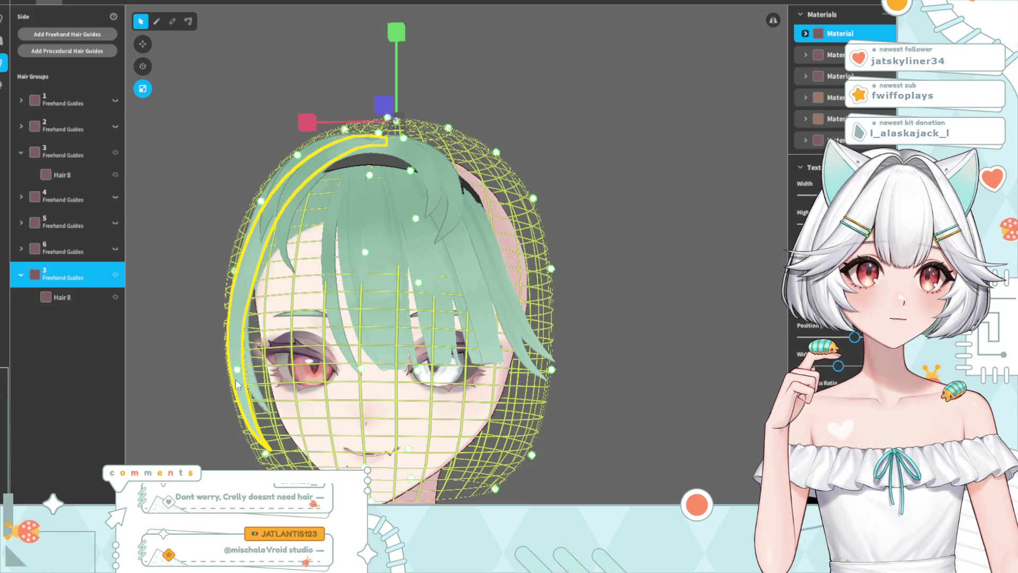
left_click_drag(266, 452, 272, 454)
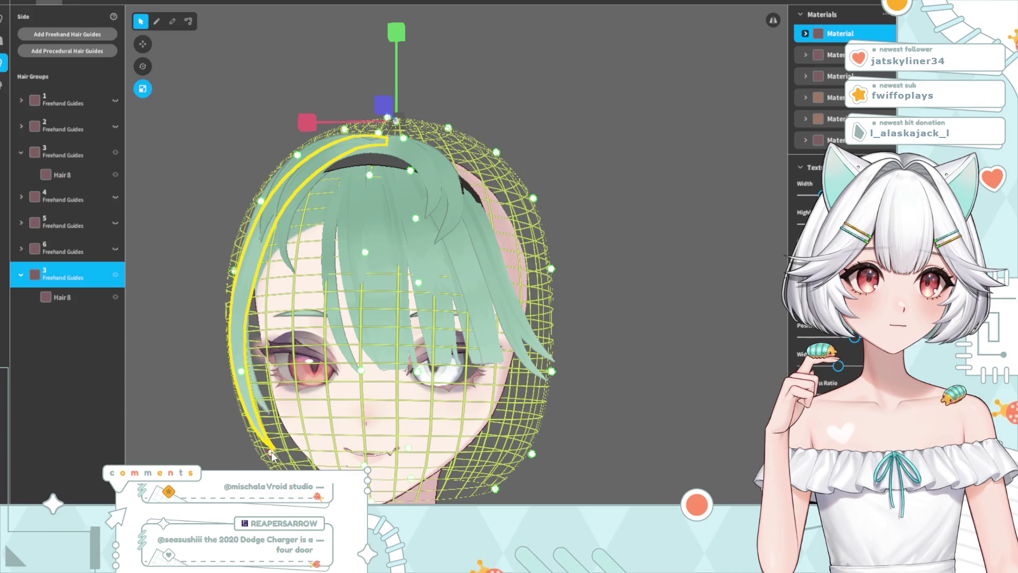
left_click_drag(630, 343, 501, 434)
left_click(462, 345)
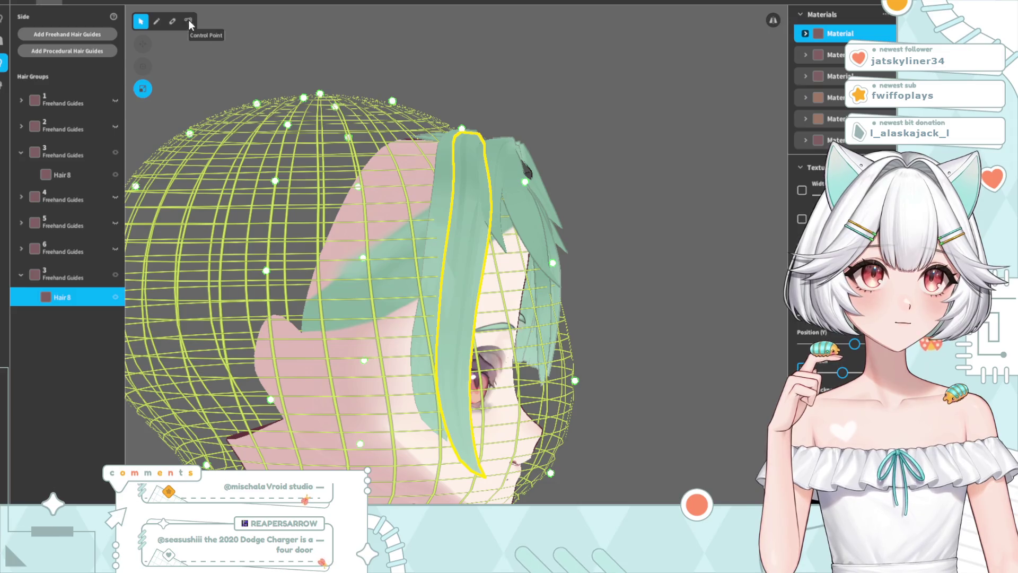
left_click(189, 21)
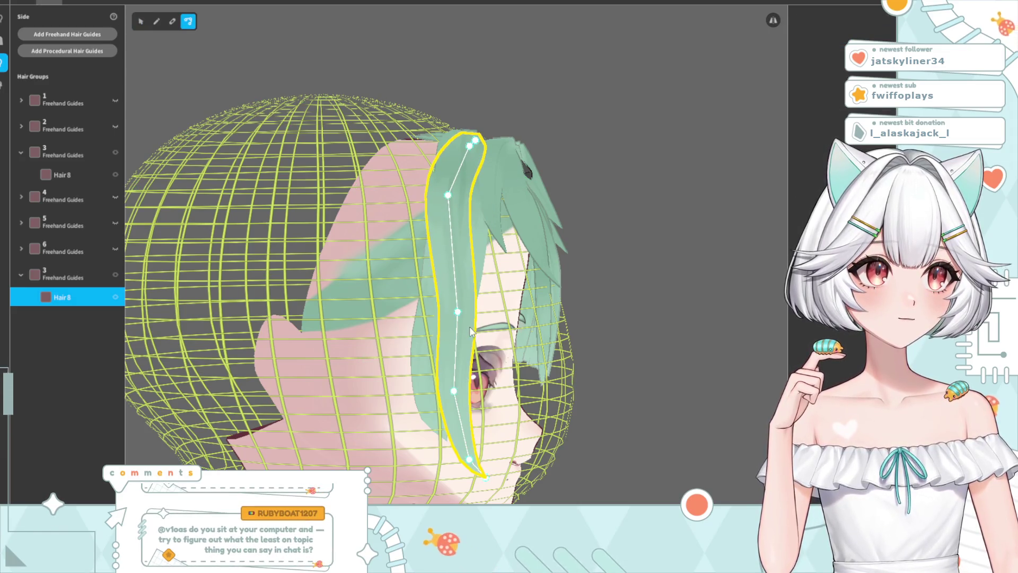
left_click_drag(458, 312, 423, 311)
left_click_drag(440, 392, 413, 393)
left_click_drag(469, 456, 411, 444)
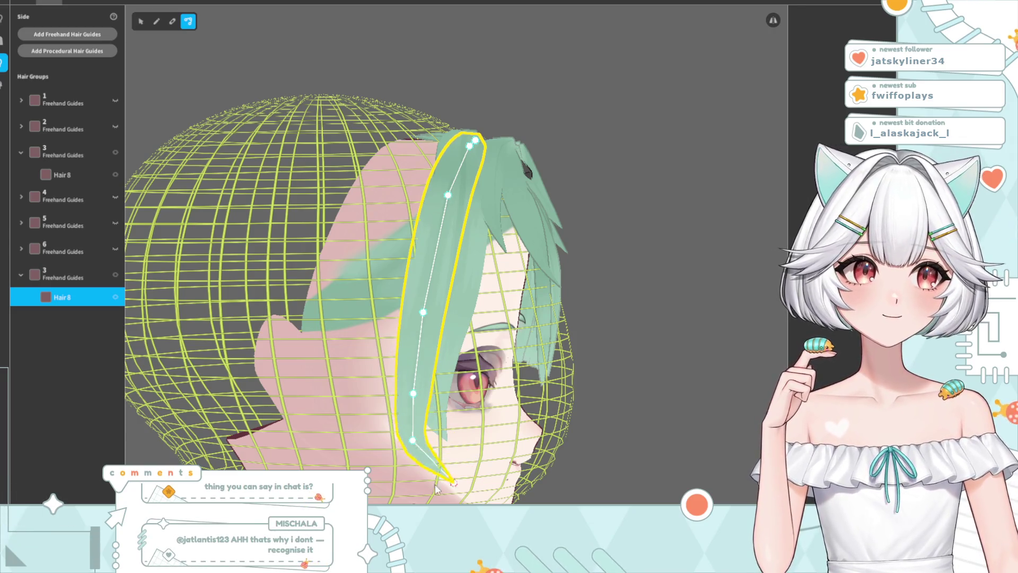
Review the reshaped side strand from front and three-quarter views
mouse_move(453, 454)
right_mouse_down()
mouse_move(559, 354)
mouse_move(253, 443)
right_mouse_up()
left_click(656, 324)
left_click(253, 439)
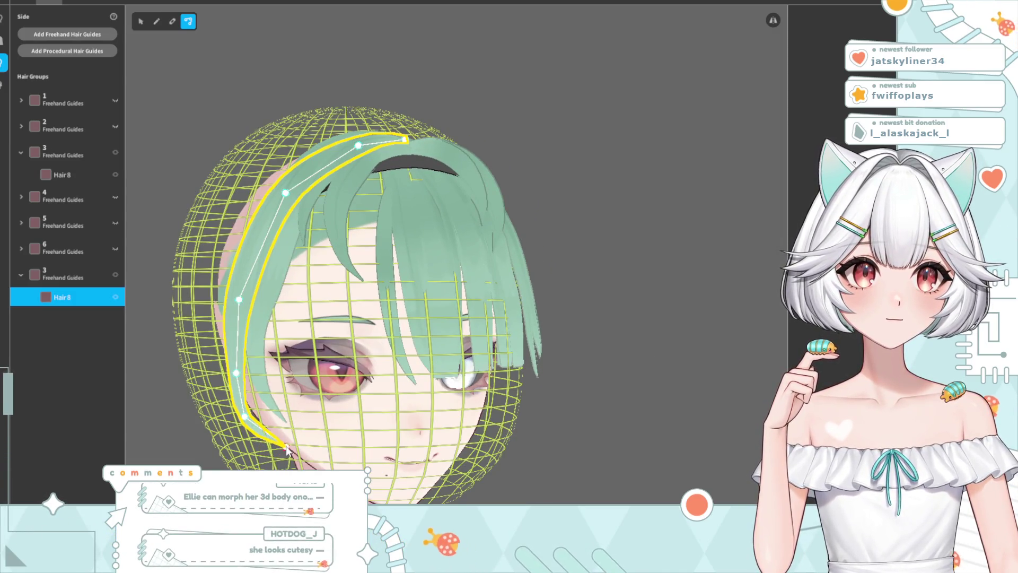
left_click(651, 274)
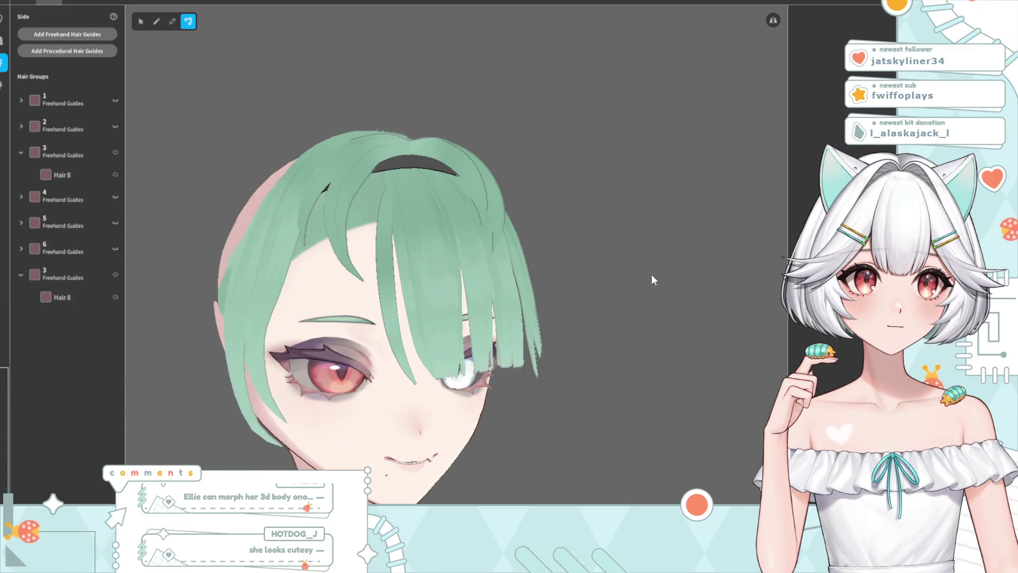
right_click_drag(651, 274, 549, 320)
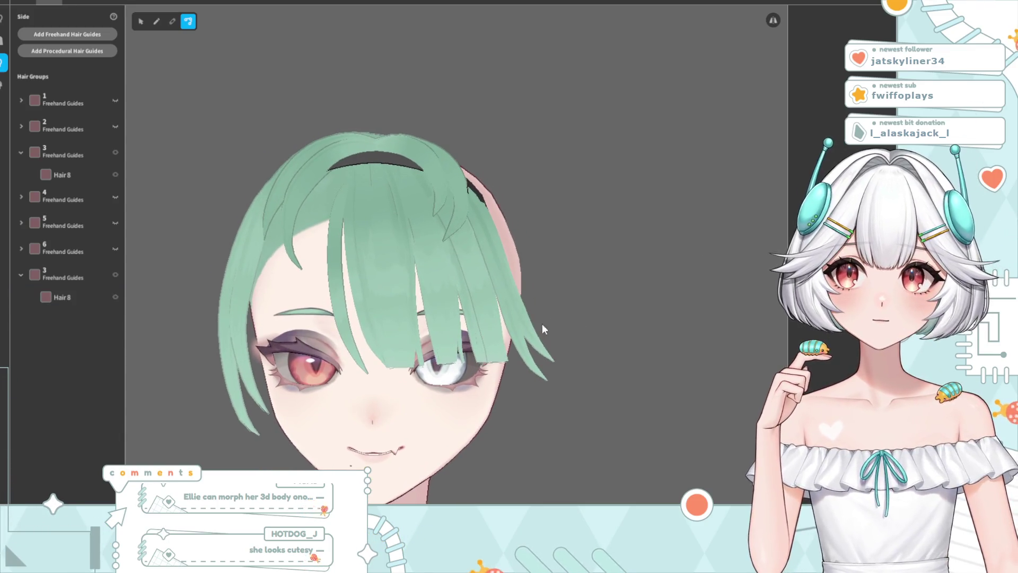
mouse_move(510, 397)
right_mouse_down()
mouse_move(504, 389)
mouse_move(562, 371)
right_mouse_up()
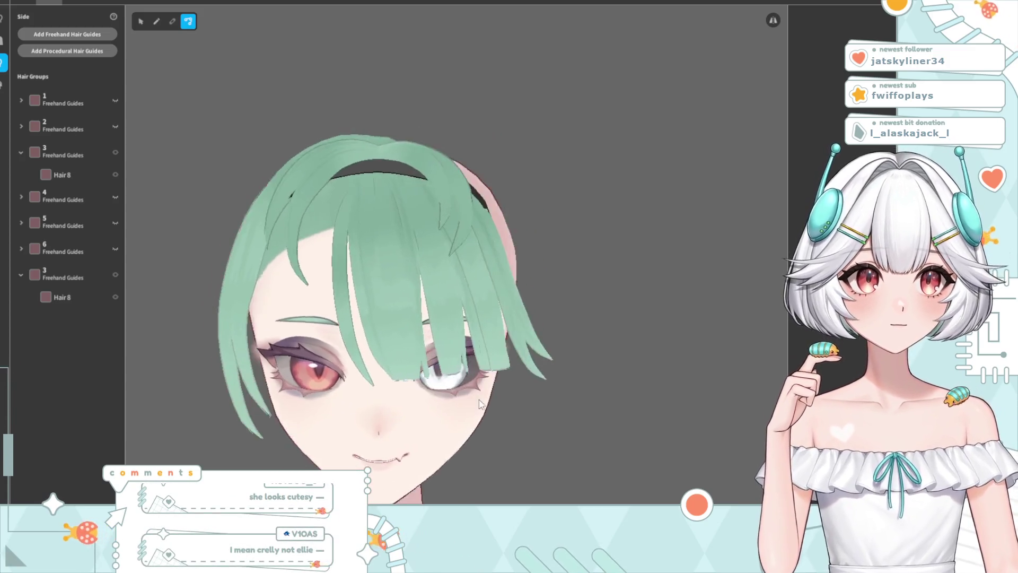
middle_click_drag(244, 459, 217, 363)
left_click(81, 277)
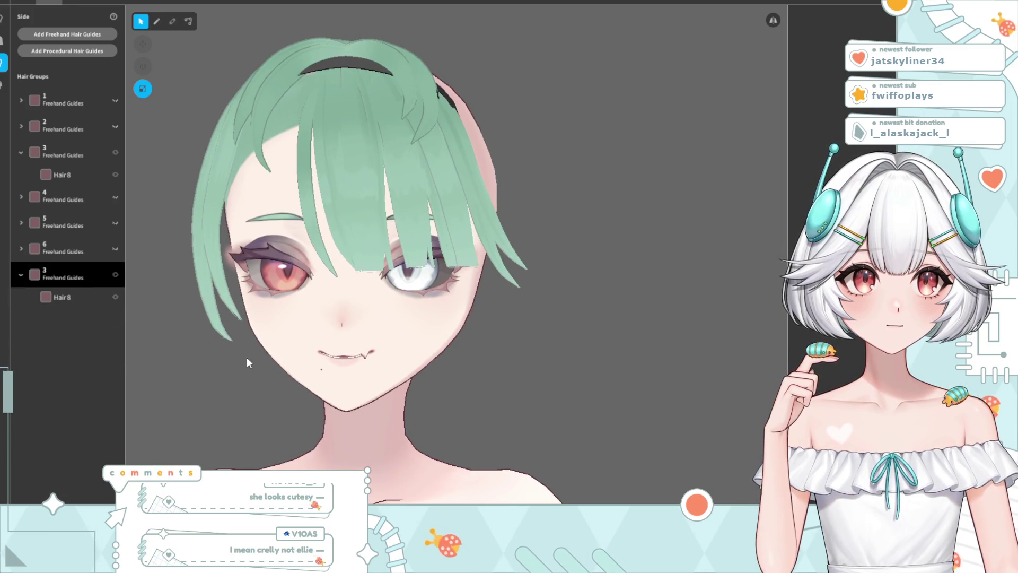
Pull Hair 8's upper, middle and lower guide points back so it runs straighter along the cheek
mouse_move(237, 373)
right_mouse_down()
mouse_move(289, 363)
mouse_move(273, 415)
mouse_move(304, 398)
mouse_move(283, 377)
mouse_move(320, 372)
mouse_move(308, 382)
right_mouse_up()
scroll(260, 371, "up", 2)
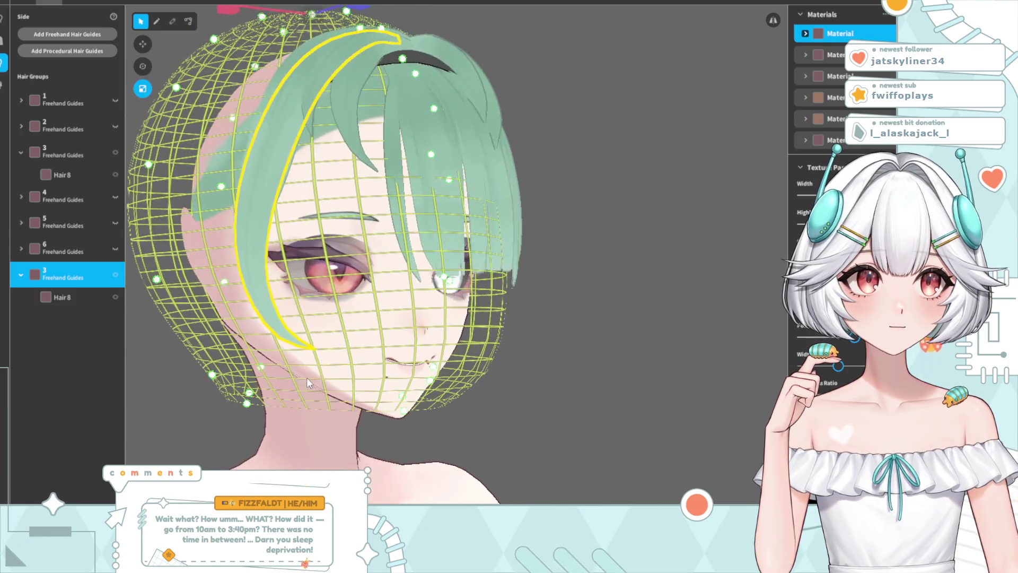
left_click(186, 21)
right_click_drag(308, 138, 354, 167)
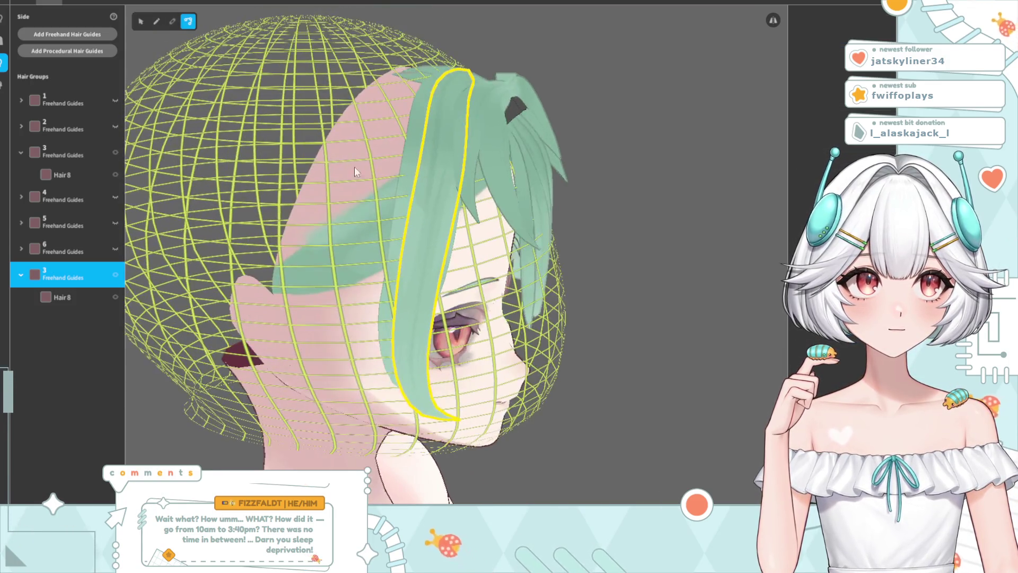
left_click(434, 140)
left_click(25, 295)
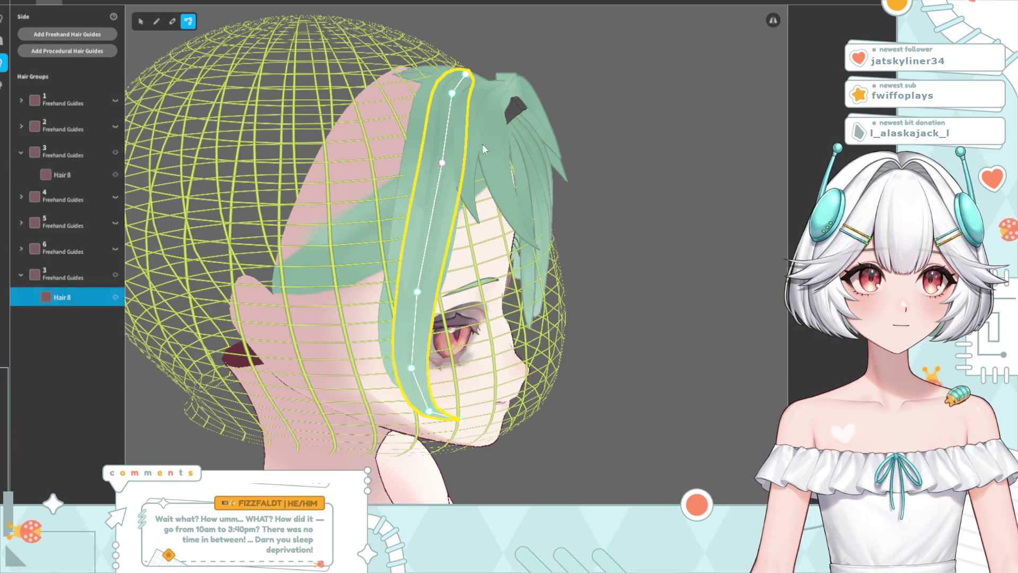
left_click_drag(453, 94, 437, 94)
left_click_drag(427, 165, 421, 163)
left_click_drag(418, 297, 392, 304)
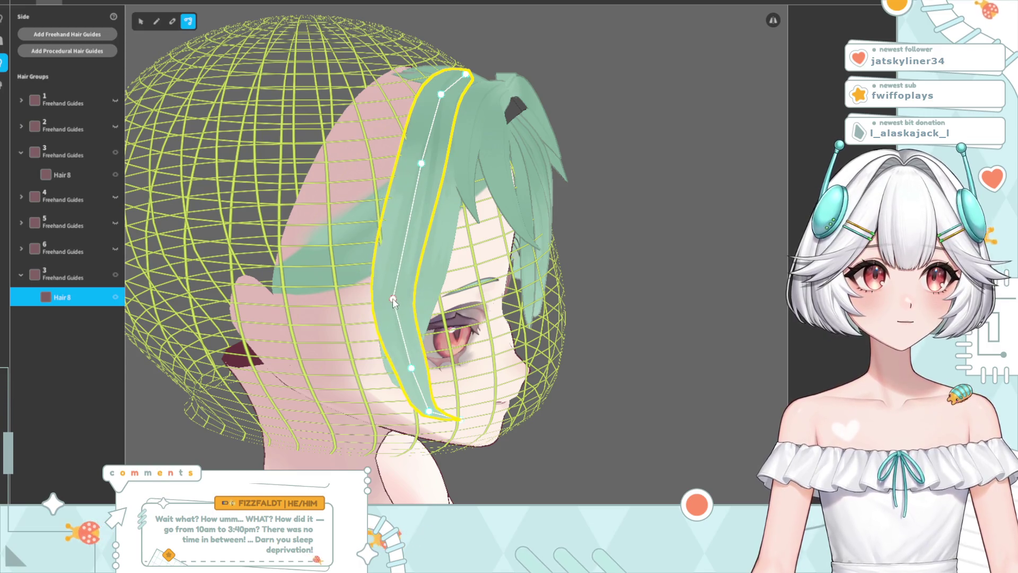
left_click_drag(412, 371, 390, 372)
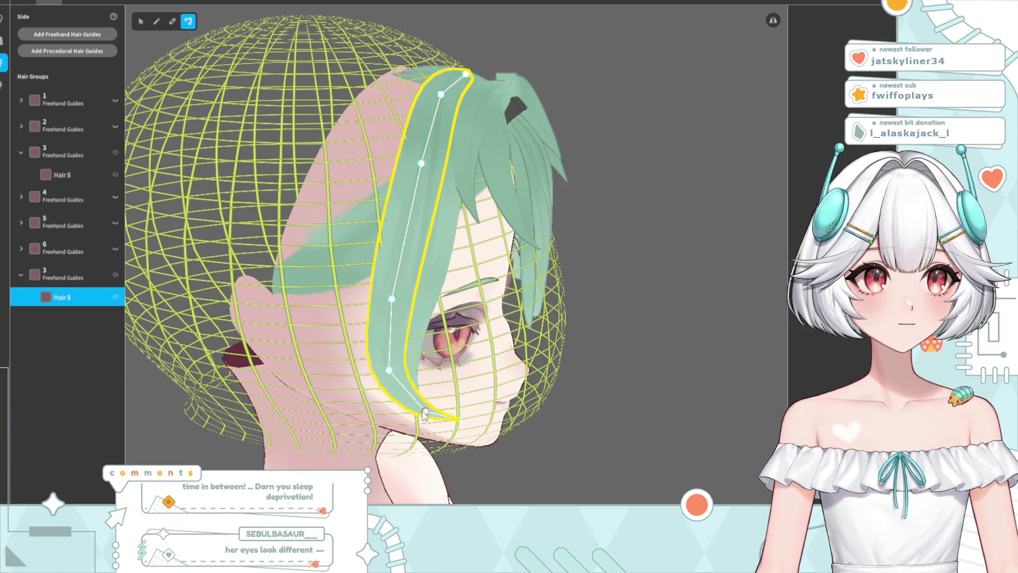
Nudge the strand's tip slightly down and review the face-framing strands from several angles
left_click_drag(597, 368, 469, 372)
left_click(260, 331)
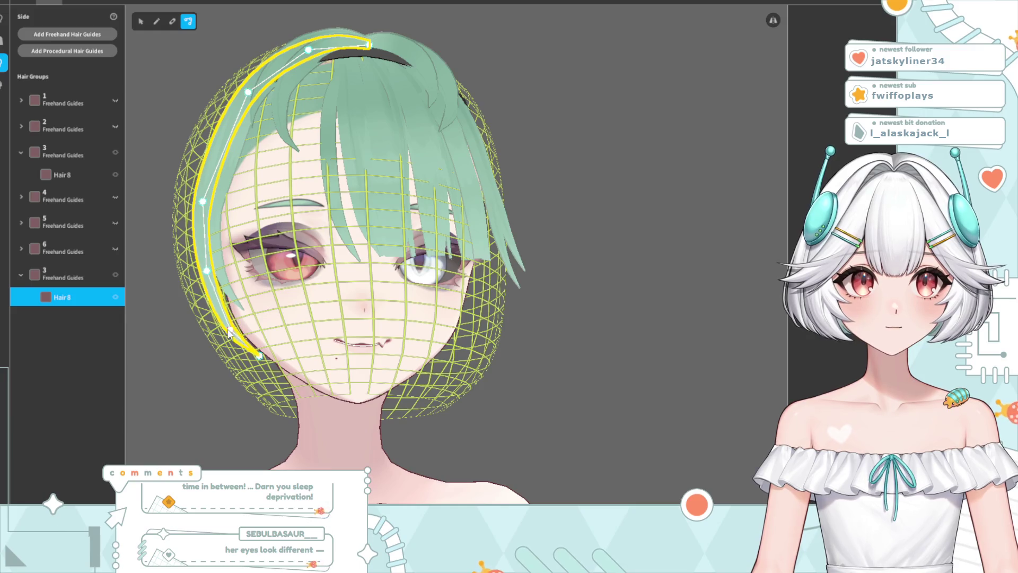
left_click_drag(207, 269, 205, 275)
mouse_move(625, 265)
left_mouse_down()
mouse_move(532, 323)
mouse_move(527, 314)
mouse_move(546, 307)
mouse_move(557, 352)
left_mouse_up()
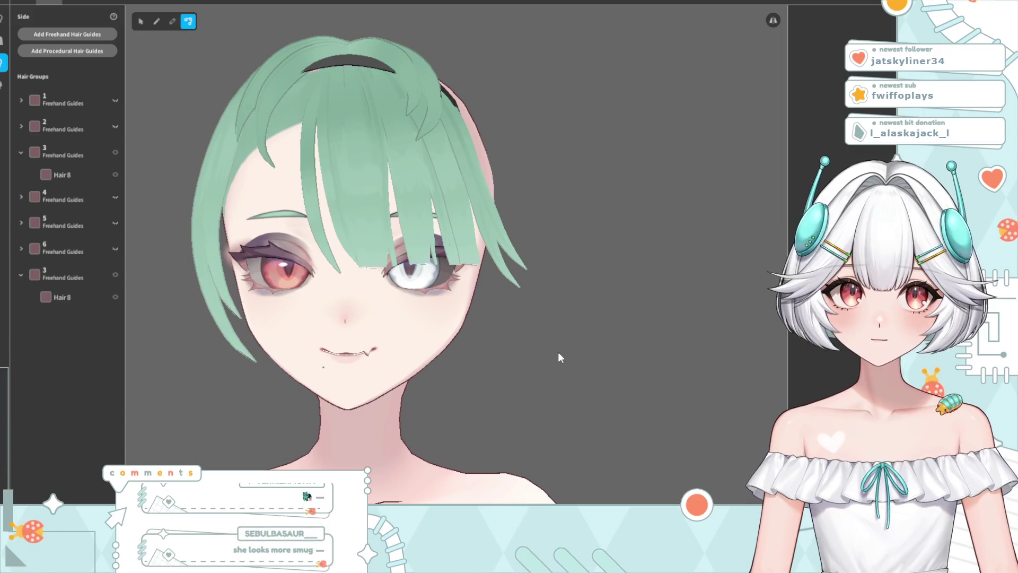
mouse_move(486, 424)
left_mouse_down()
mouse_move(453, 361)
mouse_move(444, 375)
mouse_move(473, 405)
left_mouse_up()
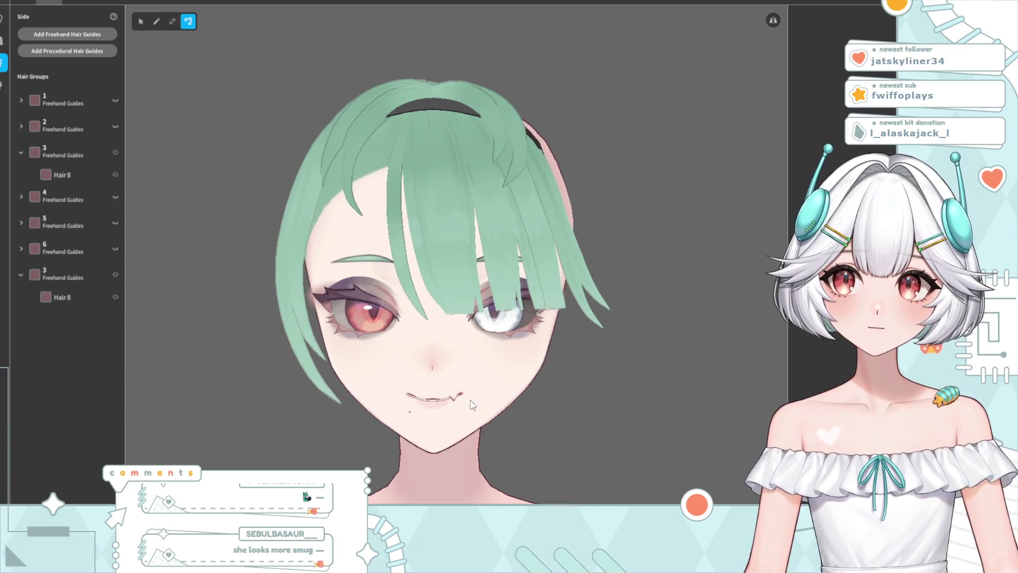
scroll(462, 382, "down", 2)
left_click_drag(466, 369, 485, 367)
scroll(483, 363, "up", 1)
left_click_drag(489, 315, 483, 314)
right_click_drag(440, 301, 445, 309)
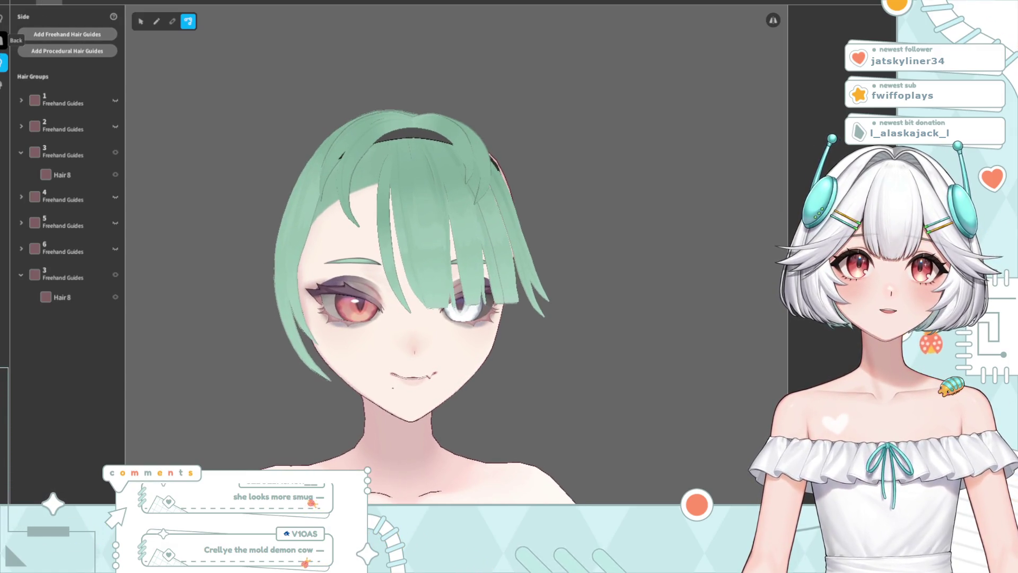
left_click(4, 40)
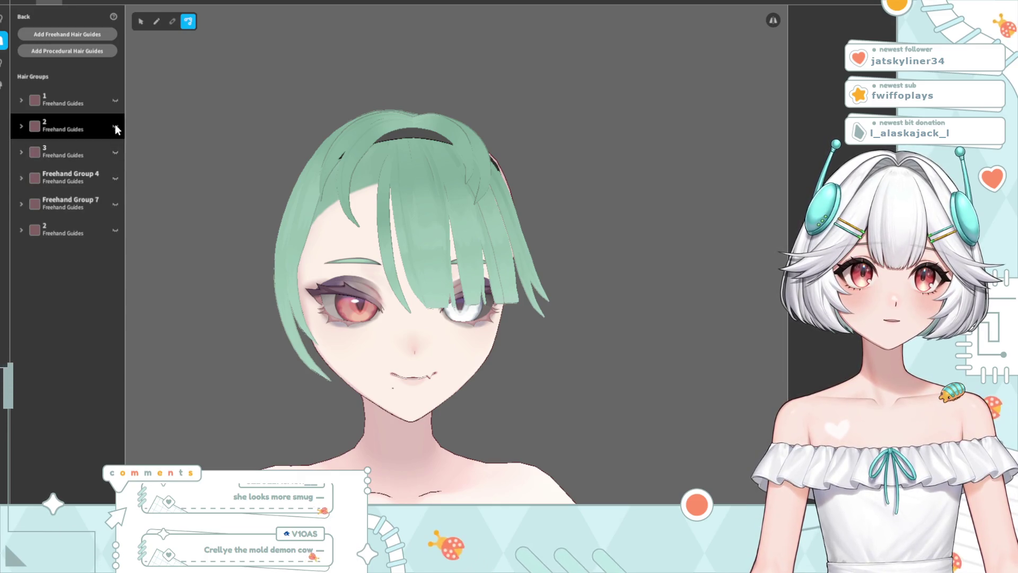
left_click(116, 100)
mouse_move(170, 140)
right_mouse_down()
mouse_move(371, 238)
mouse_move(453, 301)
mouse_move(530, 299)
mouse_move(371, 295)
mouse_move(440, 299)
right_mouse_up()
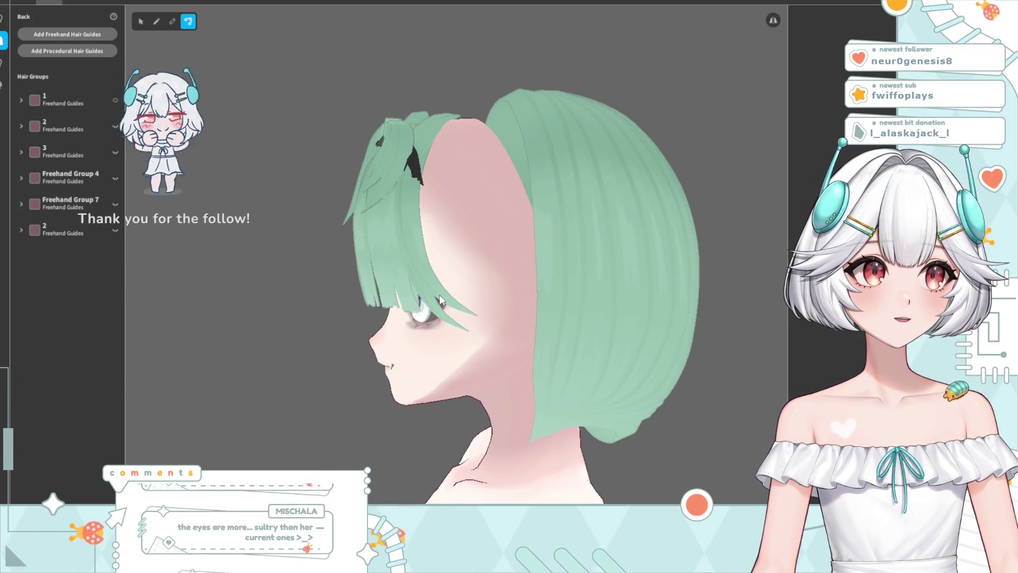
left_click(141, 22)
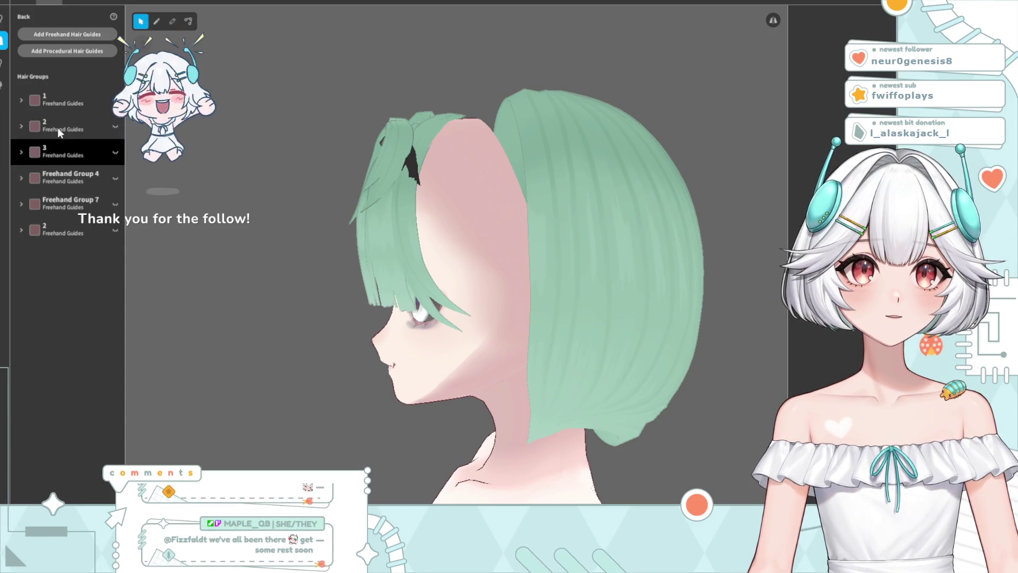
left_click(75, 100)
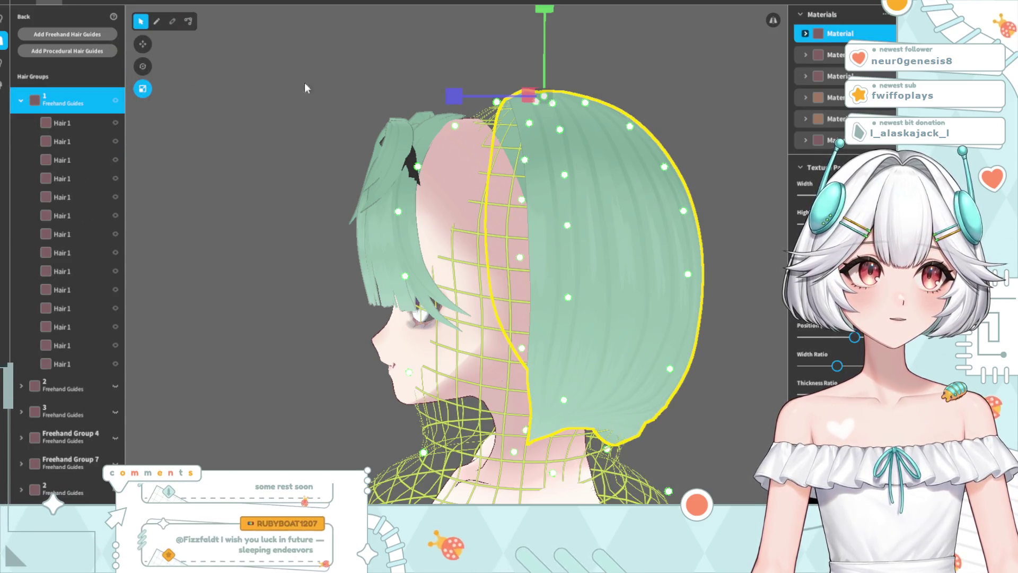
left_click(142, 44)
left_click_drag(455, 99, 444, 100)
mouse_move(316, 80)
left_mouse_down()
mouse_move(504, 350)
mouse_move(441, 329)
mouse_move(397, 339)
mouse_move(468, 371)
mouse_move(472, 359)
left_mouse_up()
scroll(424, 350, "down", 3)
scroll(403, 311, "up", 3)
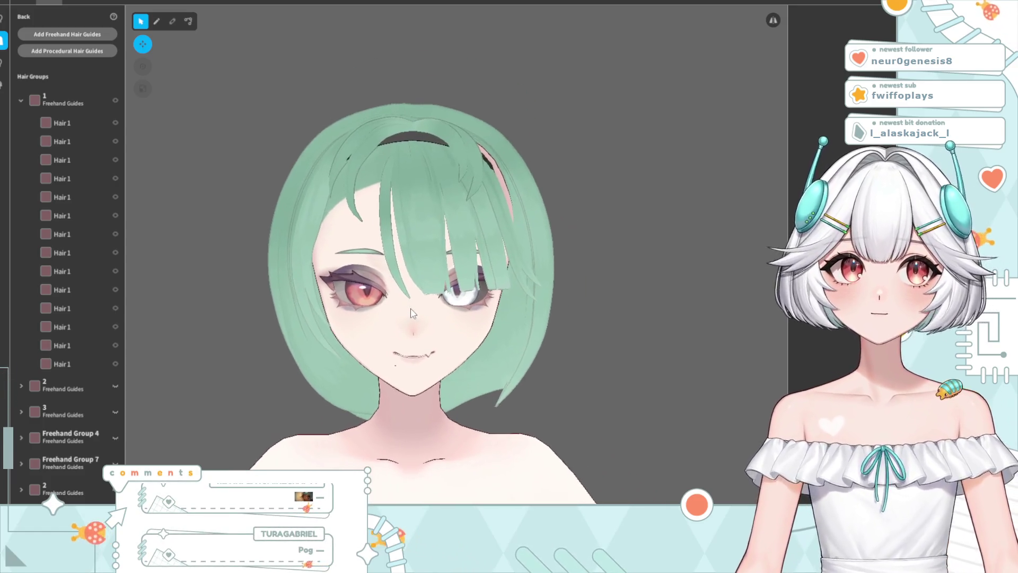
mouse_move(411, 312)
left_mouse_down()
mouse_move(405, 287)
mouse_move(381, 317)
mouse_move(348, 331)
mouse_move(349, 318)
mouse_move(338, 335)
mouse_move(476, 151)
left_mouse_up()
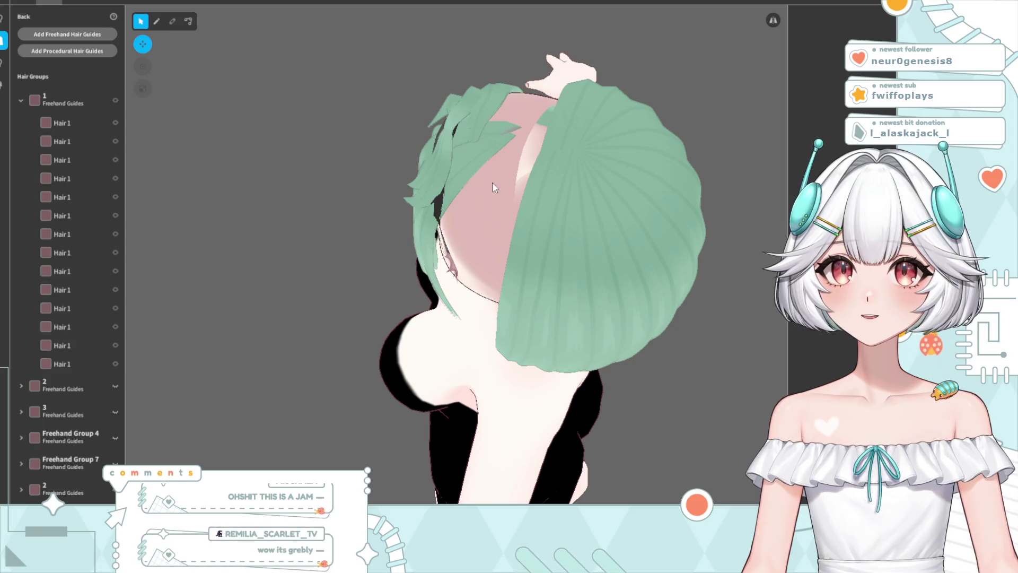
left_click_drag(480, 259, 534, 217)
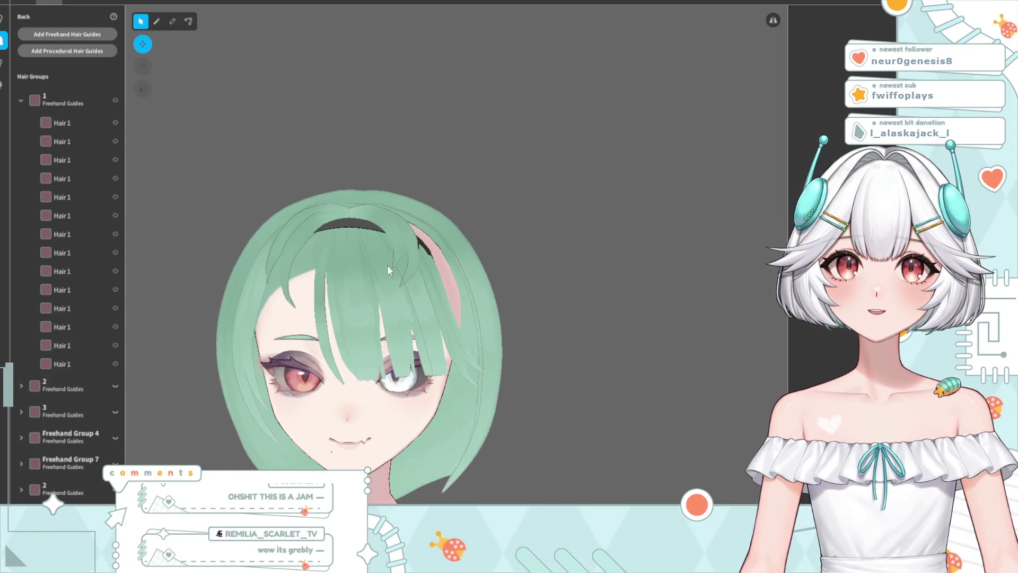
mouse_move(388, 274)
left_mouse_down()
mouse_move(413, 281)
mouse_move(390, 296)
left_mouse_up()
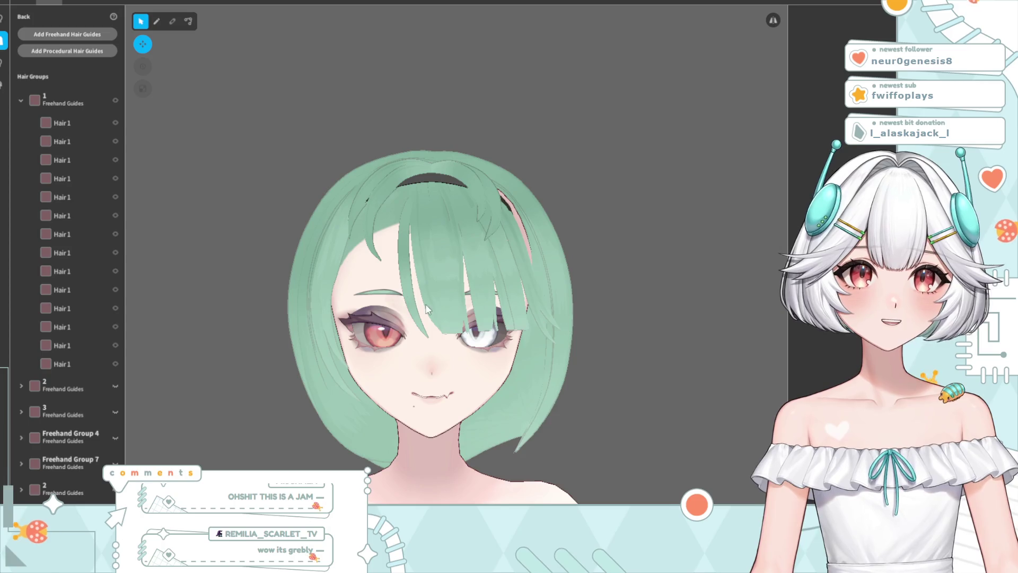
scroll(427, 309, "up", 5)
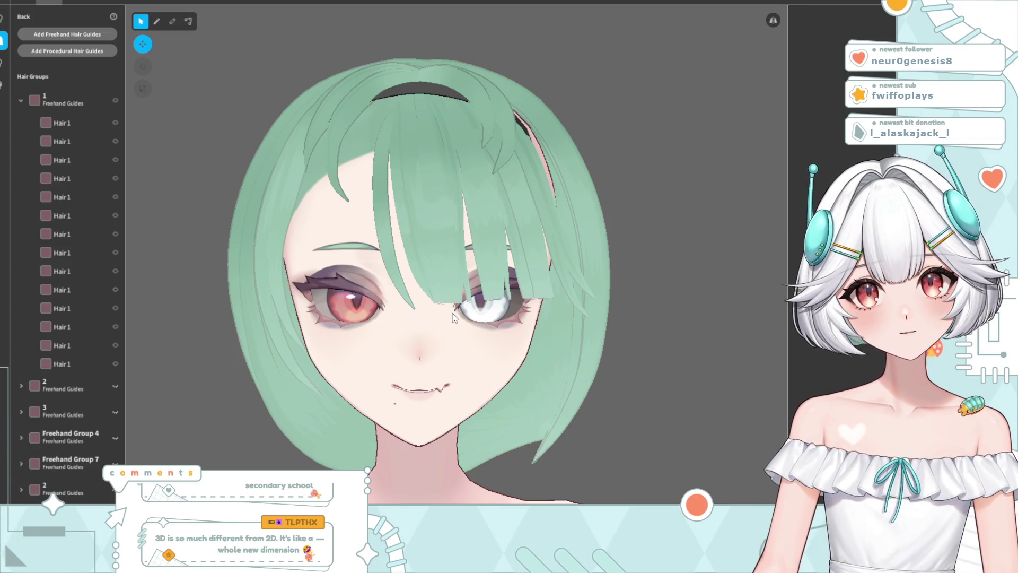
left_click_drag(453, 318, 459, 427)
scroll(459, 427, "down", 5)
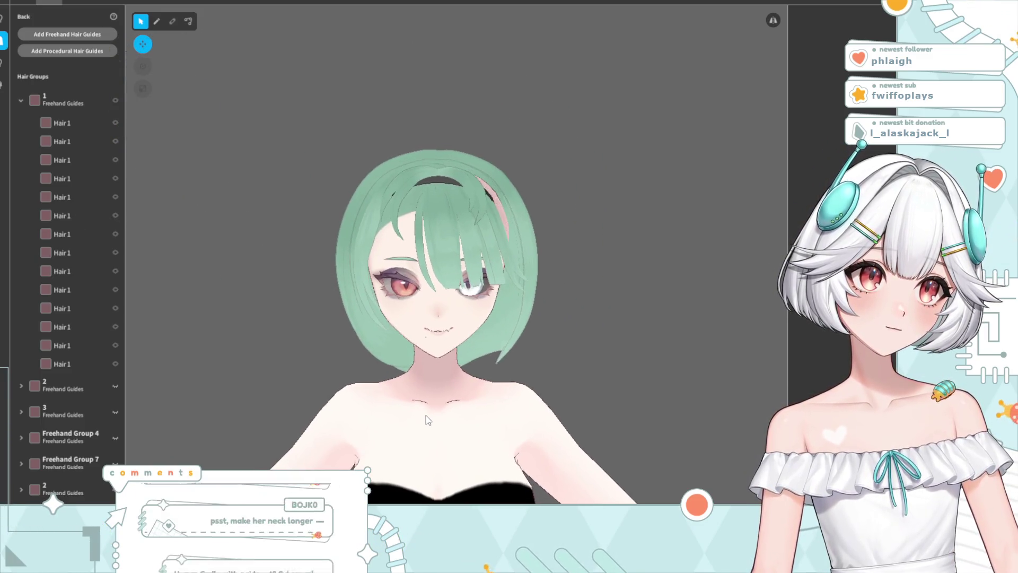
Exit the hairstyle editor with Escape and confirm the Close Hairstyle Editor prompt
key("Escape")
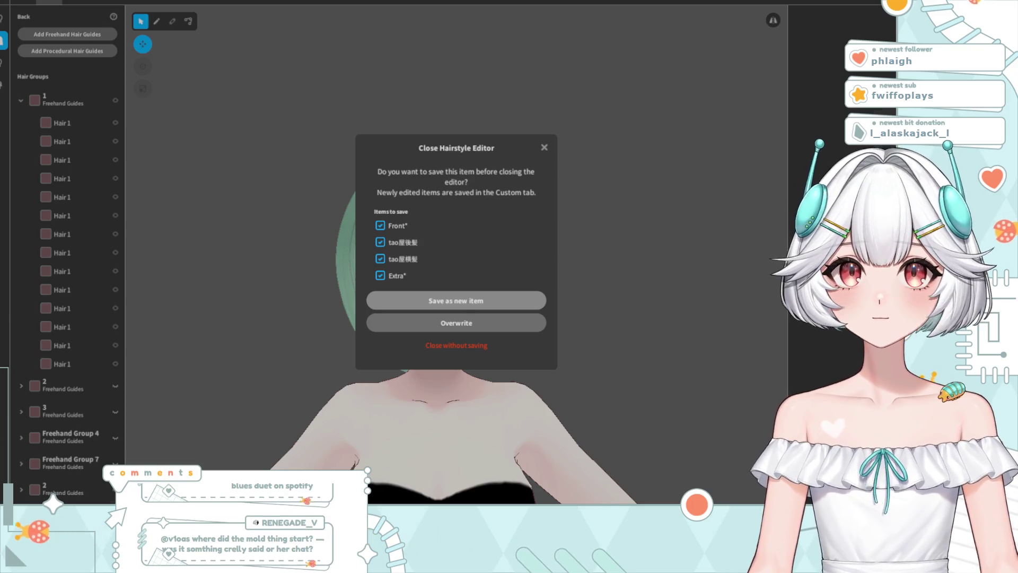
key("Return")
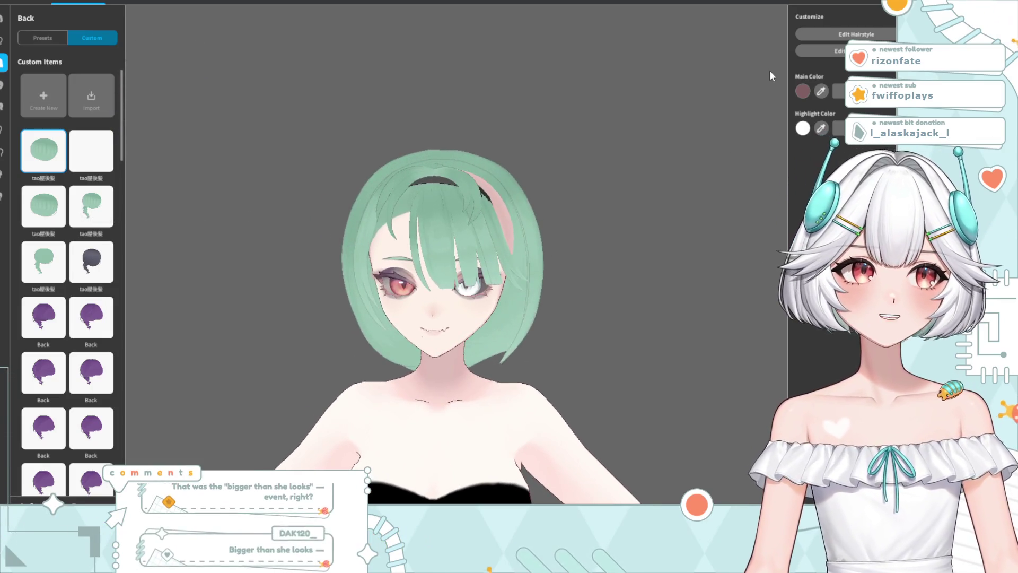
mouse_move(496, 250)
left_mouse_down()
mouse_move(463, 265)
mouse_move(431, 318)
left_mouse_up()
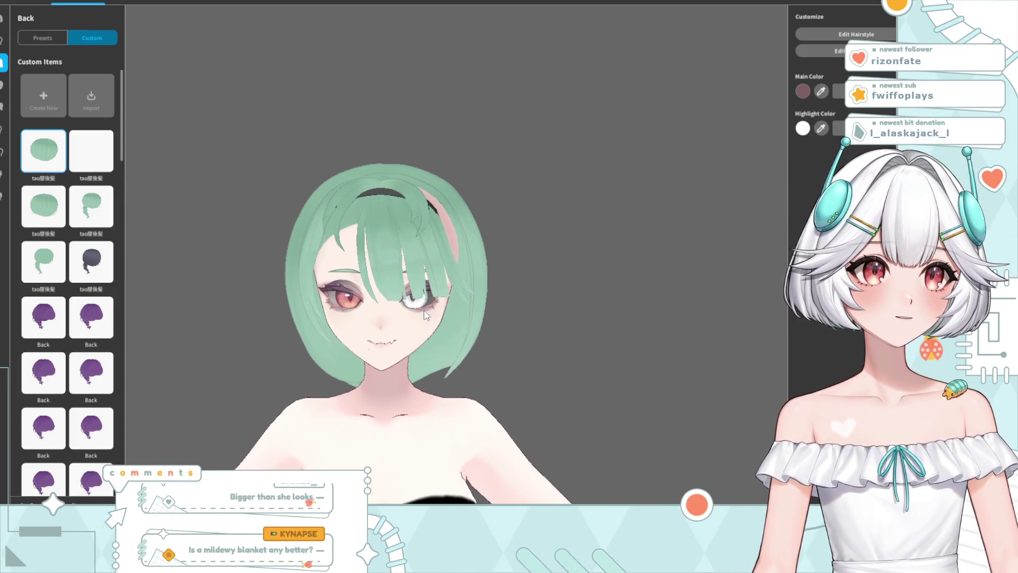
mouse_move(432, 329)
left_mouse_down()
mouse_move(433, 311)
mouse_move(428, 332)
mouse_move(465, 358)
mouse_move(431, 355)
mouse_move(475, 356)
mouse_move(437, 357)
left_mouse_up()
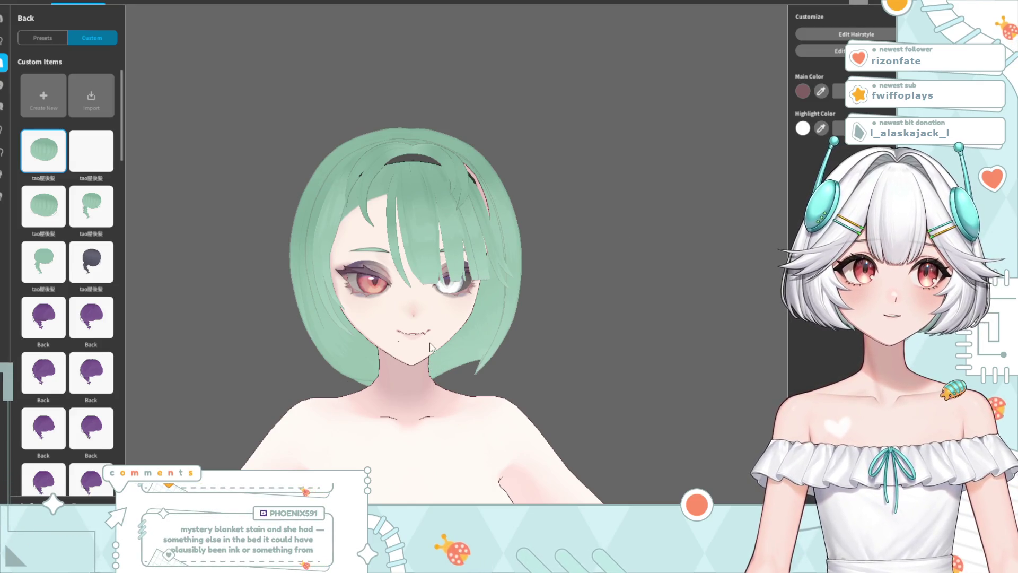
scroll(427, 312, "up", 3)
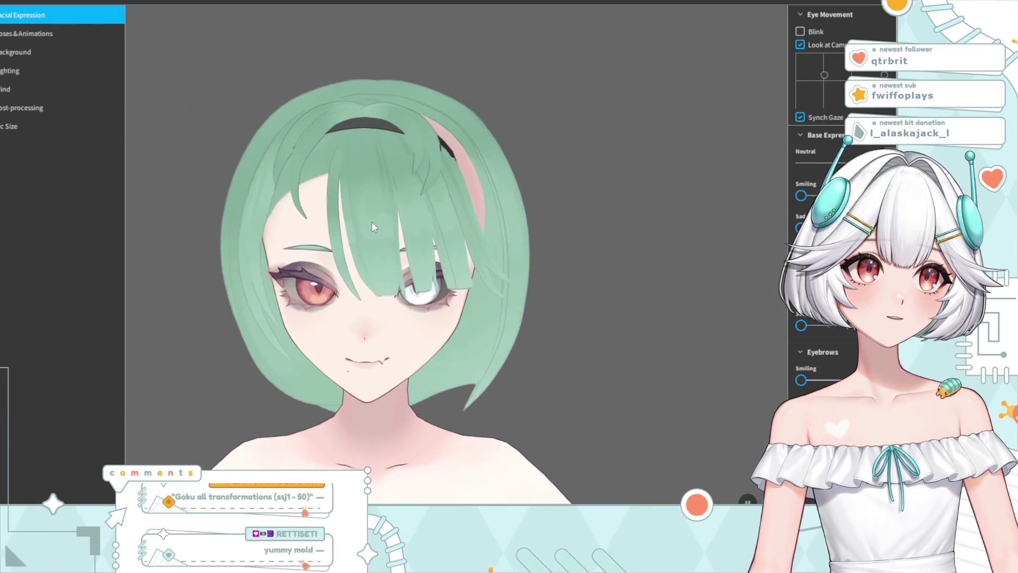
mouse_move(383, 259)
left_mouse_down()
mouse_move(275, 272)
mouse_move(453, 260)
mouse_move(511, 243)
mouse_move(537, 249)
mouse_move(526, 257)
left_mouse_up()
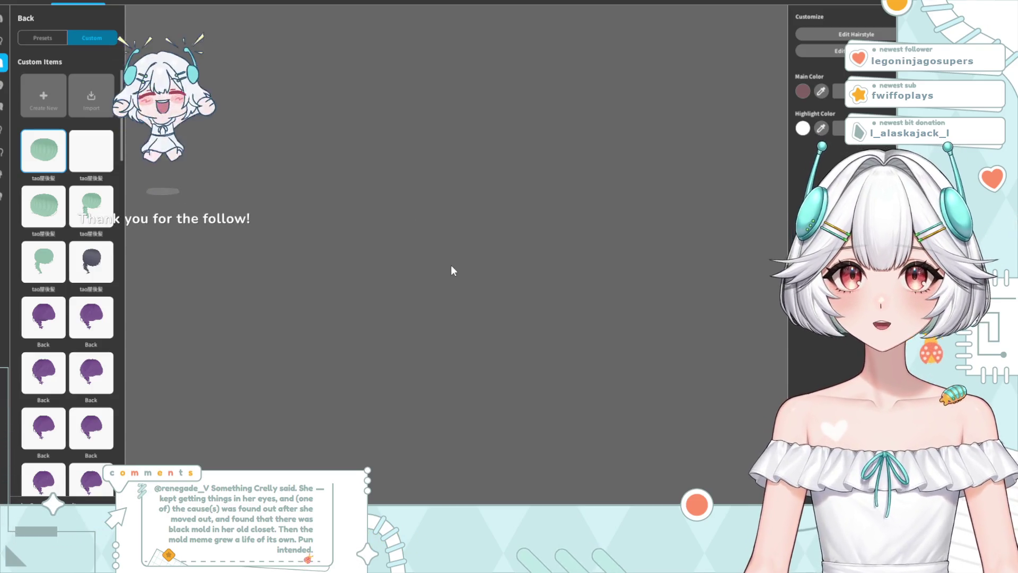
Open the hairstyle editor on the Side hair groups
scroll(437, 284, "up", 5)
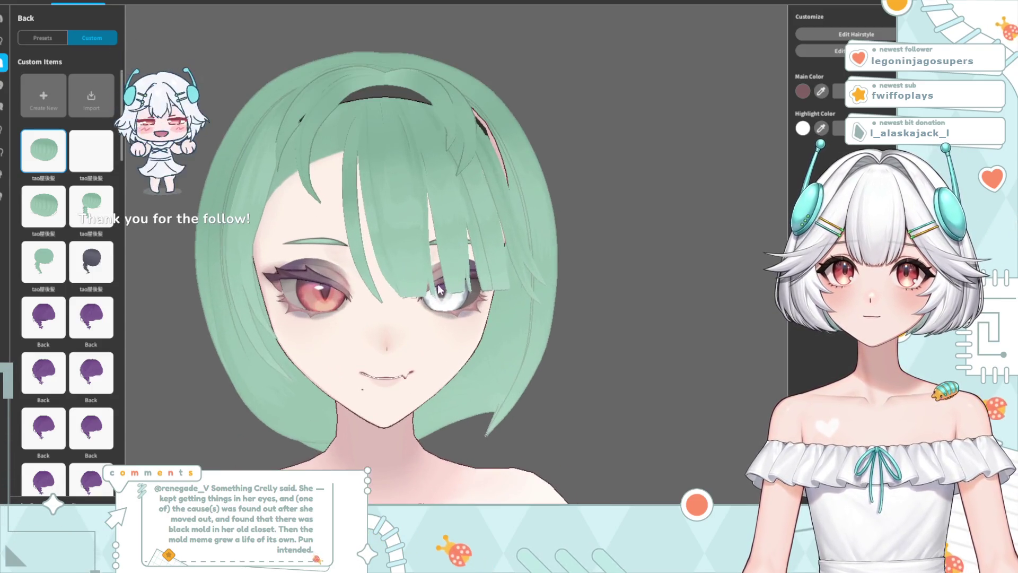
left_click_drag(408, 267, 312, 300)
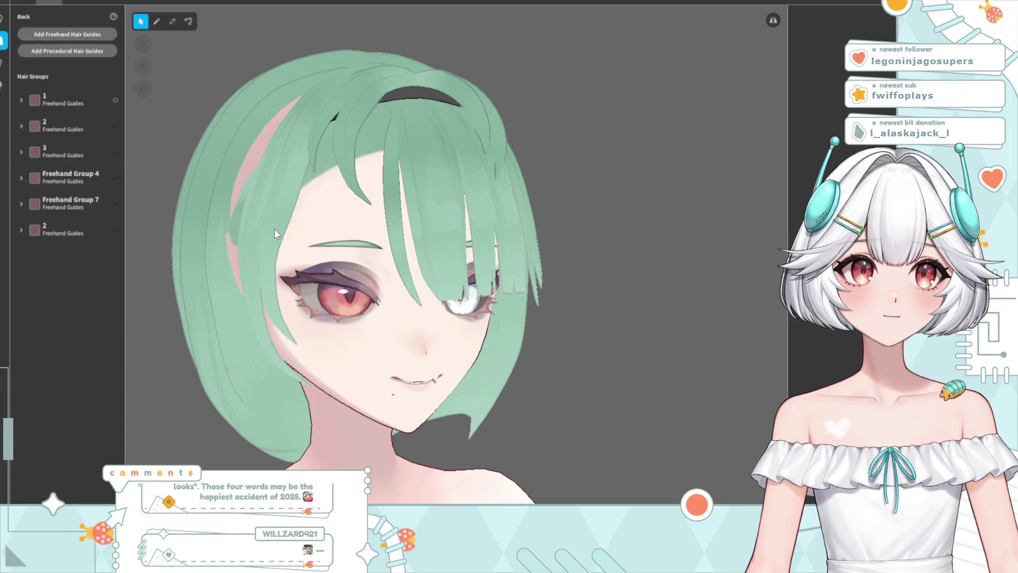
left_click(274, 256)
left_click(4, 62)
Nudge a control point of the left side strand Hair 8 slightly right
left_click(281, 227)
mouse_move(281, 227)
right_mouse_down()
mouse_move(220, 334)
mouse_move(209, 276)
right_mouse_up()
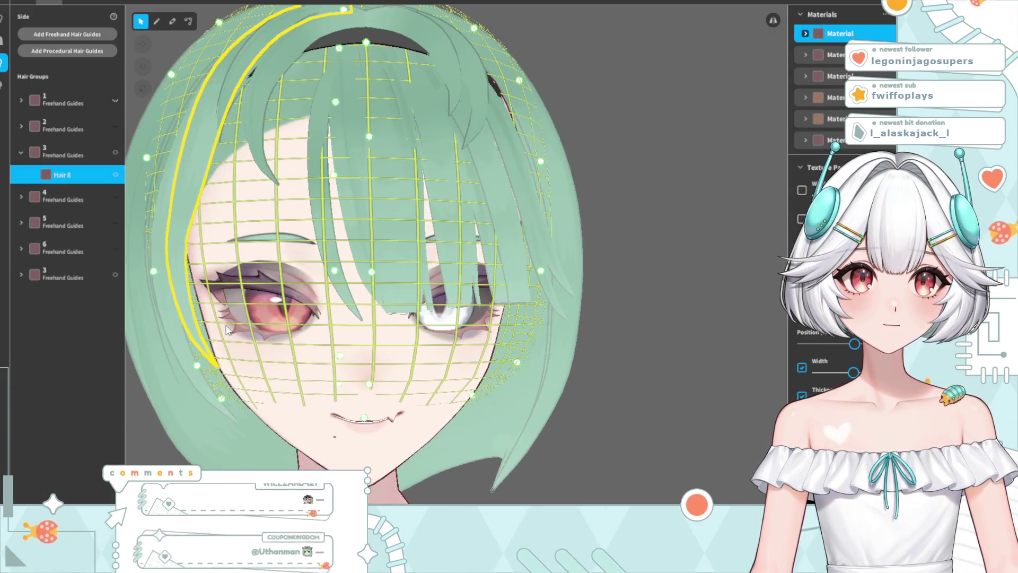
left_click(191, 21)
left_click_drag(179, 262, 183, 263)
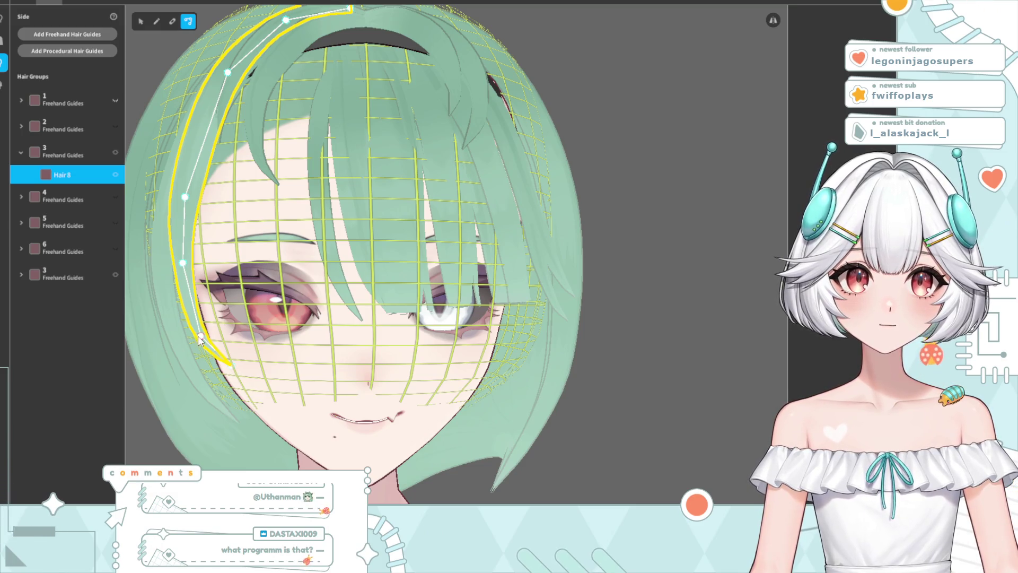
left_click(652, 189)
mouse_move(525, 273)
right_mouse_down()
mouse_move(538, 281)
mouse_move(498, 278)
right_mouse_up()
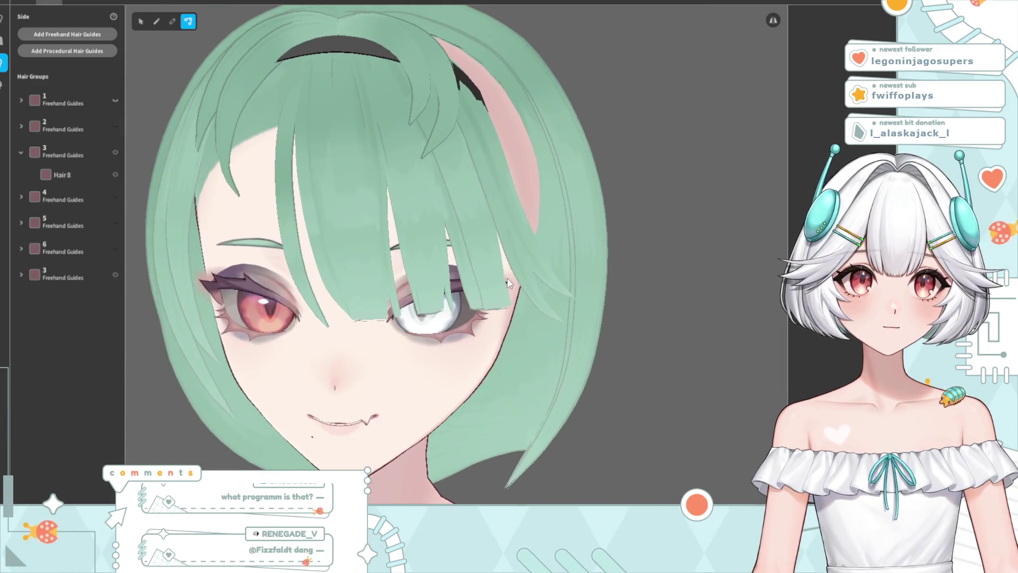
Duplicate side hair group 3 containing Hair 8
left_click(181, 266)
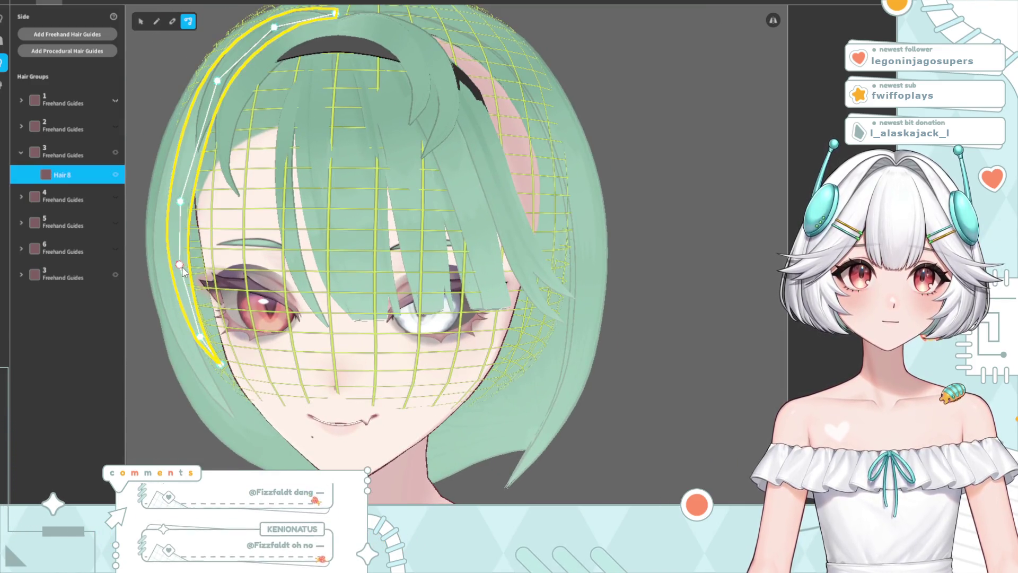
right_click(59, 161)
left_click(97, 161)
Shift the duplicated group 3 strand right and pull its guide points left toward the forehead
left_click(62, 305)
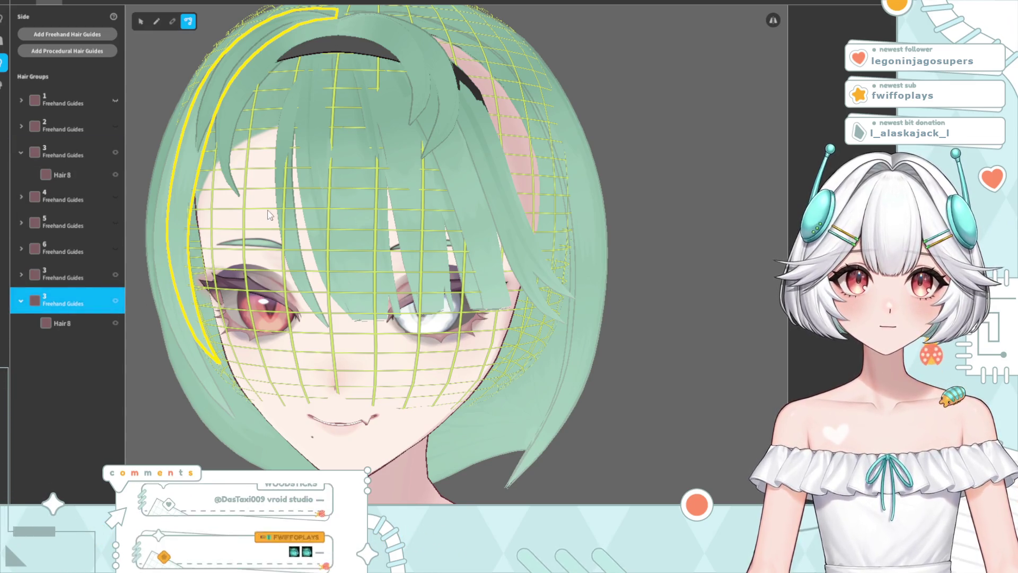
right_click_drag(174, 317, 202, 169)
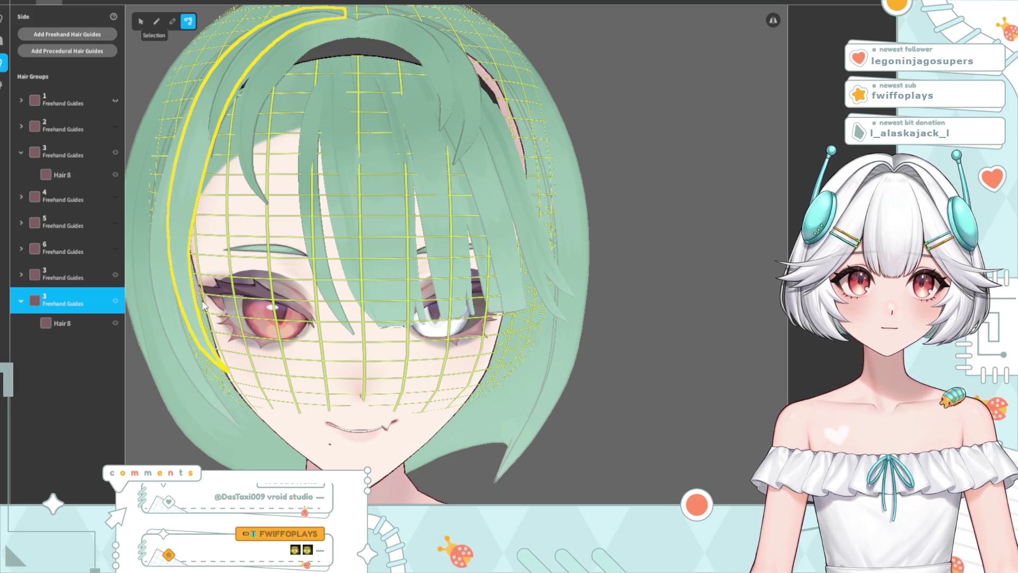
left_click(141, 21)
right_click_drag(203, 306, 260, 360)
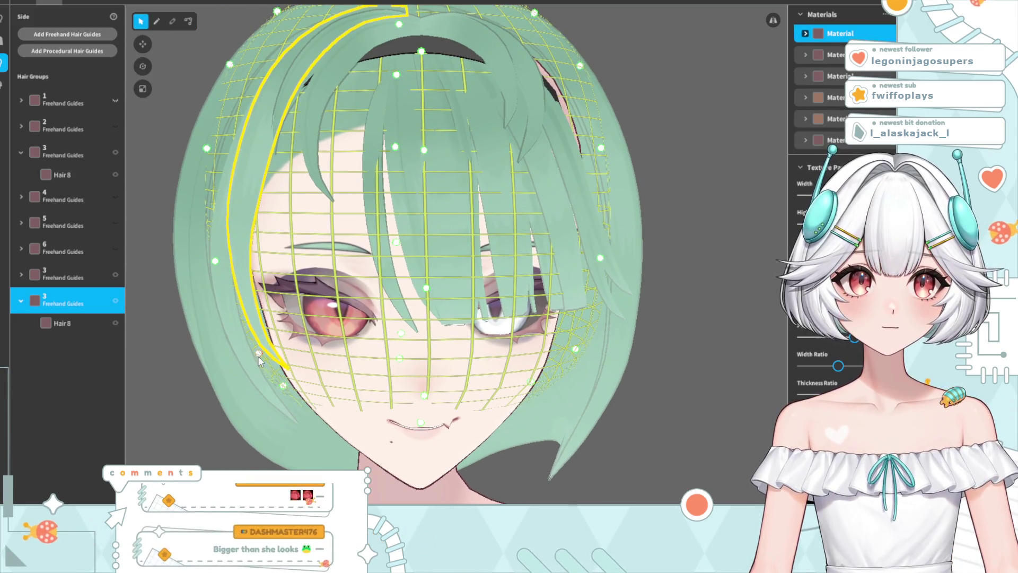
left_click_drag(260, 360, 243, 351)
left_click_drag(217, 259, 190, 258)
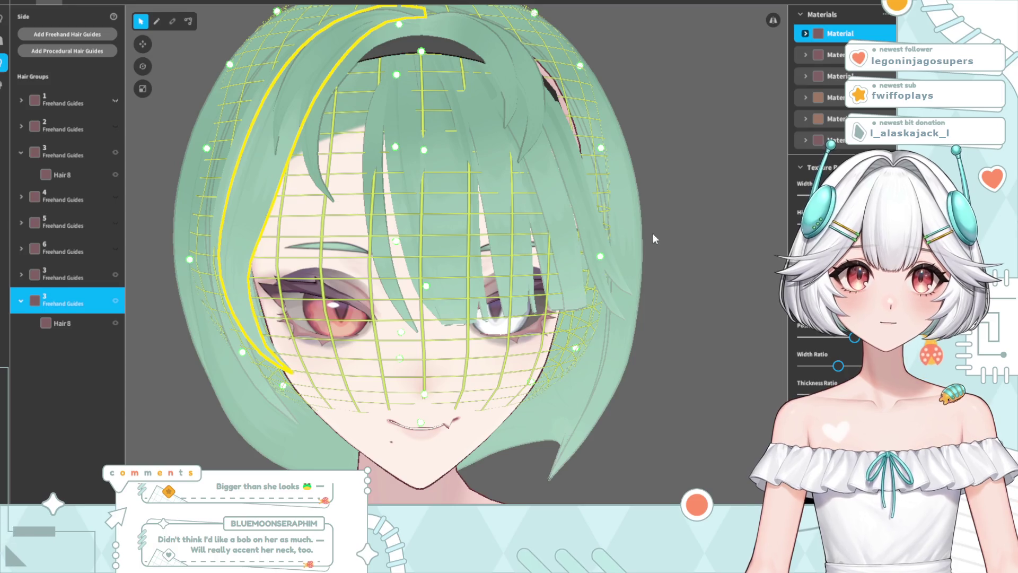
left_click_drag(208, 150, 192, 142)
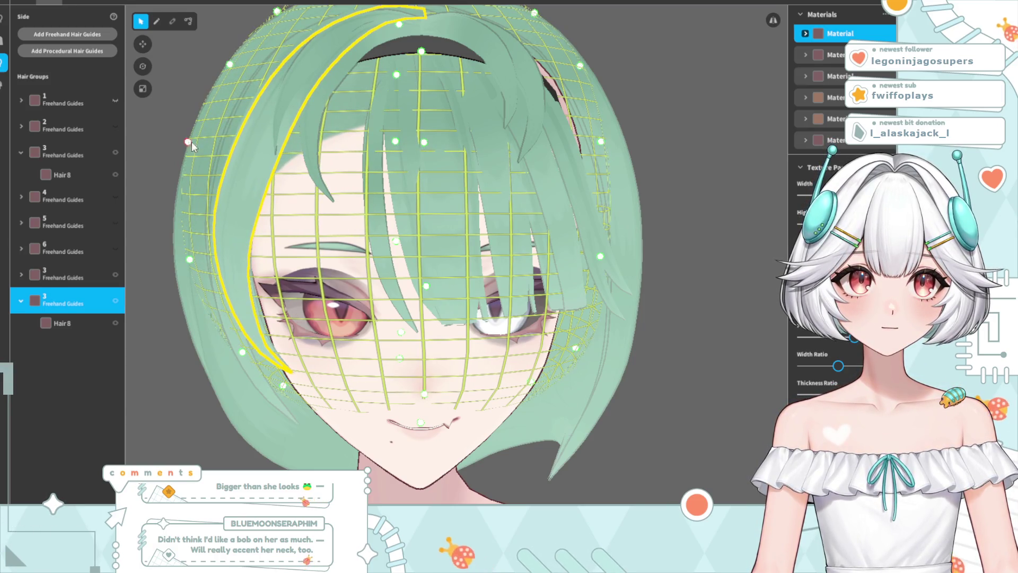
left_click(633, 129)
mouse_move(491, 214)
right_mouse_down()
mouse_move(469, 211)
mouse_move(532, 221)
mouse_move(470, 209)
mouse_move(381, 252)
right_mouse_up()
Move Hair 8's lower end right with the Control Point tool and check it from the side
left_click(55, 322)
mouse_move(303, 329)
right_mouse_down()
mouse_move(318, 297)
mouse_move(235, 91)
right_mouse_up()
left_click(189, 21)
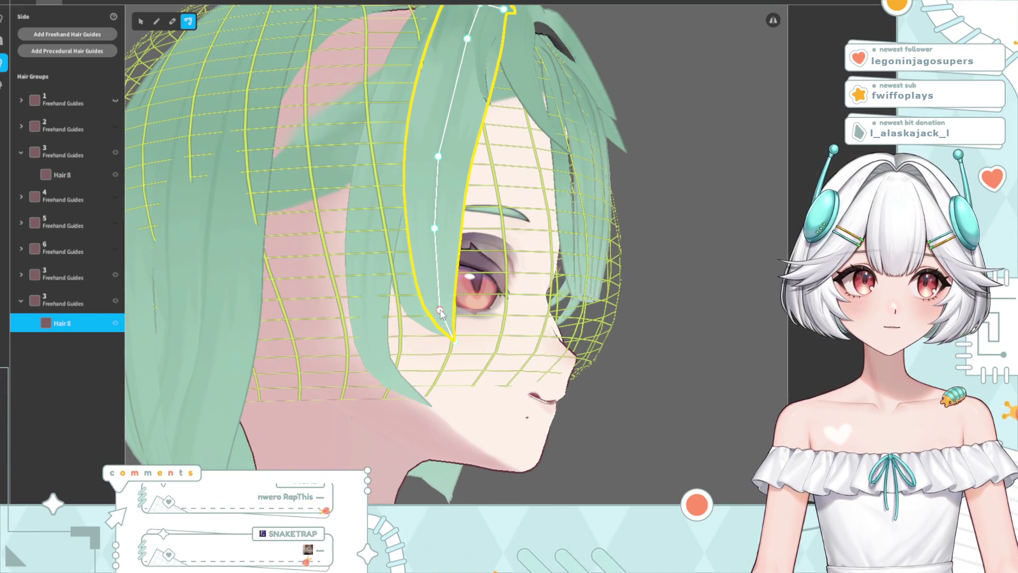
left_click(677, 284)
right_click_drag(678, 284, 604, 320)
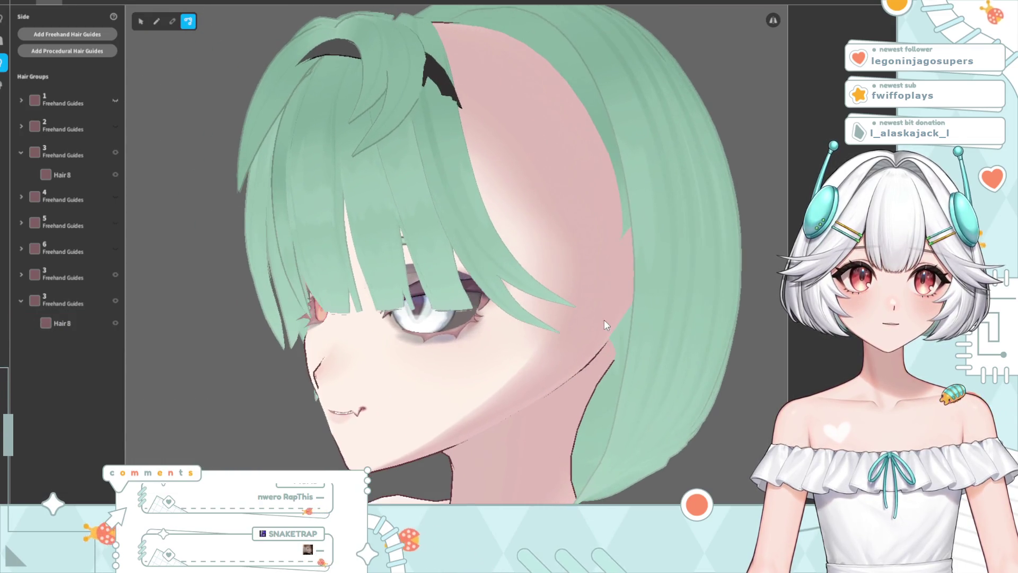
left_click(279, 333)
left_click_drag(285, 352, 292, 350)
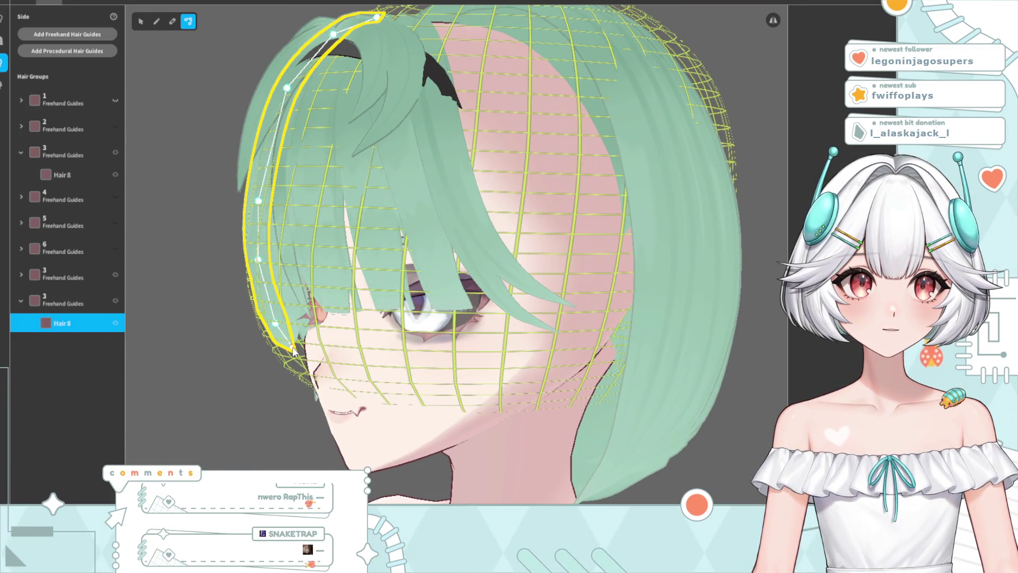
mouse_move(287, 324)
right_mouse_down()
mouse_move(382, 350)
mouse_move(364, 348)
right_mouse_up()
mouse_move(444, 355)
right_mouse_down()
mouse_move(460, 384)
mouse_move(404, 390)
right_mouse_up()
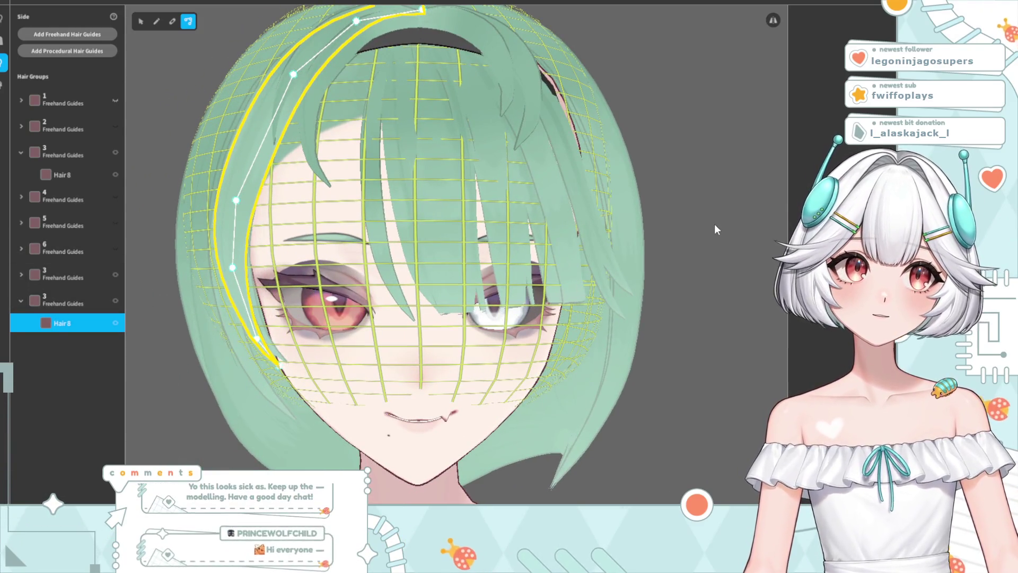
left_click(714, 224)
right_click_drag(454, 323, 280, 320)
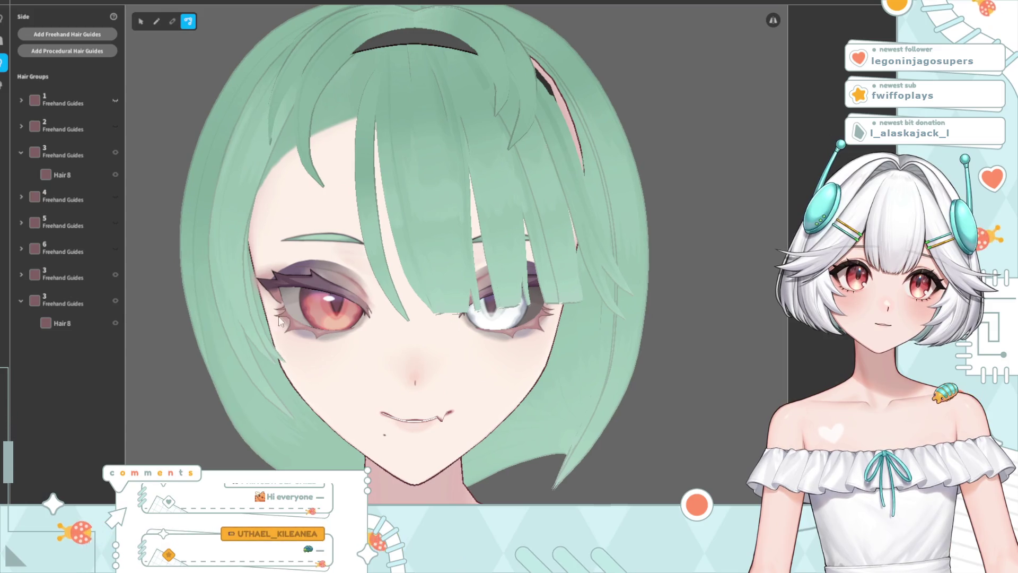
Pull the side strand's tip inward so its lower end starts to narrow
left_click(65, 304)
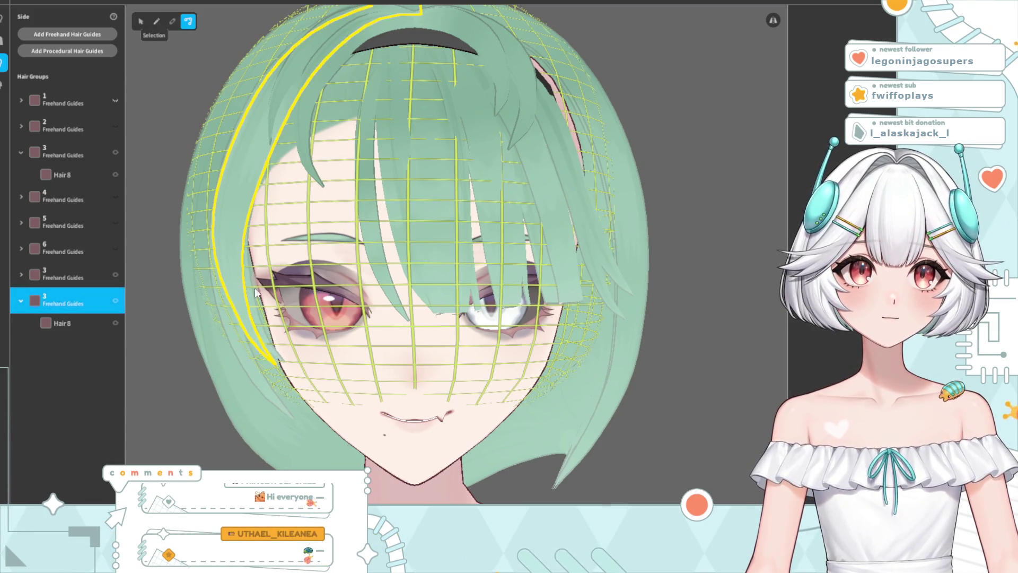
key("v")
left_click_drag(253, 364, 249, 362)
mouse_move(567, 326)
right_mouse_down()
mouse_move(270, 419)
mouse_move(287, 390)
mouse_move(276, 388)
mouse_move(275, 349)
mouse_move(348, 291)
mouse_move(361, 310)
mouse_move(350, 302)
right_mouse_up()
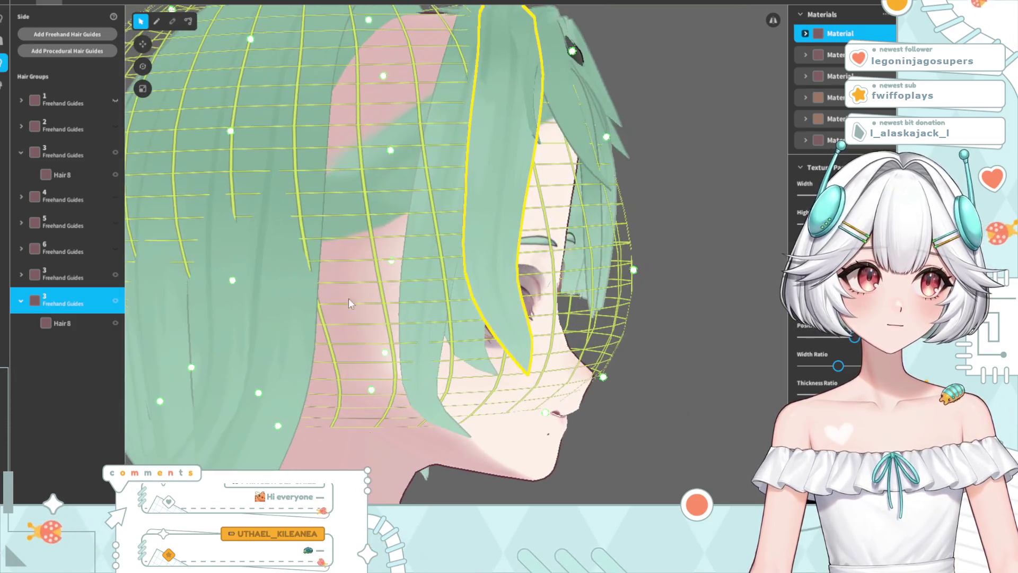
left_click(189, 22)
left_click(496, 307)
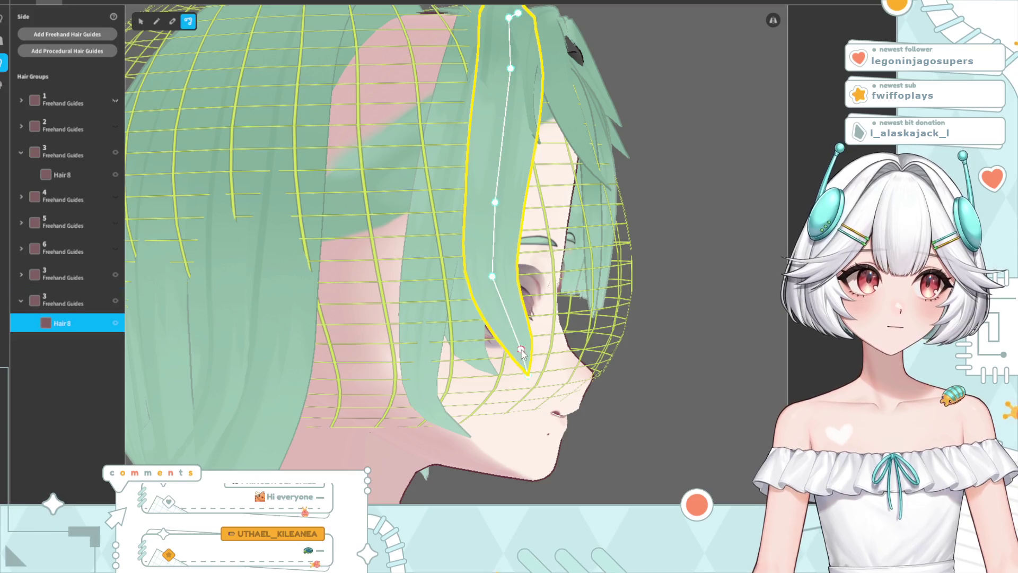
left_click_drag(526, 374, 498, 376)
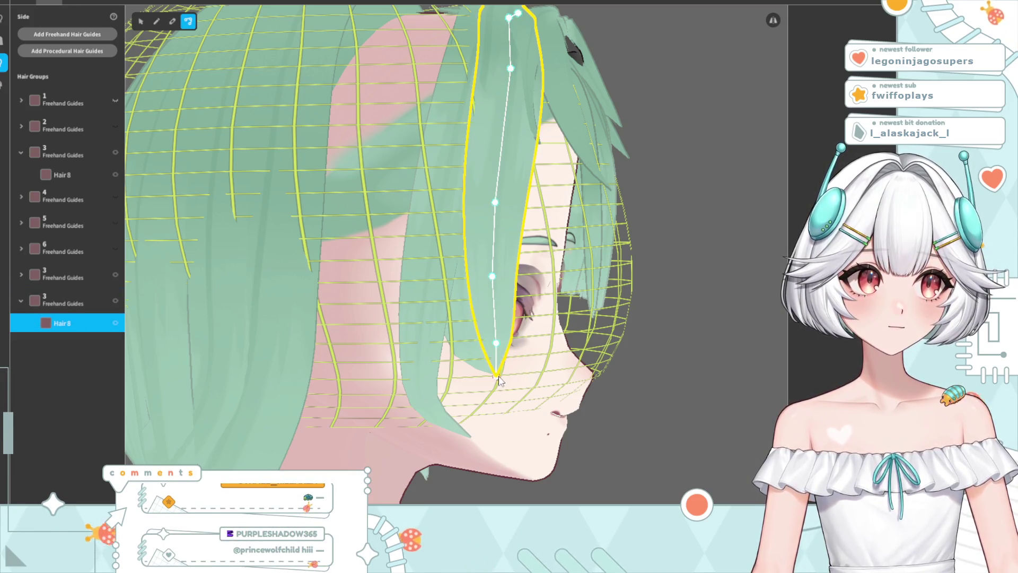
left_click(632, 369)
mouse_move(631, 369)
right_mouse_down()
mouse_move(491, 373)
mouse_move(419, 335)
mouse_move(392, 363)
mouse_move(468, 351)
mouse_move(482, 361)
right_mouse_up()
Nudge Hair 8's lower point further in to taper it and review from three-quarter angles
left_click(419, 336)
left_click_drag(627, 351, 620, 352)
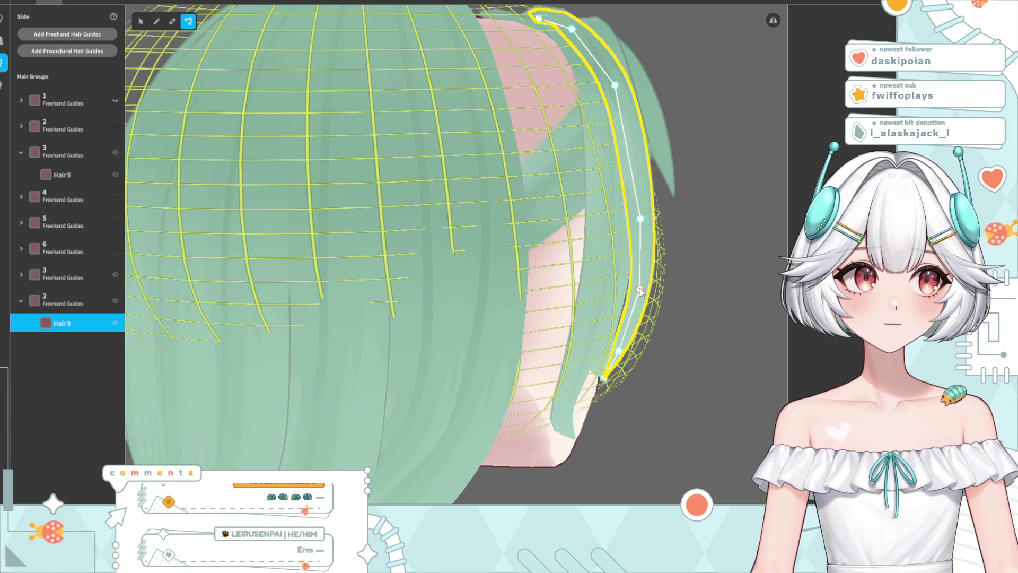
left_click(672, 317)
mouse_move(672, 317)
right_mouse_down()
mouse_move(568, 326)
mouse_move(598, 326)
right_mouse_up()
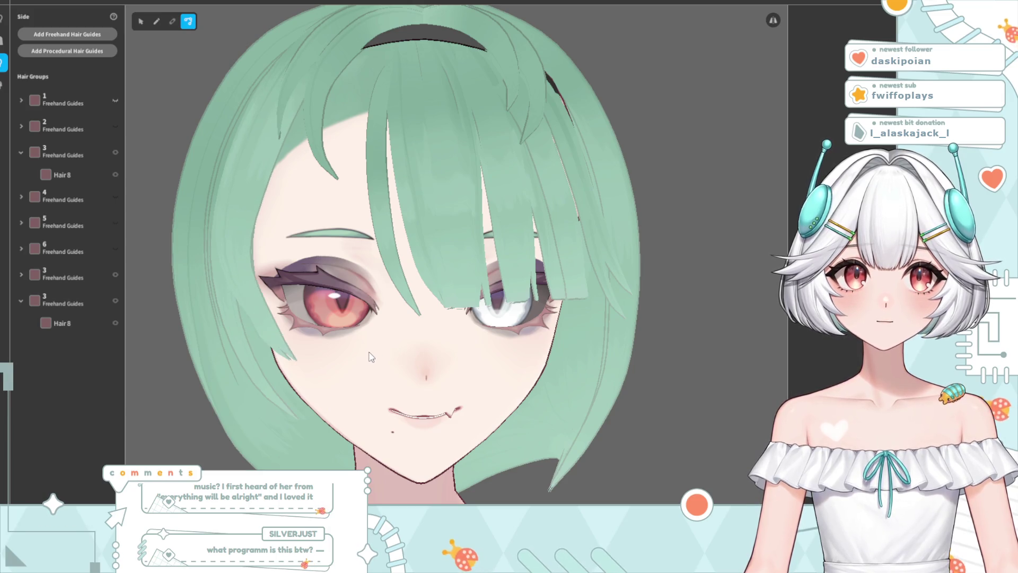
mouse_move(371, 358)
right_mouse_down()
mouse_move(321, 351)
mouse_move(356, 370)
right_mouse_up()
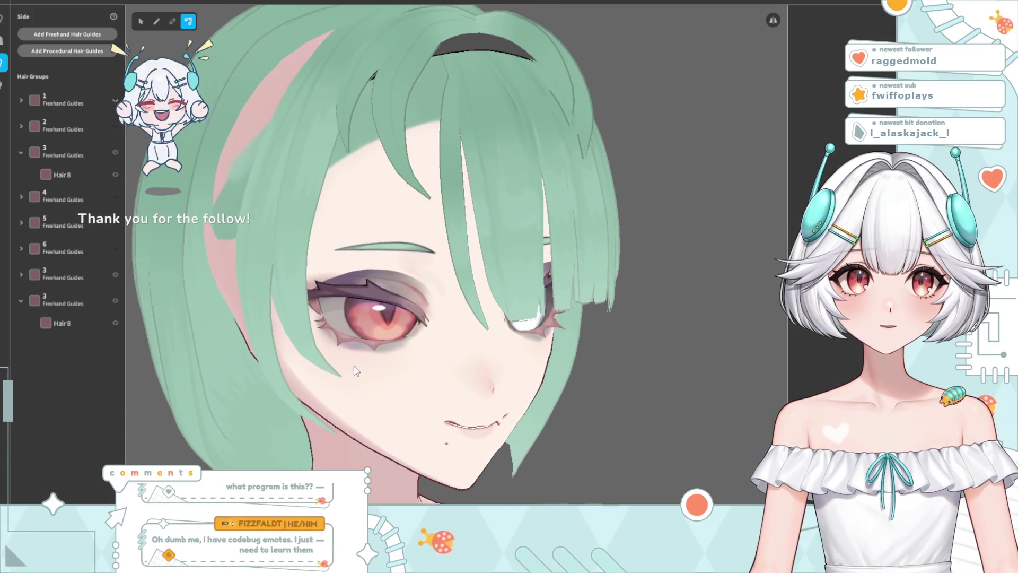
left_click(60, 304)
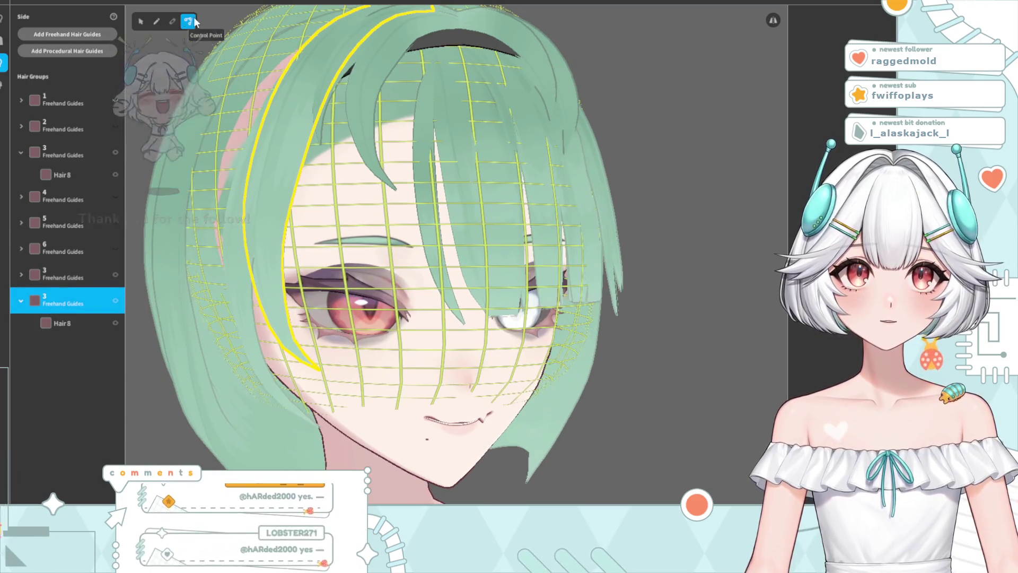
Pull the duplicated strand's upper guide points left to start curving it along the face
right_click_drag(281, 271, 334, 354)
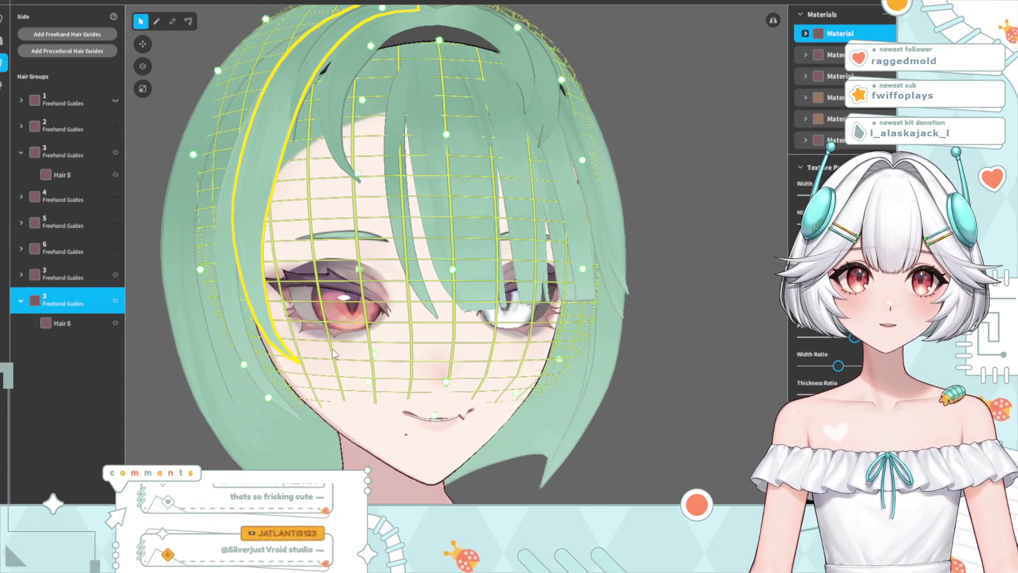
mouse_move(197, 153)
left_mouse_down()
mouse_move(183, 155)
mouse_move(199, 161)
left_mouse_up()
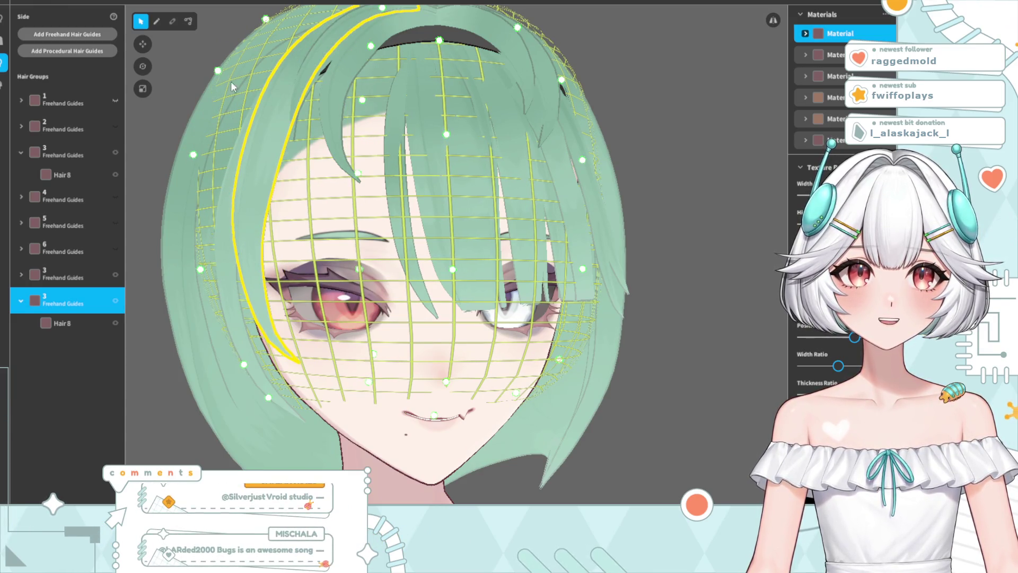
left_click_drag(217, 71, 203, 71)
right_click_drag(296, 363, 334, 309)
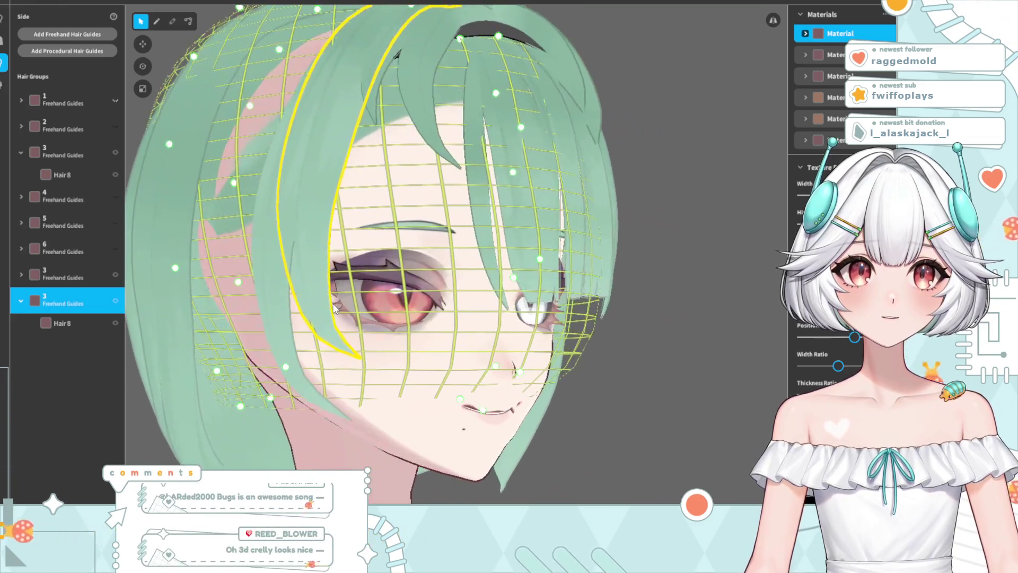
Curve Hair 8 by moving its tip, middle and upper control points inward and left
left_click(189, 21)
left_click(320, 317)
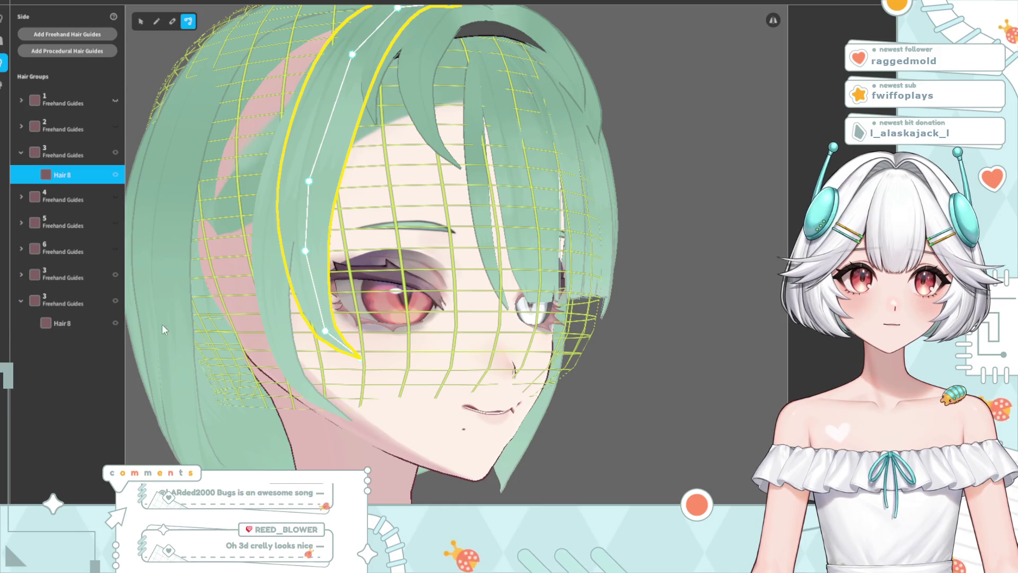
left_click(328, 326)
left_click_drag(325, 330, 318, 333)
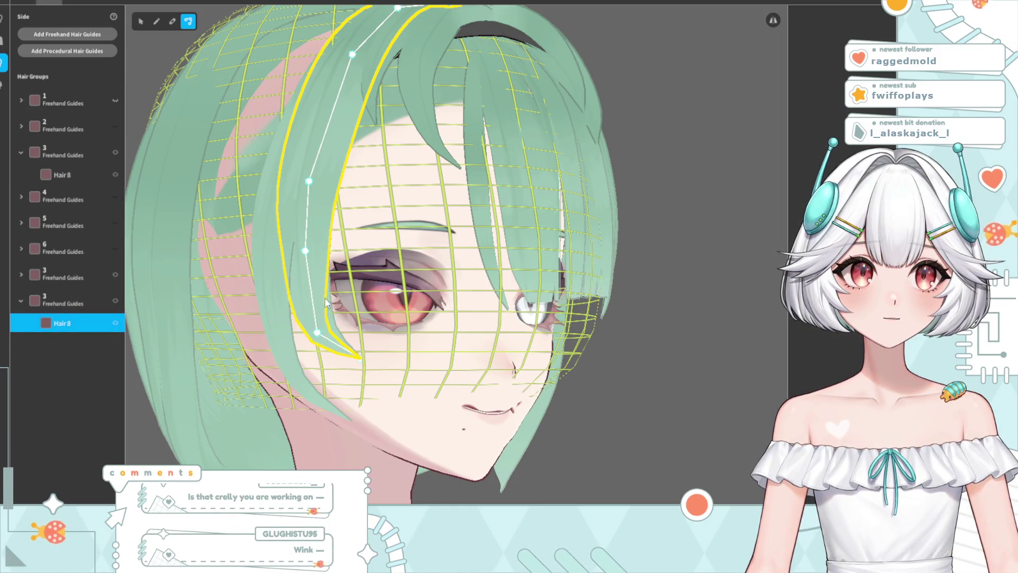
left_click_drag(303, 253, 289, 254)
left_click_drag(304, 173, 299, 169)
mouse_move(652, 189)
left_mouse_down()
mouse_move(462, 279)
mouse_move(465, 288)
left_mouse_up()
scroll(466, 284, "down", 5)
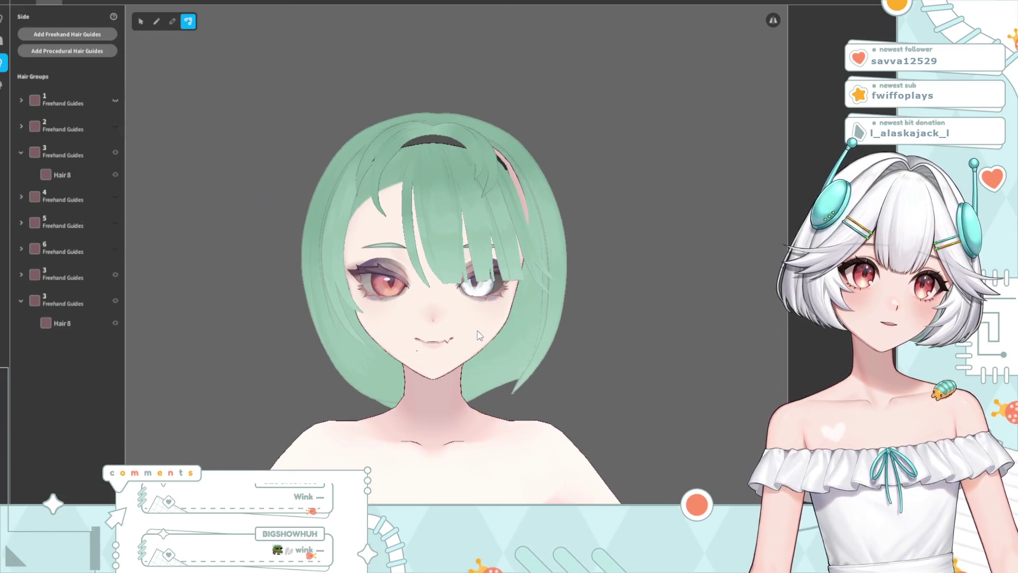
mouse_move(478, 334)
left_mouse_down()
mouse_move(467, 354)
mouse_move(420, 351)
left_mouse_up()
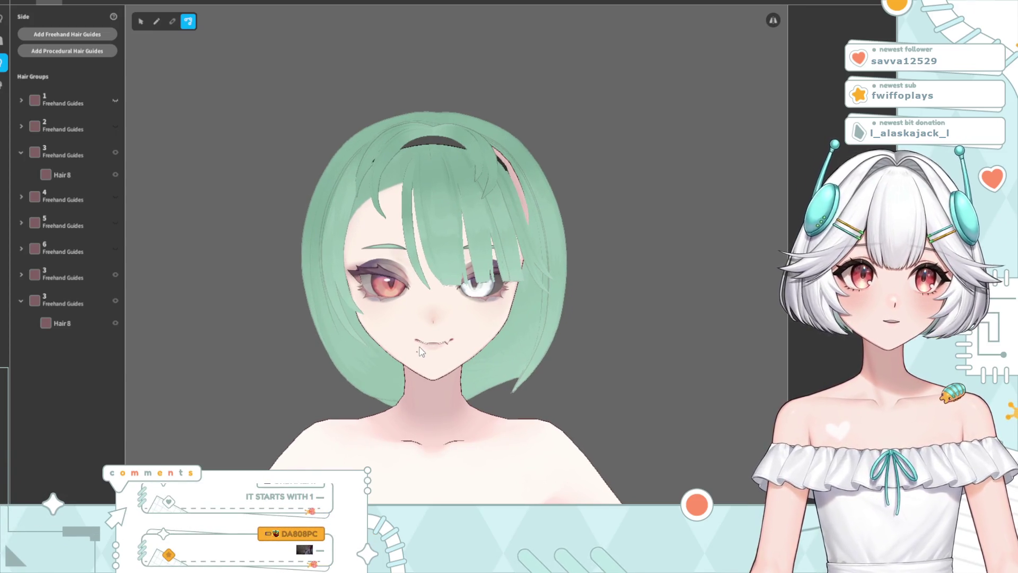
left_click(361, 344)
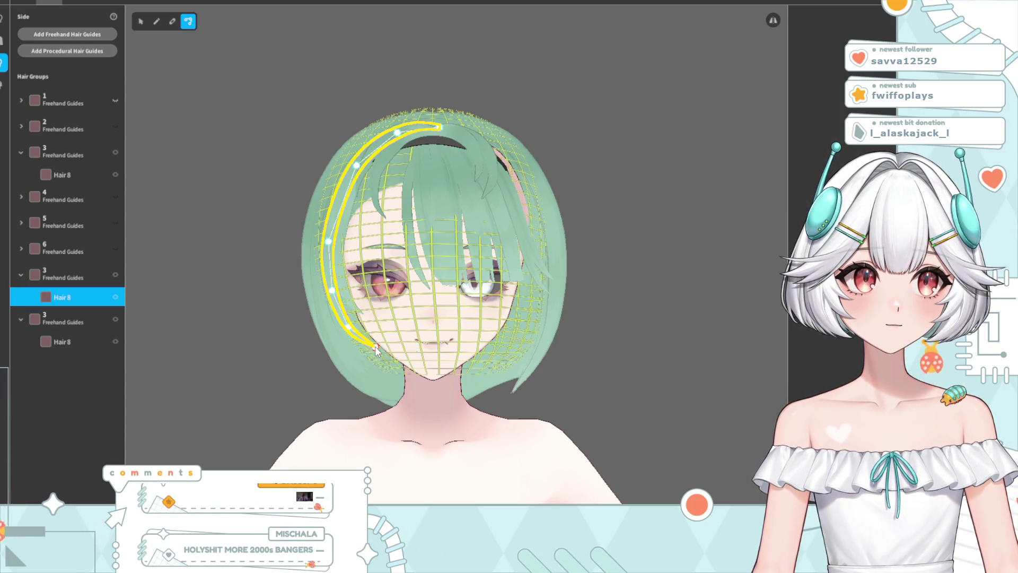
Drag Hair 8's lower end down and shift the point near the jaw slightly right
left_click_drag(348, 326, 350, 338)
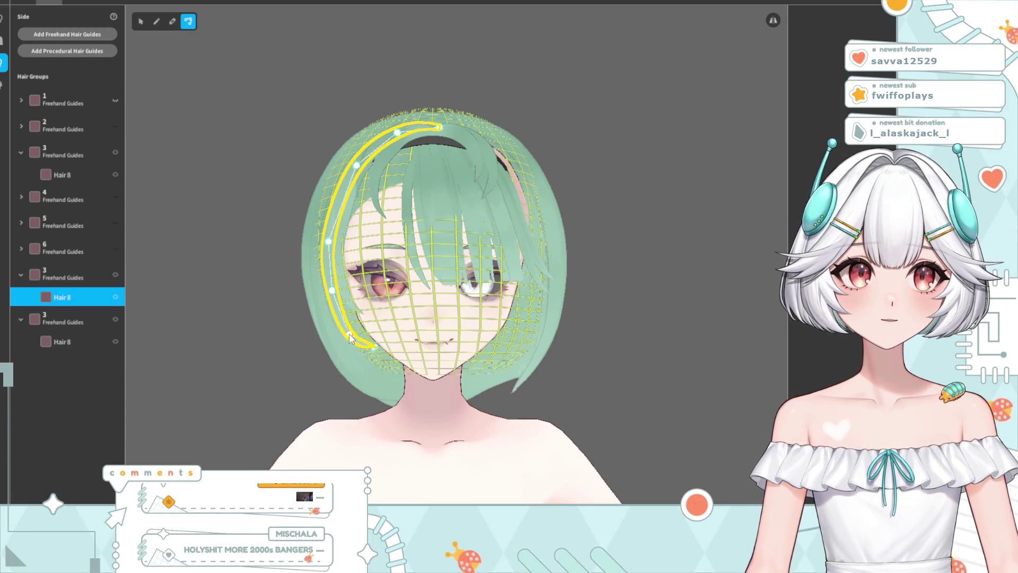
left_click_drag(326, 293, 331, 295)
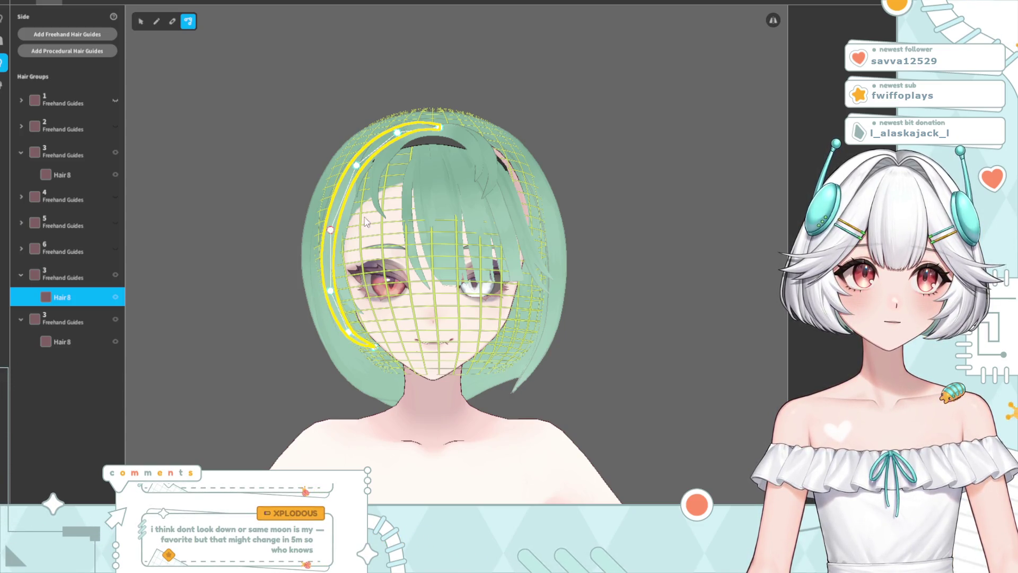
left_click(555, 252)
mouse_move(554, 252)
left_mouse_down()
mouse_move(531, 283)
mouse_move(465, 306)
left_mouse_up()
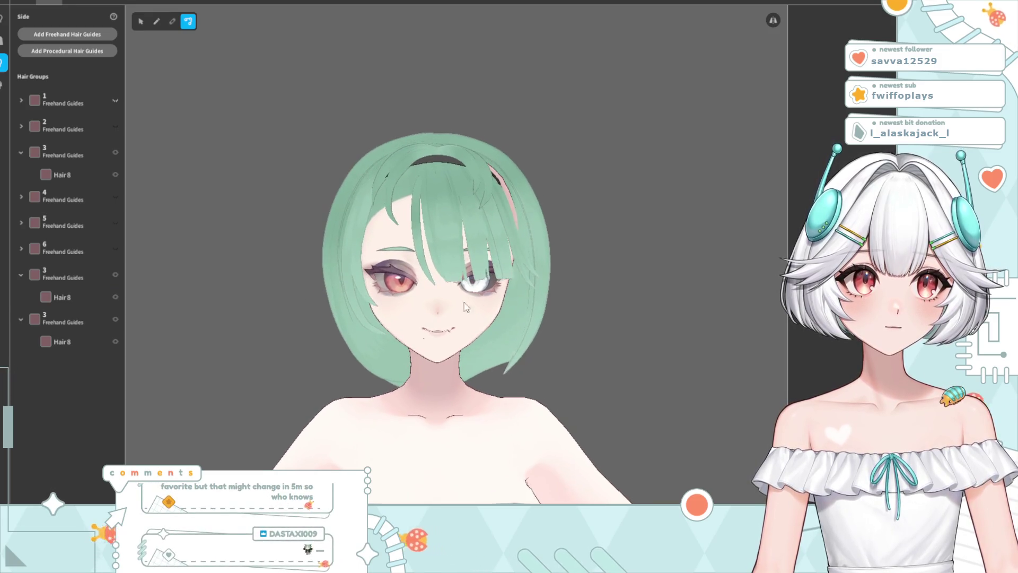
Zoom and orbit between profile and front views to review the jaw-length strand
scroll(465, 307, "up", 3)
scroll(416, 394, "up", 3)
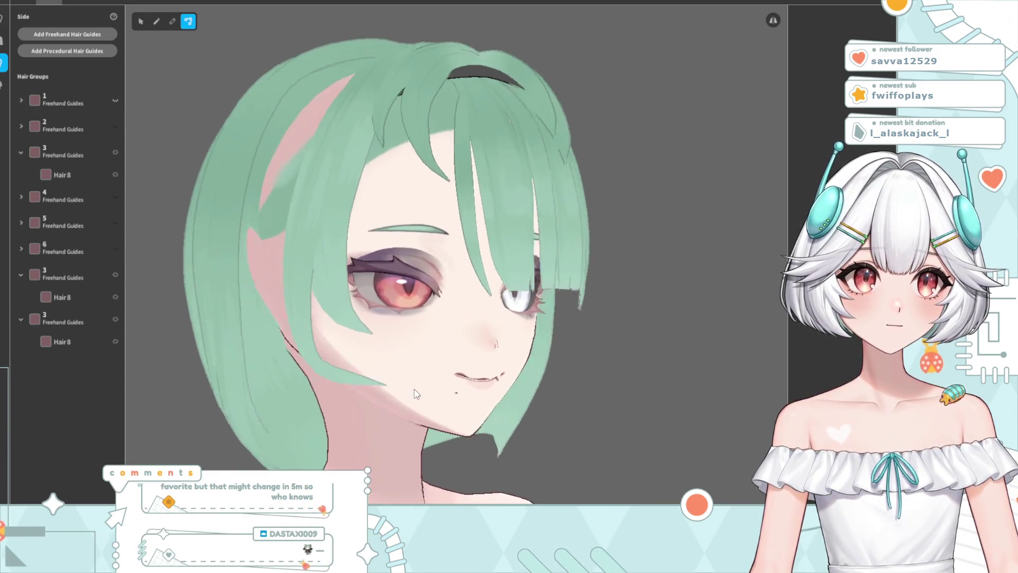
right_click_drag(417, 393, 459, 379)
left_click(460, 377)
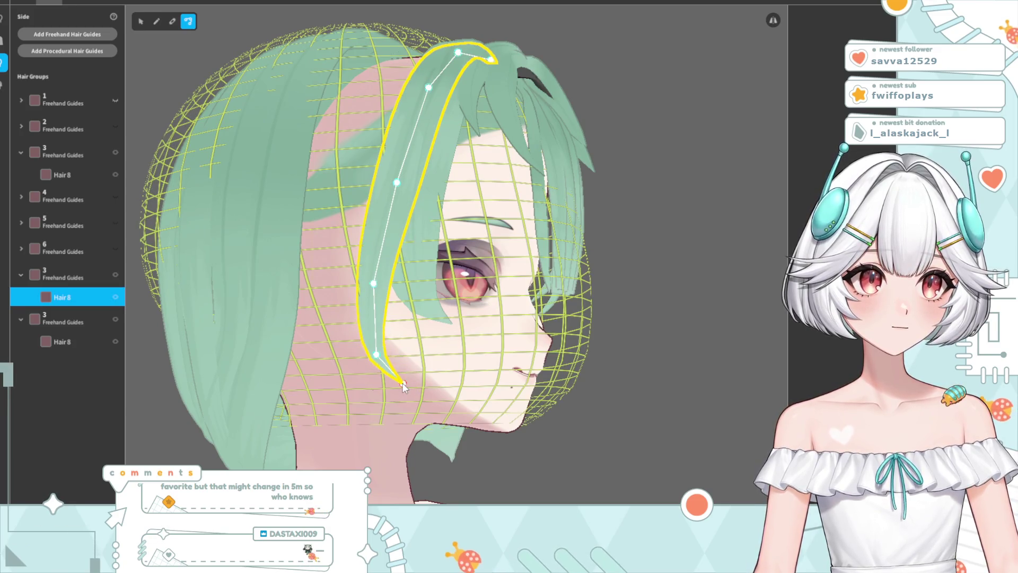
left_click(578, 342)
mouse_move(577, 342)
right_mouse_down()
mouse_move(538, 343)
mouse_move(578, 363)
mouse_move(538, 361)
mouse_move(546, 347)
right_mouse_up()
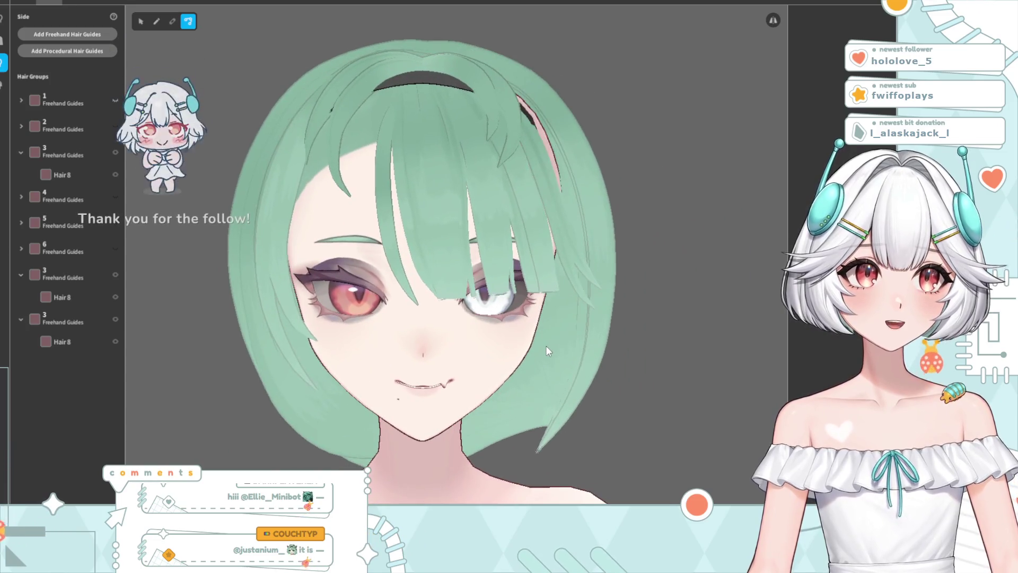
scroll(546, 345, "down", 5)
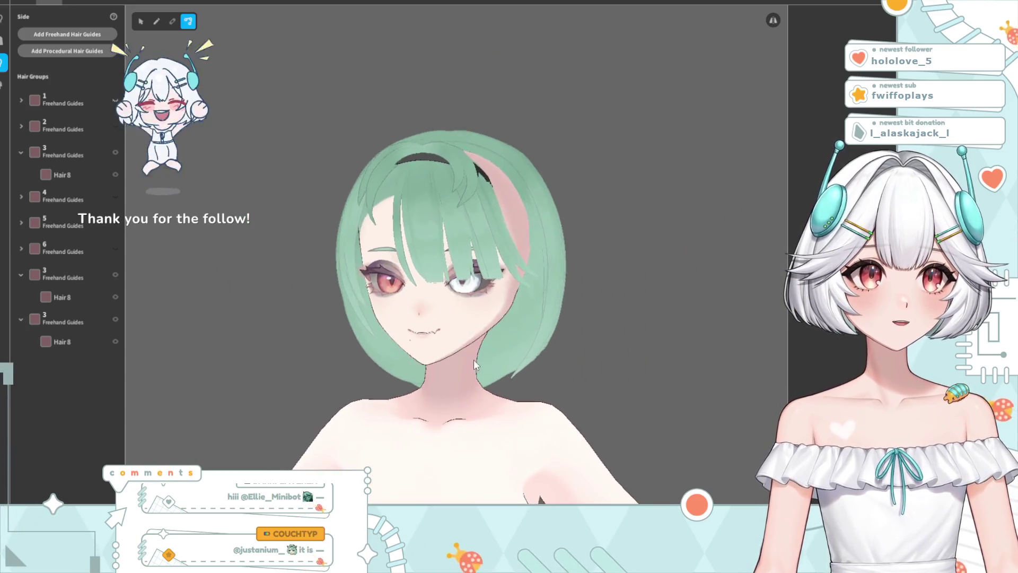
right_click_drag(482, 360, 483, 363)
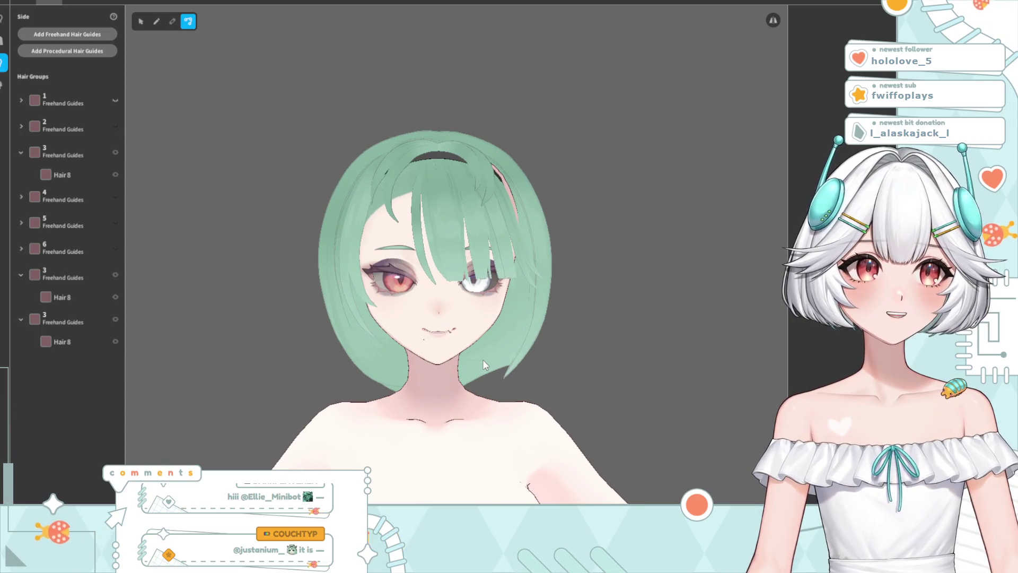
scroll(389, 370, "up", 3)
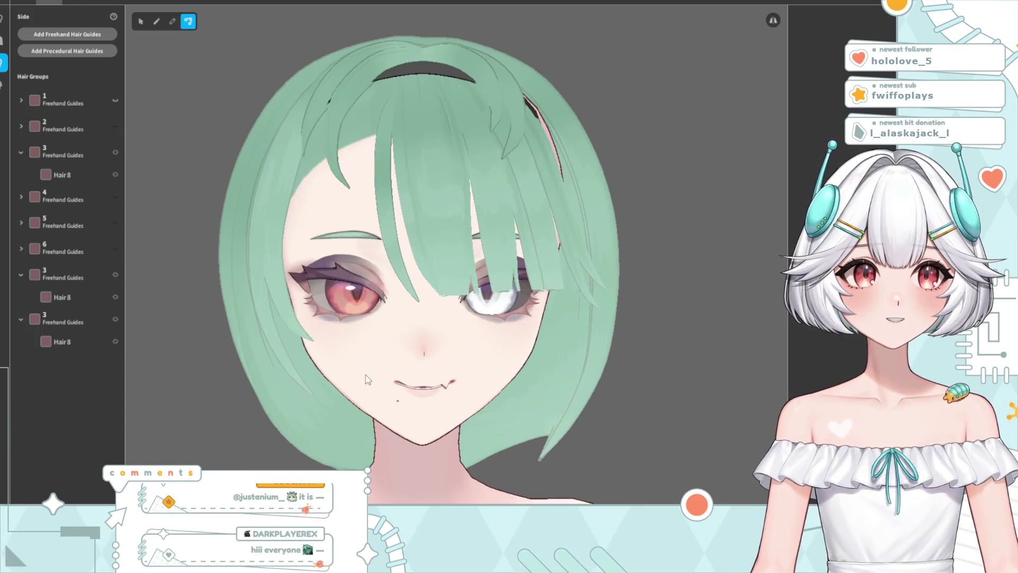
Open the Back hair groups and orbit the head to a side profile
left_click(2, 42)
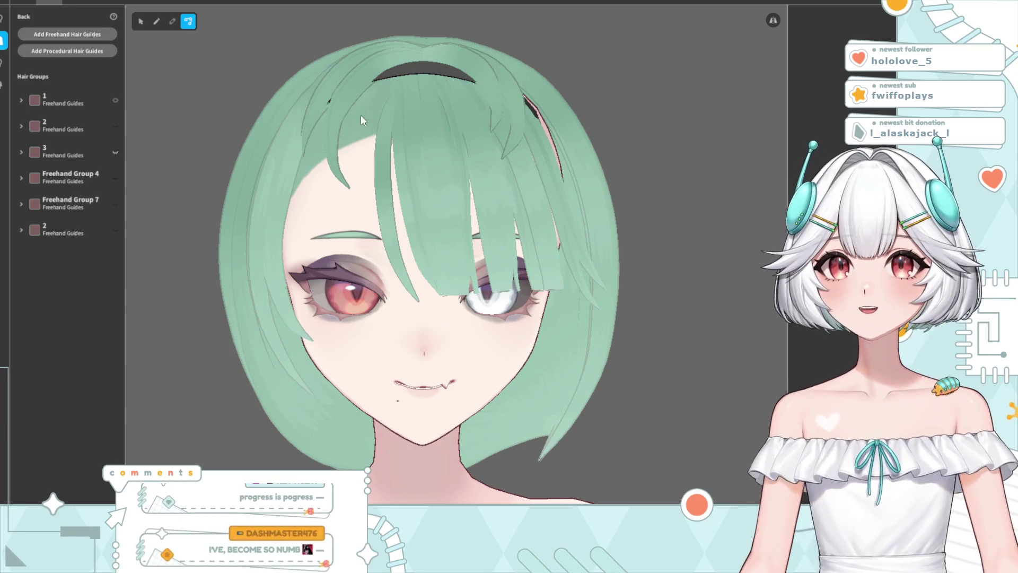
mouse_move(346, 286)
right_mouse_down()
mouse_move(398, 272)
mouse_move(378, 310)
right_mouse_up()
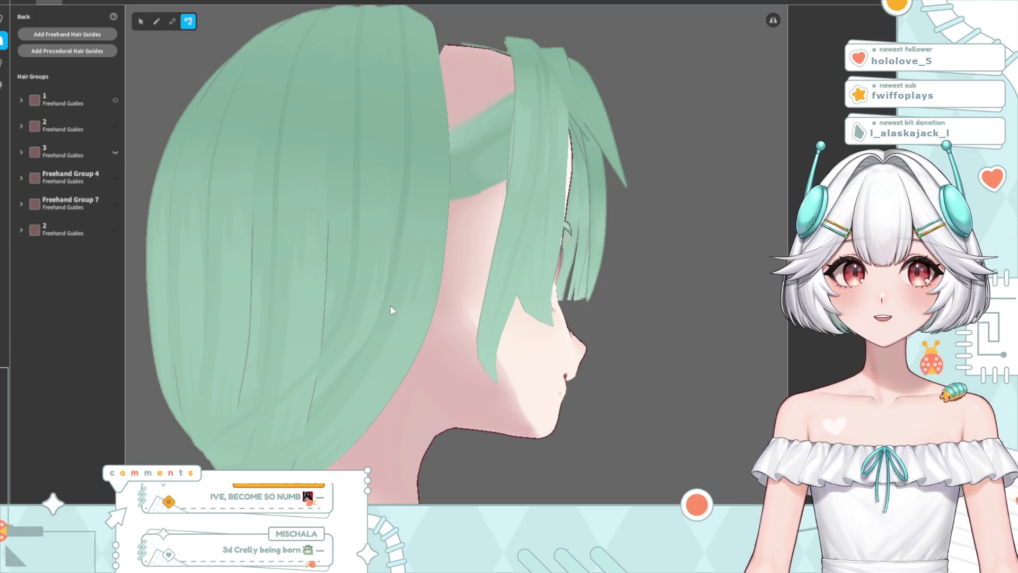
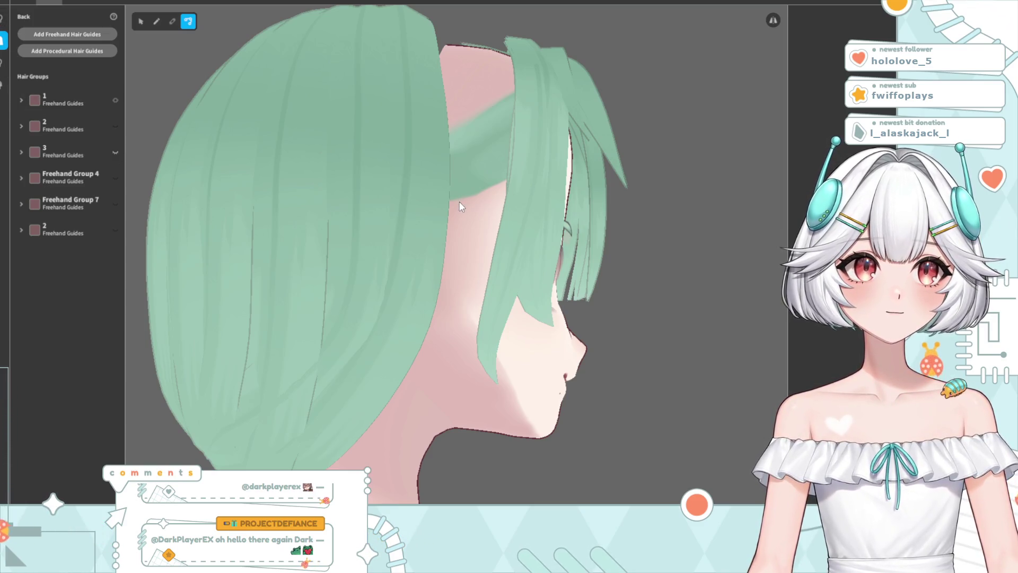
Select a Hair 1 side strand and pull its lower tip forward against the neck
right_click_drag(465, 292, 462, 301)
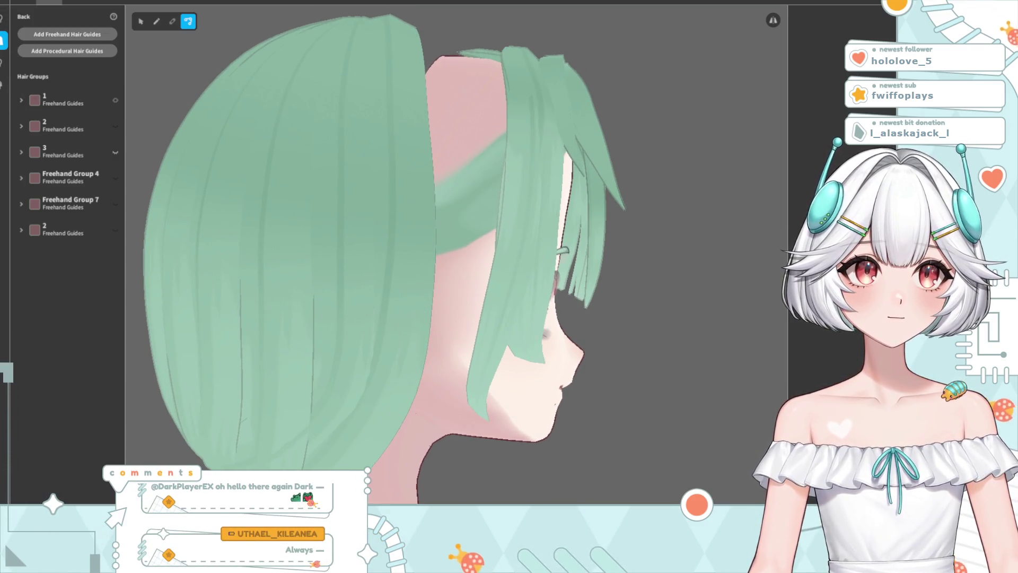
left_click(141, 23)
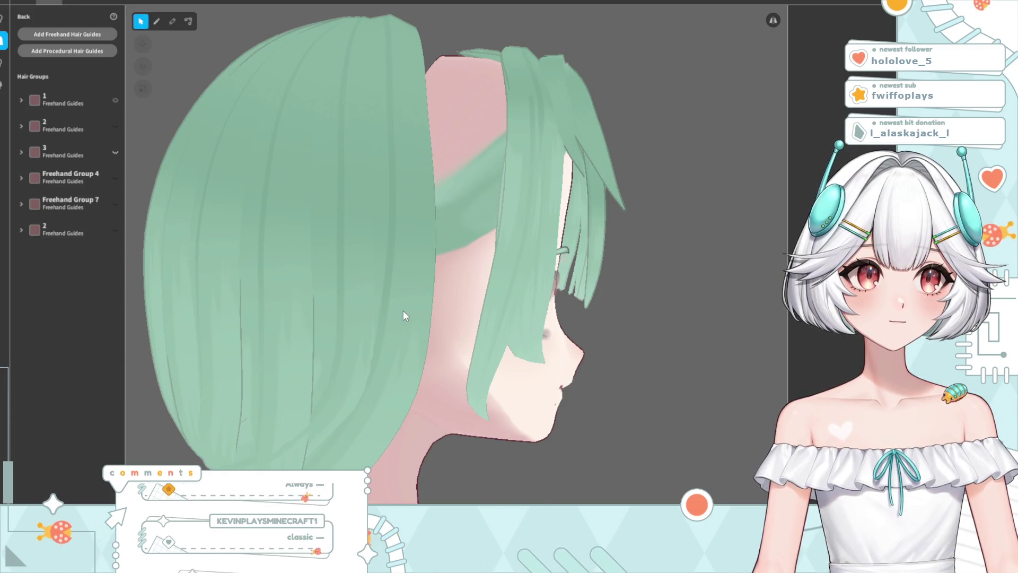
left_click(403, 310)
mouse_move(421, 305)
right_mouse_down()
mouse_move(453, 416)
mouse_move(382, 417)
mouse_move(453, 419)
right_mouse_up()
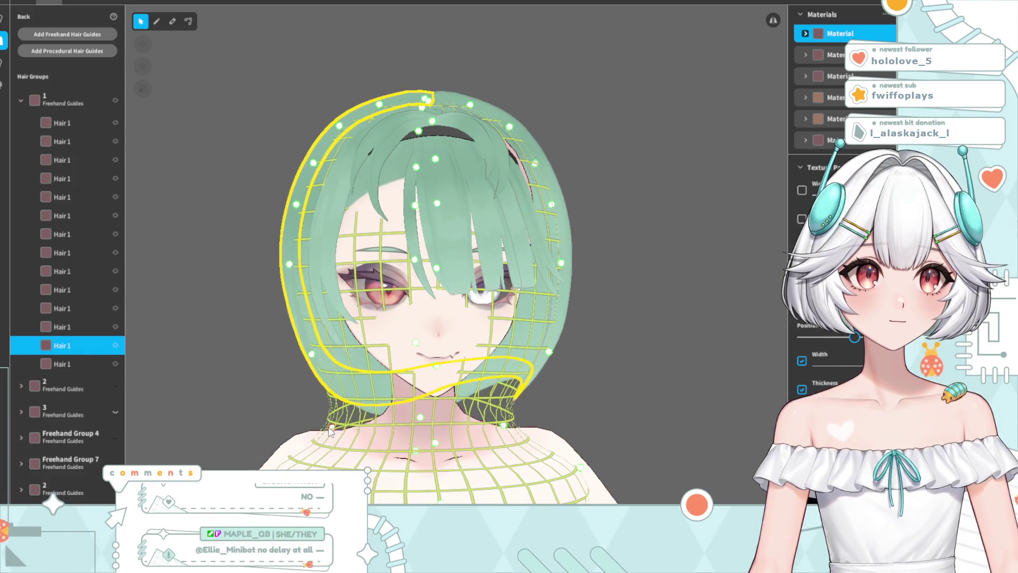
mouse_move(306, 435)
right_mouse_down()
mouse_move(412, 421)
mouse_move(263, 432)
right_mouse_up()
mouse_move(464, 310)
right_mouse_down()
mouse_move(366, 260)
mouse_move(502, 356)
mouse_move(427, 391)
right_mouse_up()
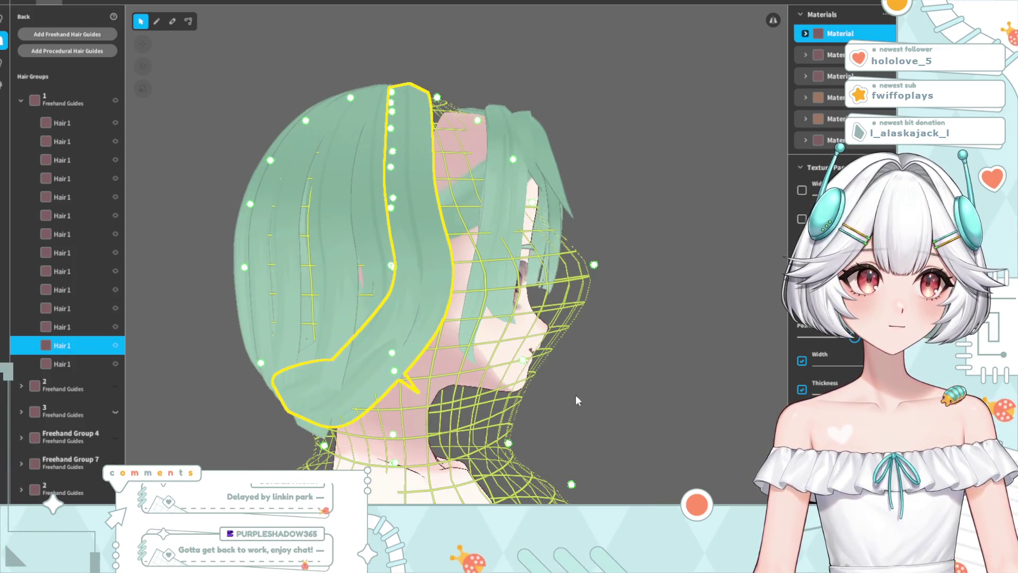
mouse_move(510, 451)
left_mouse_down()
mouse_move(545, 447)
mouse_move(582, 463)
mouse_move(548, 418)
mouse_move(586, 393)
left_mouse_up()
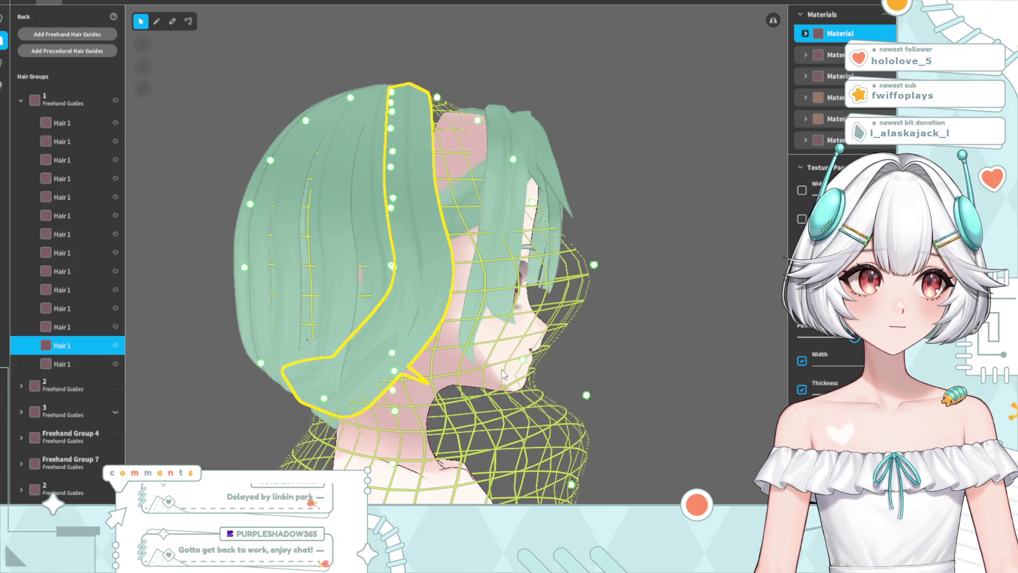
left_click_drag(546, 365, 629, 367)
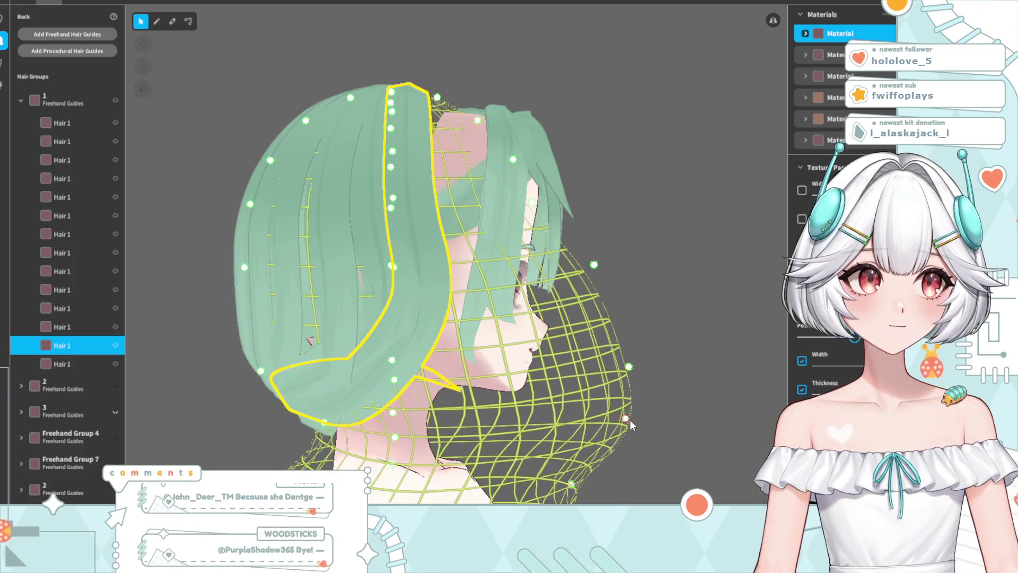
mouse_move(630, 419)
right_mouse_down()
mouse_move(396, 411)
mouse_move(263, 422)
mouse_move(306, 429)
mouse_move(282, 420)
mouse_move(297, 421)
mouse_move(265, 440)
right_mouse_up()
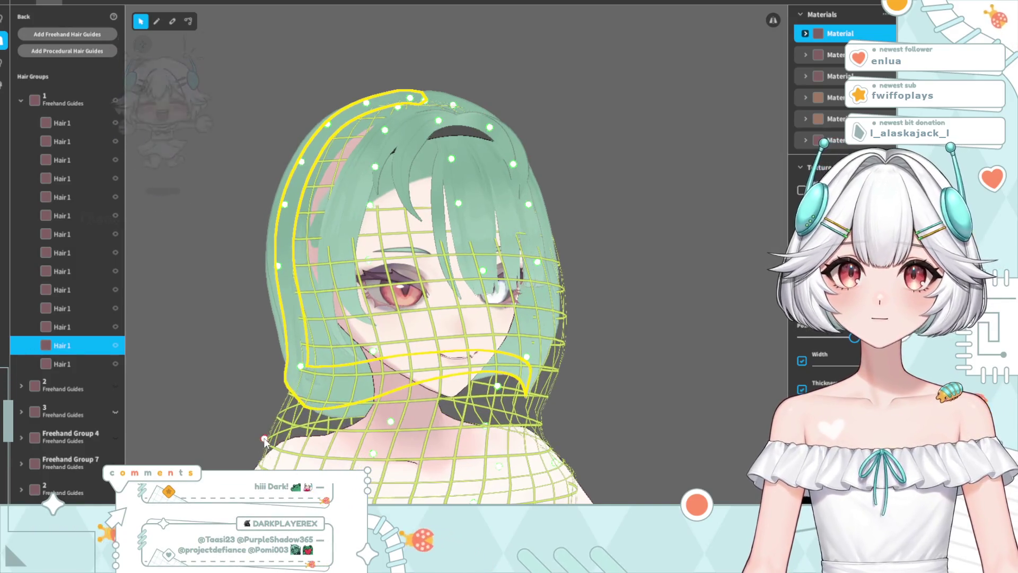
Pick out one of the back Hair 1 strands at the nape
mouse_move(302, 359)
right_mouse_down()
mouse_move(284, 368)
mouse_move(470, 363)
mouse_move(462, 369)
mouse_move(442, 372)
mouse_move(460, 361)
mouse_move(433, 287)
right_mouse_up()
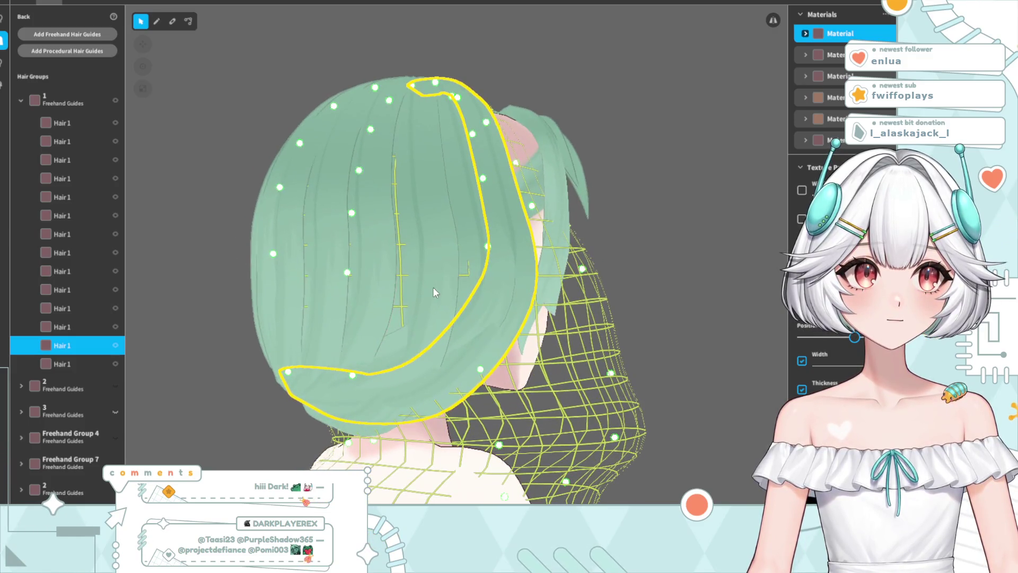
left_click(429, 295)
right_click_drag(429, 324, 563, 318)
mouse_move(695, 243)
right_mouse_down()
mouse_move(530, 273)
mouse_move(465, 347)
mouse_move(432, 342)
mouse_move(469, 342)
right_mouse_up()
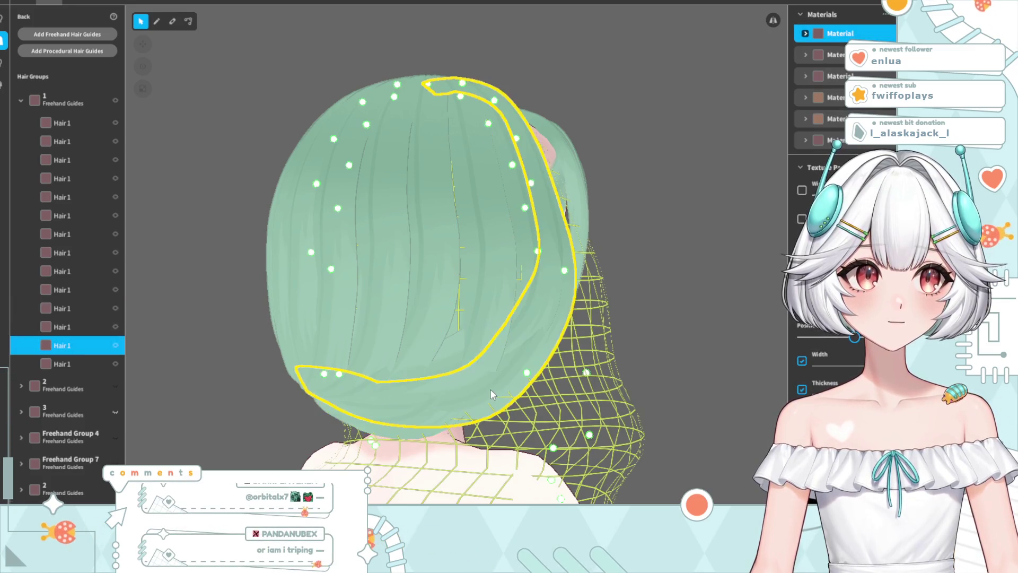
left_click(482, 328)
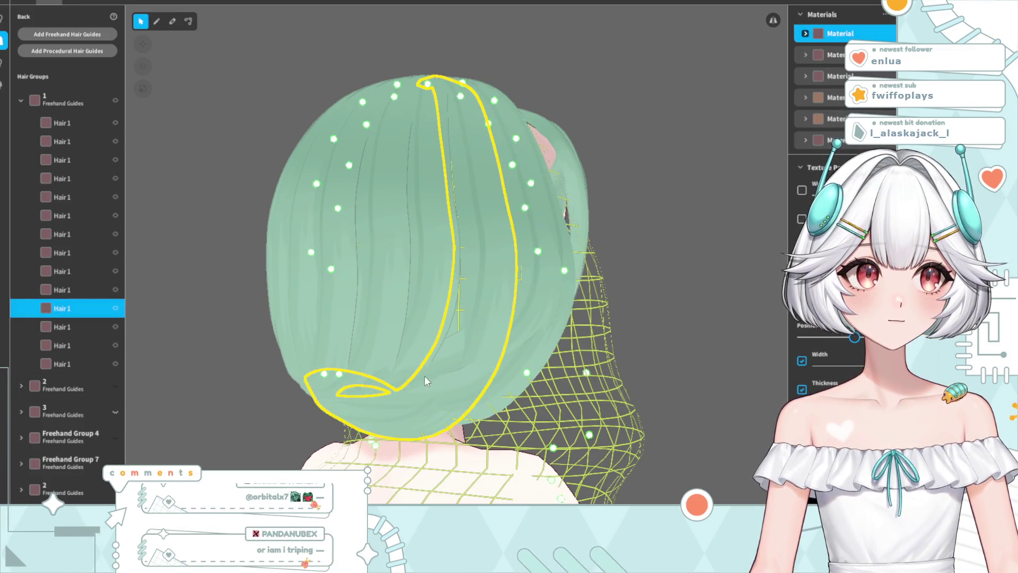
mouse_move(523, 285)
right_mouse_down()
mouse_move(568, 294)
mouse_move(594, 285)
mouse_move(444, 338)
mouse_move(405, 323)
mouse_move(430, 366)
mouse_move(444, 362)
mouse_move(415, 364)
mouse_move(420, 257)
right_mouse_up()
left_click(593, 284)
left_click(405, 324)
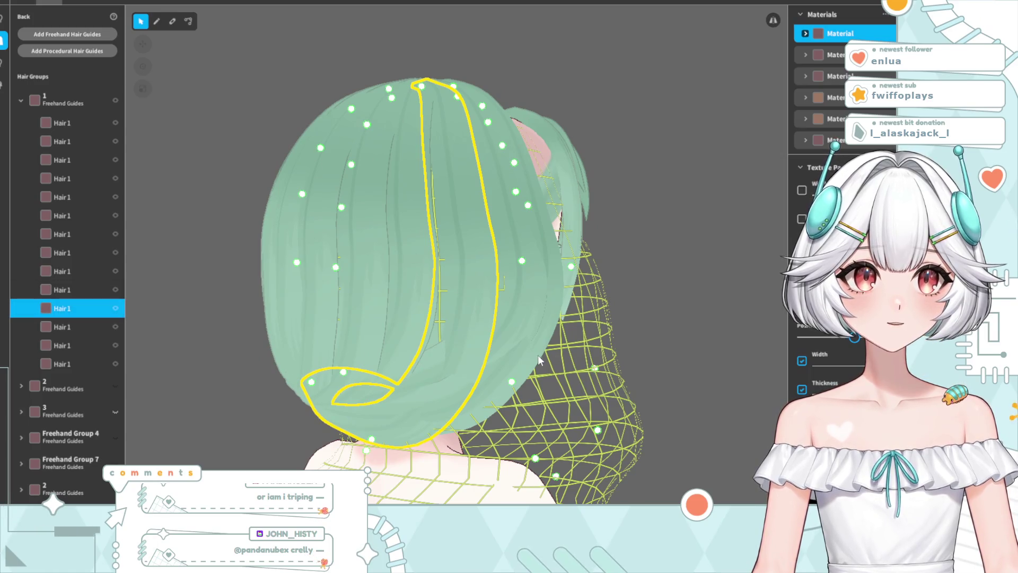
Widen the selected back strand with the Width slider so its curled end spreads out
scroll(659, 358, "up", 2)
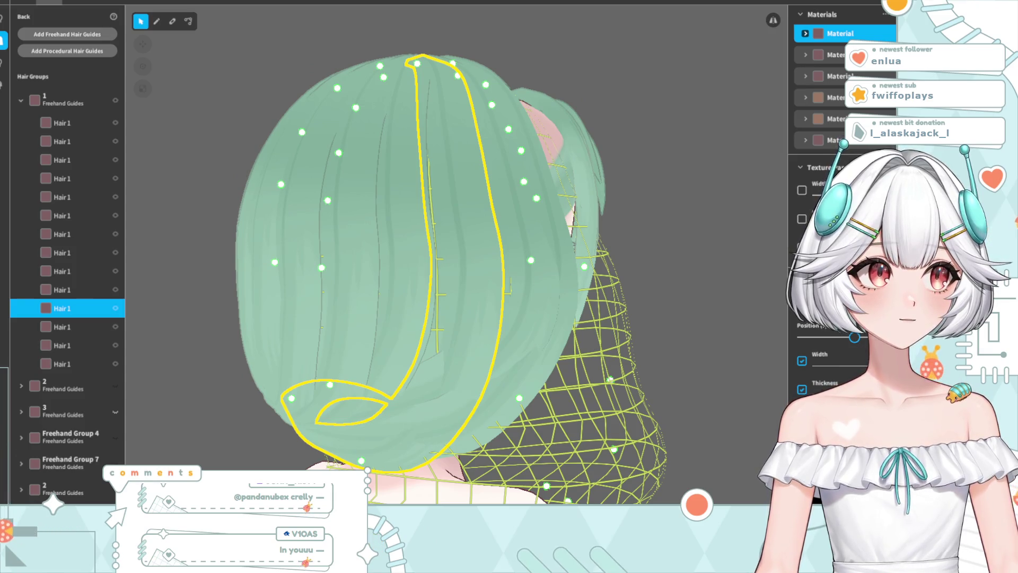
left_click_drag(880, 366, 901, 366)
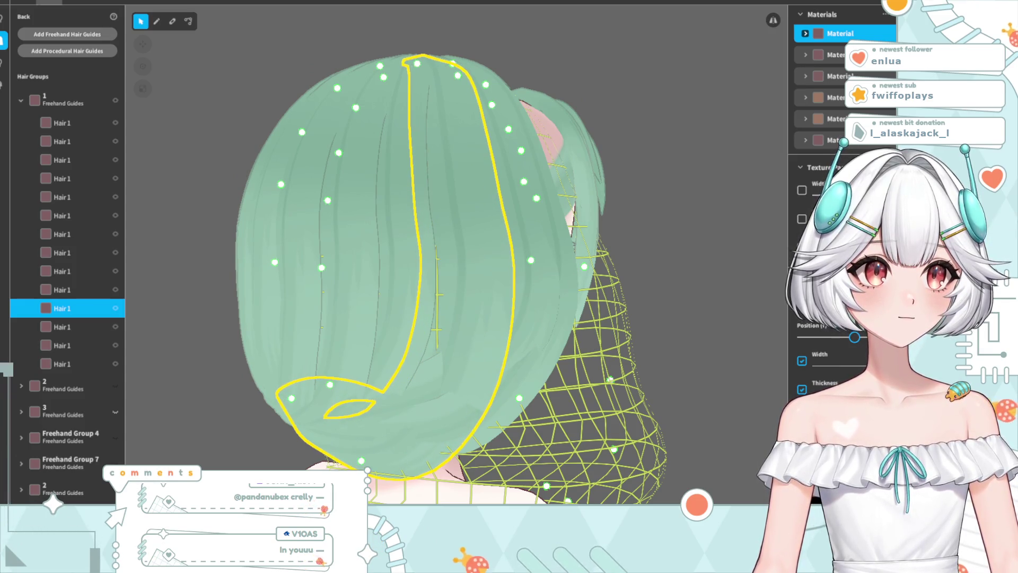
left_click(707, 305)
Inspect the widened strand from side, rear and three-quarter front views
right_click_drag(472, 355, 392, 352)
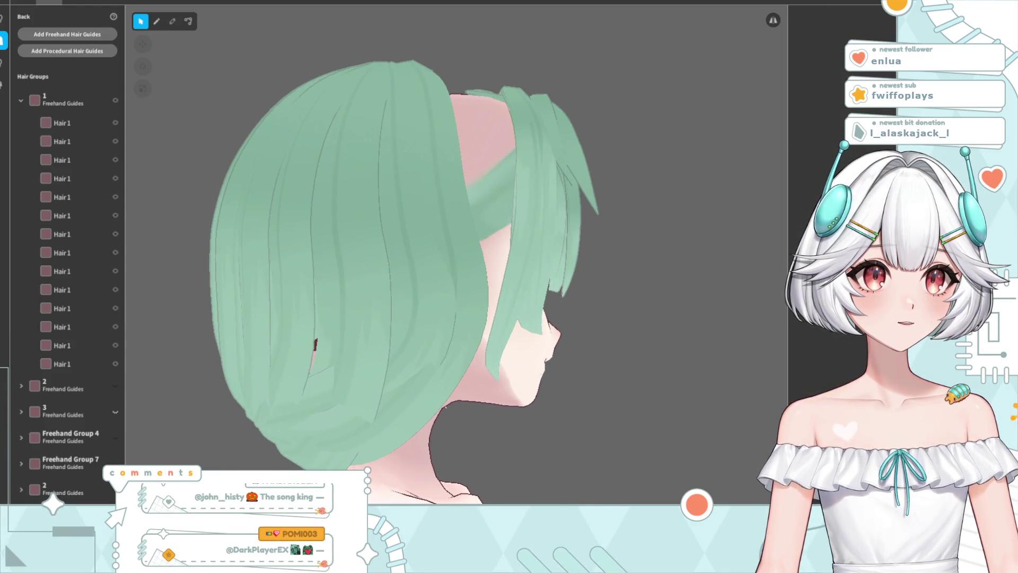
left_click(315, 343)
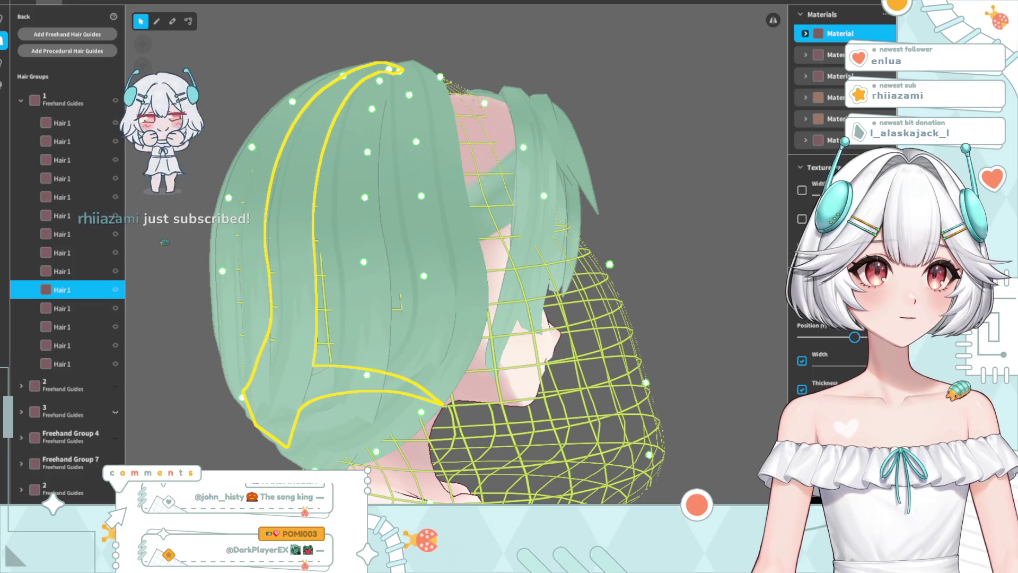
left_click(570, 211)
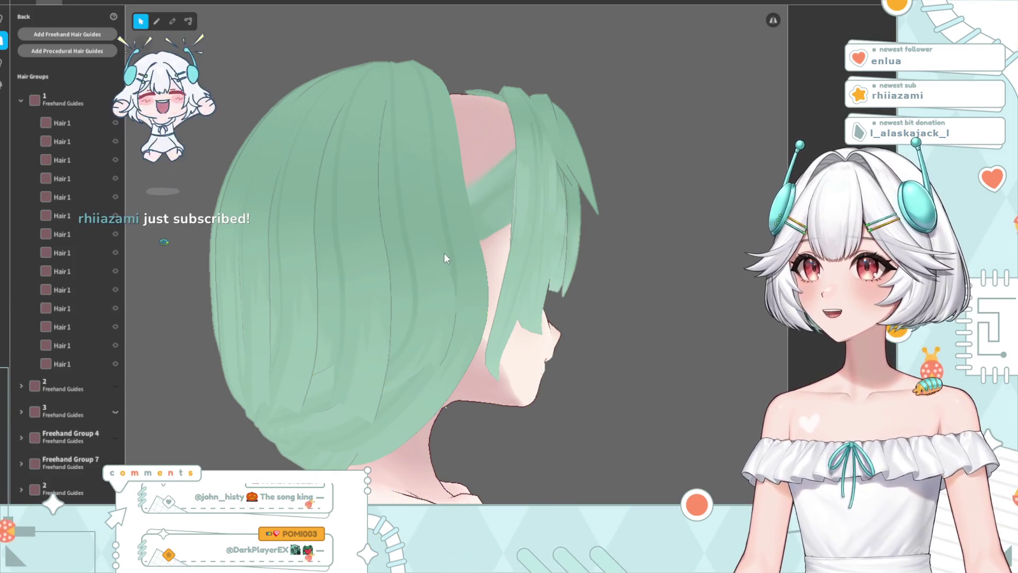
mouse_move(506, 269)
right_mouse_down()
mouse_move(539, 281)
mouse_move(537, 270)
right_mouse_up()
mouse_move(556, 308)
right_mouse_down()
mouse_move(464, 313)
mouse_move(473, 334)
mouse_move(517, 363)
right_mouse_up()
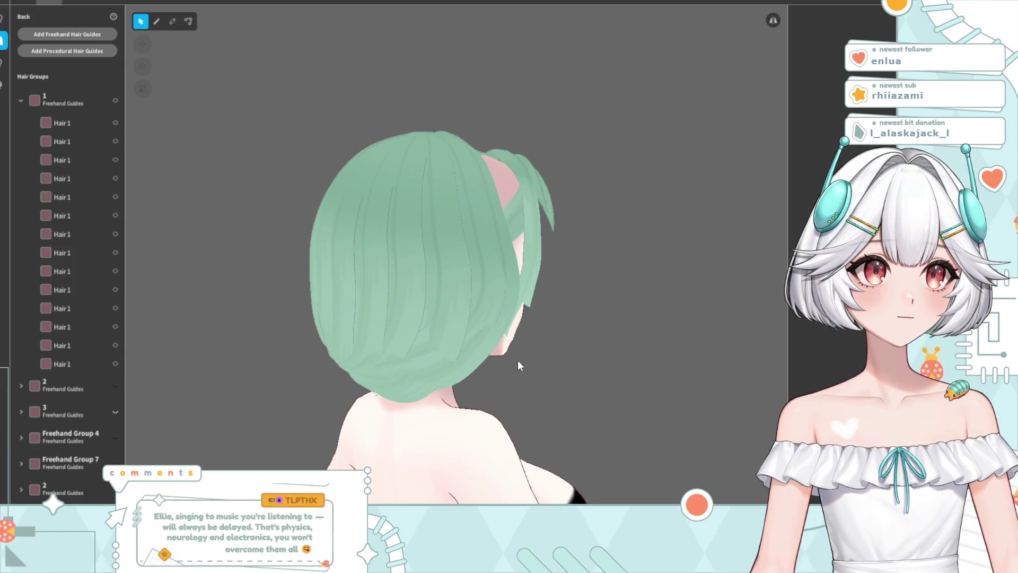
right_click_drag(520, 350, 528, 360)
Switch to control-point editing and select a strand at the back of the bob
left_click(475, 340)
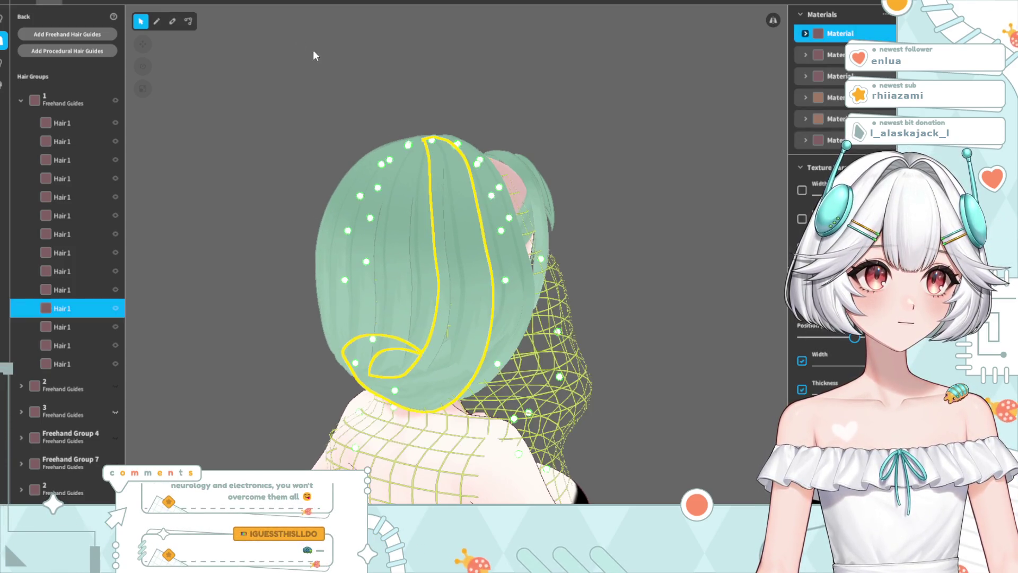
left_click(183, 21)
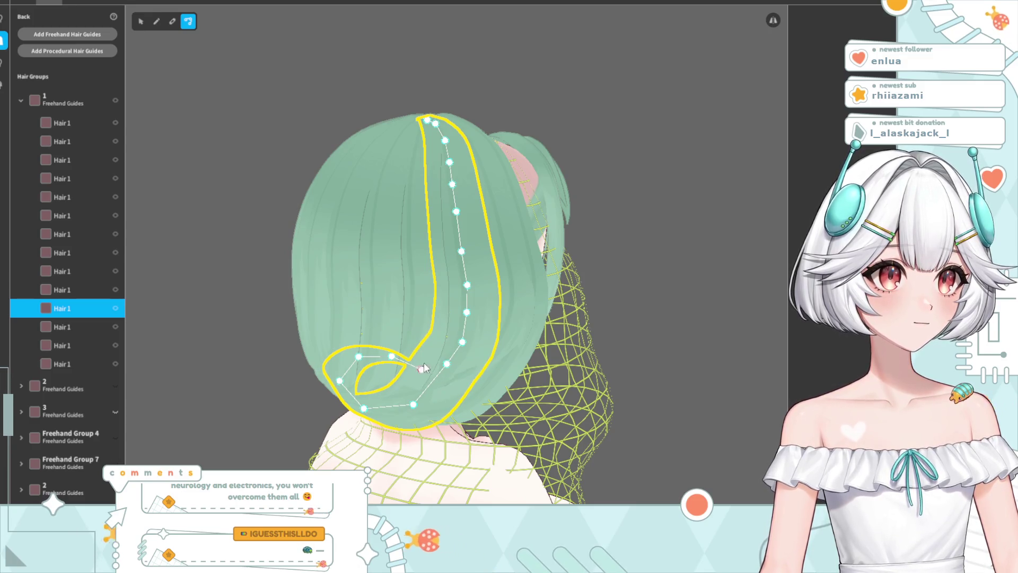
left_click(398, 345)
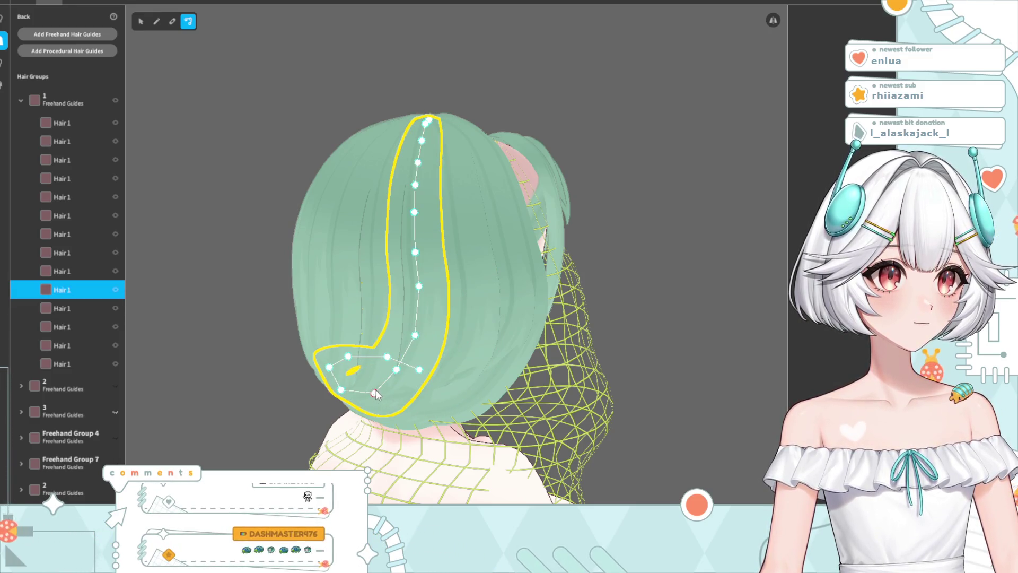
mouse_move(687, 270)
left_mouse_down()
mouse_move(606, 332)
mouse_move(622, 334)
mouse_move(614, 333)
left_mouse_up()
left_click(400, 331)
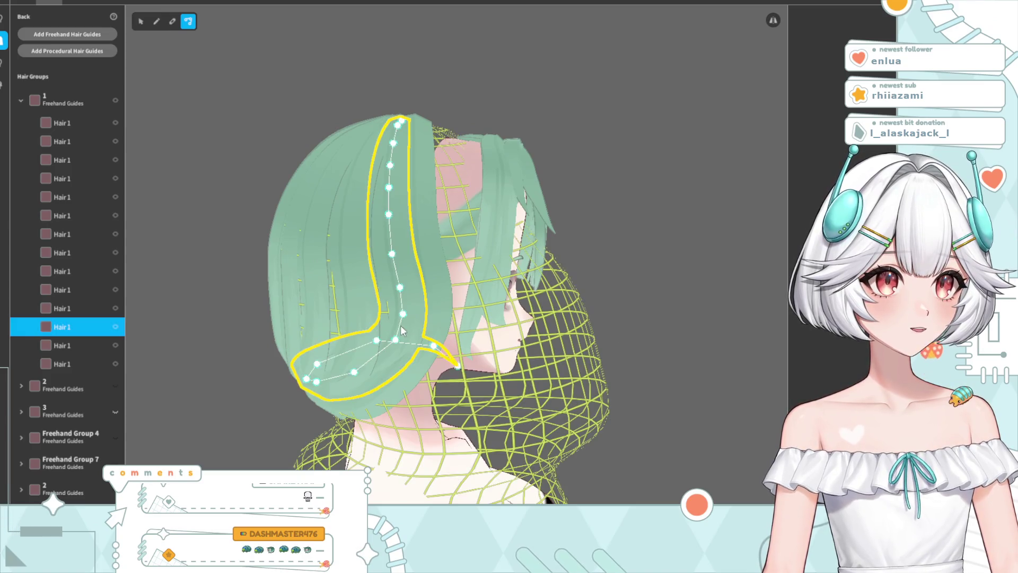
left_click(639, 225)
mouse_move(639, 225)
left_mouse_down()
mouse_move(461, 314)
mouse_move(493, 357)
mouse_move(535, 347)
left_mouse_up()
scroll(461, 314, "down", 3)
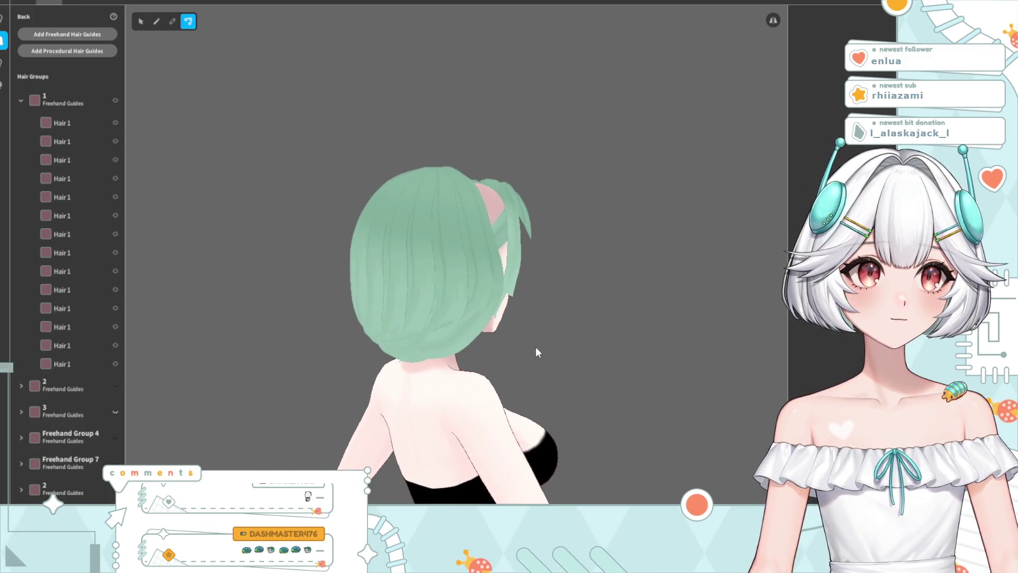
Pull the back strand's lower guide point down so it tucks behind the head
left_click(456, 343)
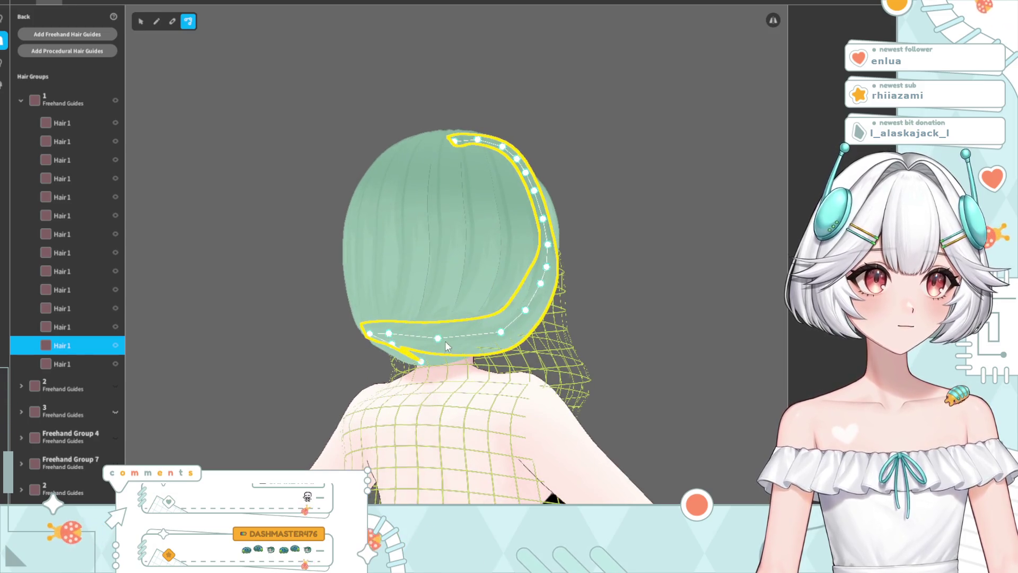
left_click(658, 296)
left_click_drag(645, 310, 607, 322)
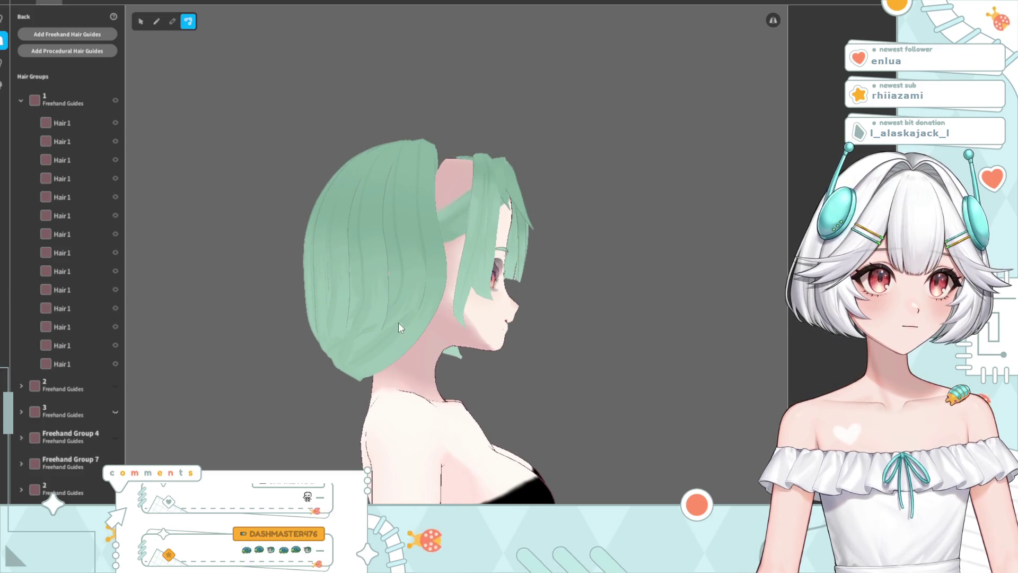
left_click(399, 326)
mouse_move(399, 326)
right_mouse_down()
mouse_move(400, 349)
mouse_move(462, 336)
mouse_move(464, 352)
right_mouse_up()
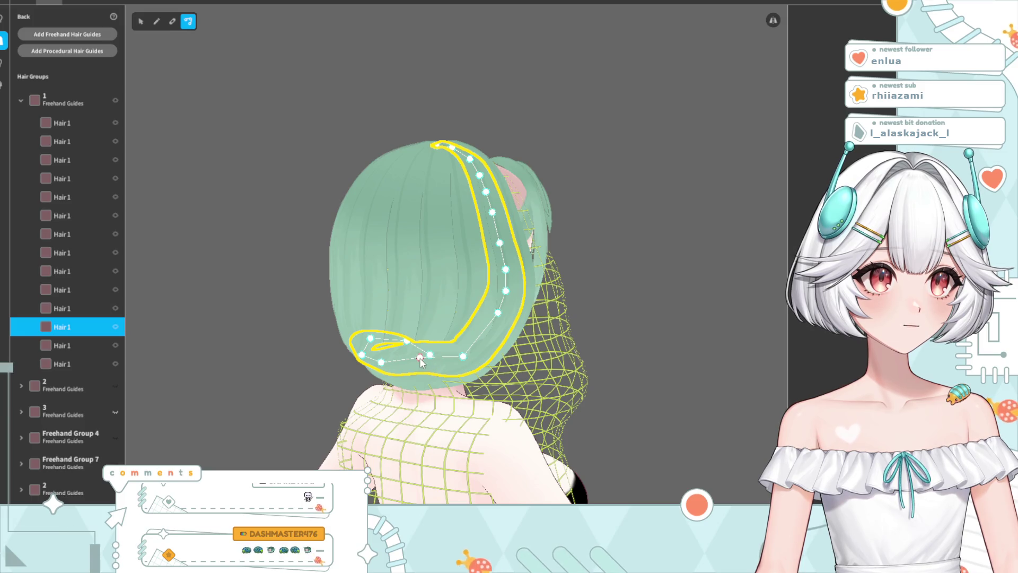
right_click_drag(420, 359, 454, 379)
left_click_drag(457, 347, 454, 354)
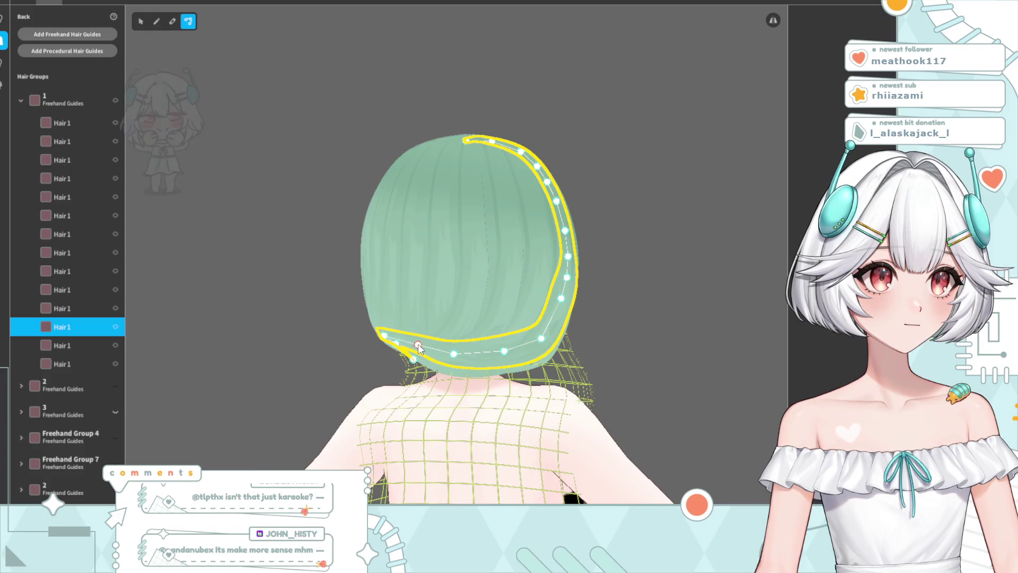
mouse_move(680, 272)
right_mouse_down()
mouse_move(587, 329)
mouse_move(441, 341)
mouse_move(441, 332)
mouse_move(447, 371)
mouse_move(457, 233)
right_mouse_up()
Reshape the lower curve of a side strand so it bends inward
mouse_move(388, 210)
right_mouse_down()
mouse_move(412, 339)
mouse_move(466, 338)
right_mouse_up()
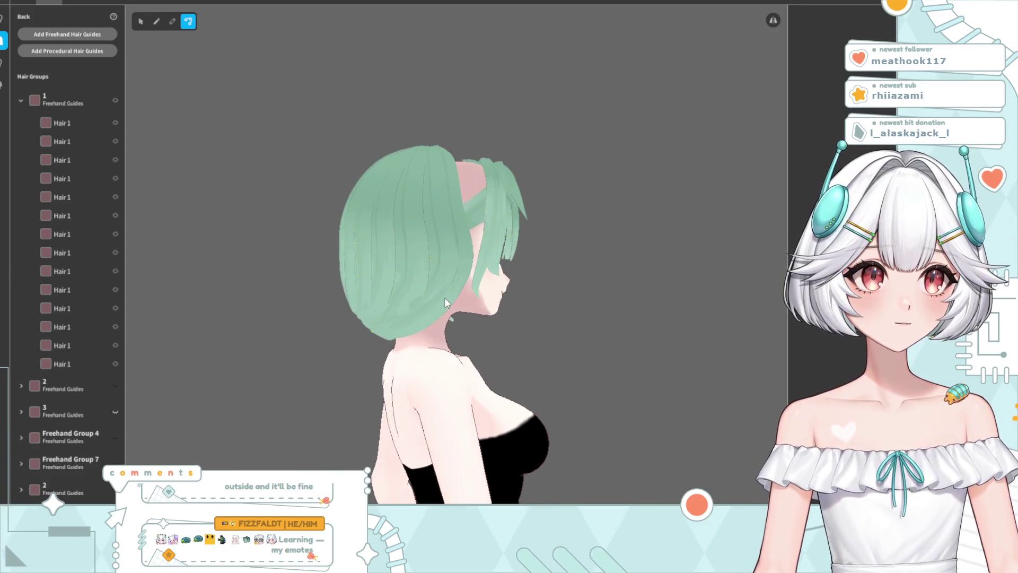
left_click(431, 311)
left_click_drag(433, 304, 418, 324)
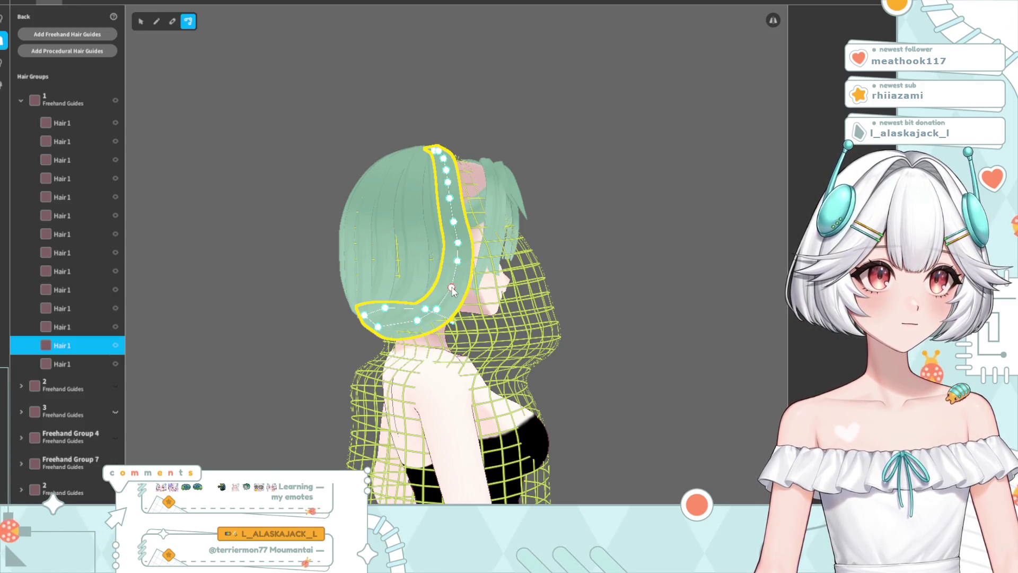
left_click(561, 310)
mouse_move(561, 309)
right_mouse_down()
mouse_move(482, 324)
mouse_move(535, 326)
right_mouse_up()
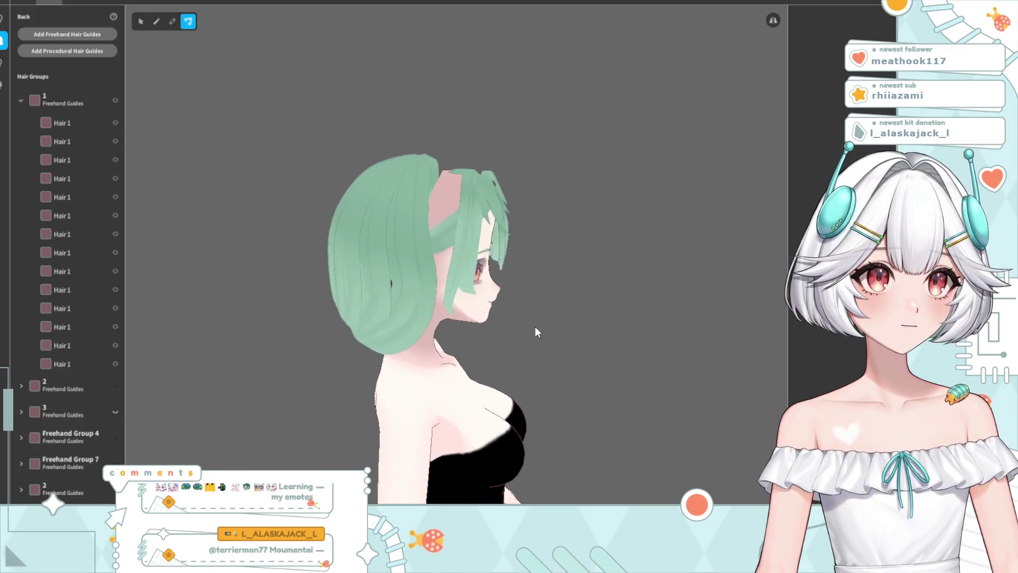
Nudge two guide points of another back strand outward to round its curve
left_click(381, 294)
mouse_move(381, 294)
right_mouse_down()
mouse_move(429, 327)
mouse_move(512, 303)
mouse_move(475, 323)
mouse_move(464, 282)
right_mouse_up()
left_click_drag(447, 266, 452, 269)
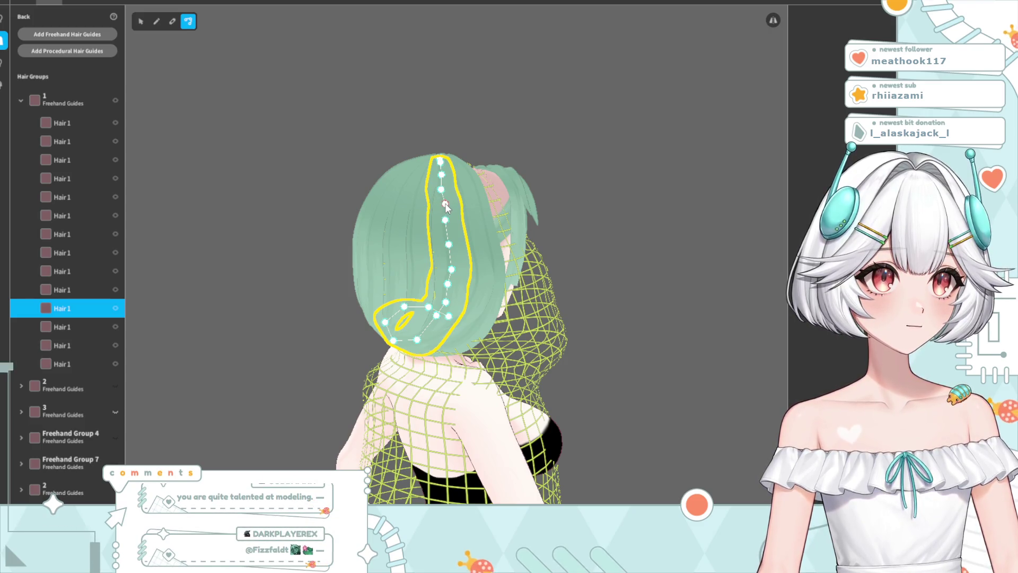
left_click_drag(448, 291, 453, 293)
mouse_move(452, 271)
right_mouse_down()
mouse_move(469, 272)
mouse_move(429, 228)
right_mouse_up()
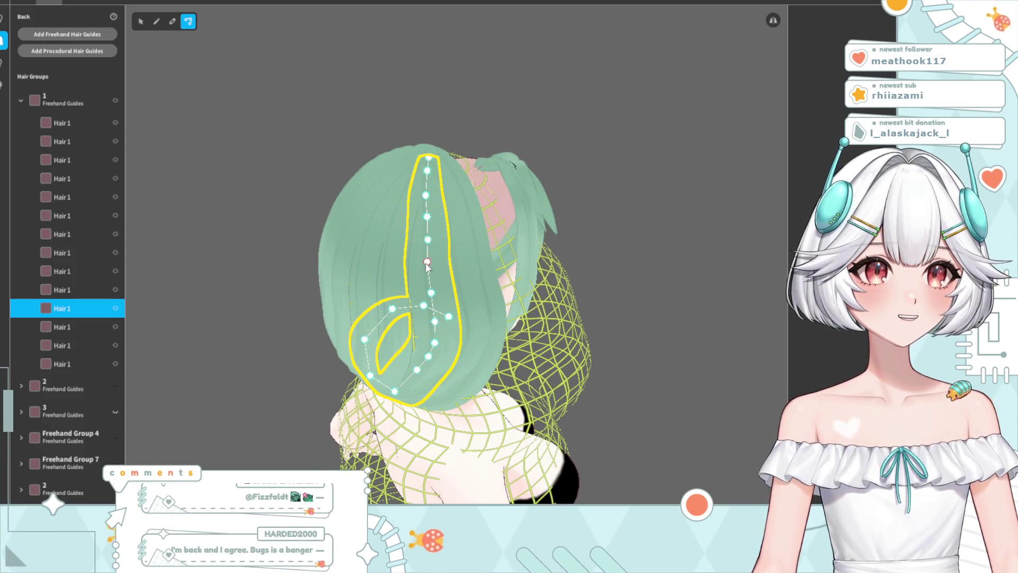
right_click_drag(429, 263, 455, 314)
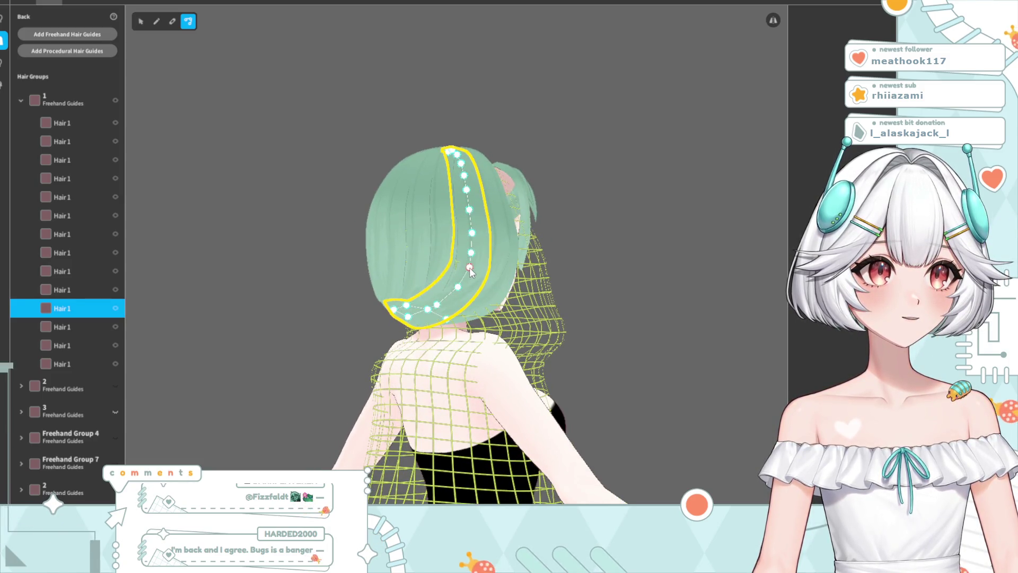
mouse_move(467, 267)
right_mouse_down()
mouse_move(597, 287)
mouse_move(564, 286)
right_mouse_up()
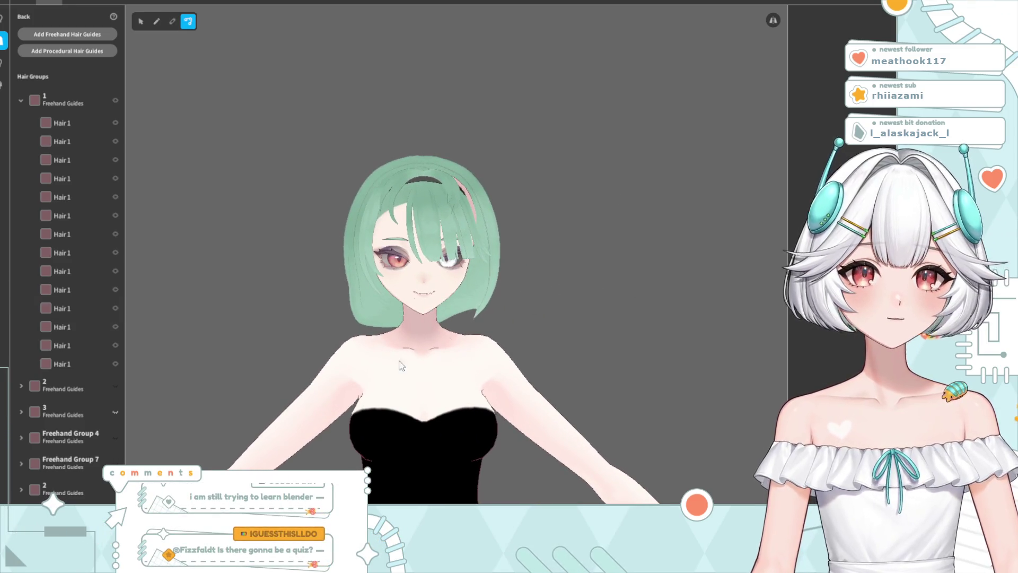
scroll(393, 368, "up", 3)
right_click_drag(393, 367, 407, 360)
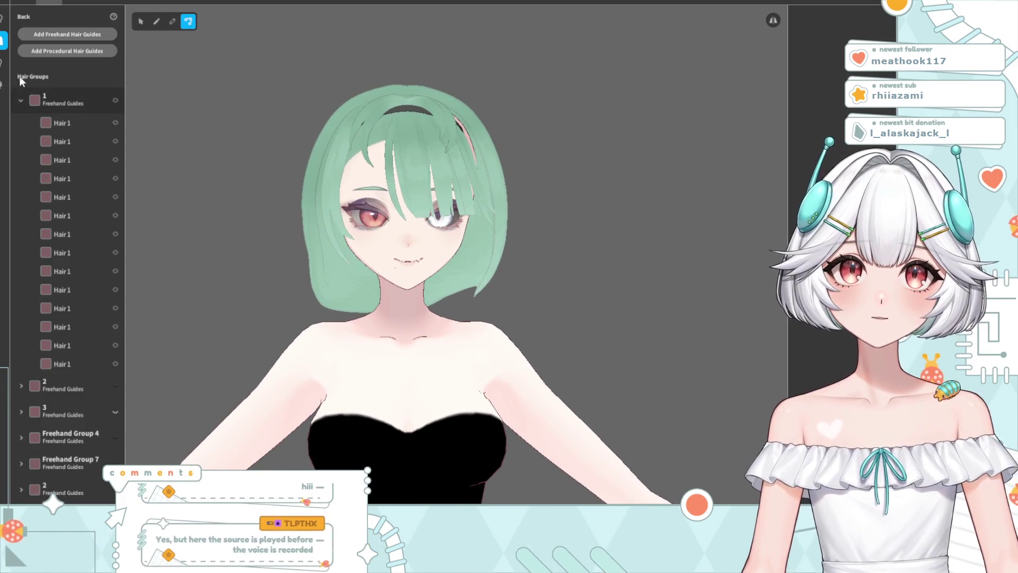
middle_click_drag(337, 200, 327, 207)
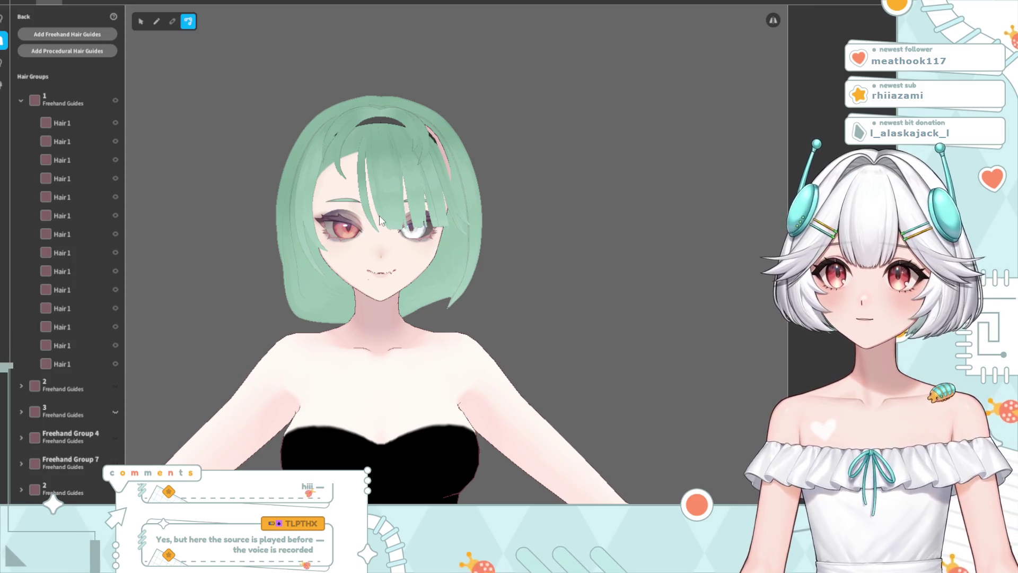
scroll(371, 190, "up", 3)
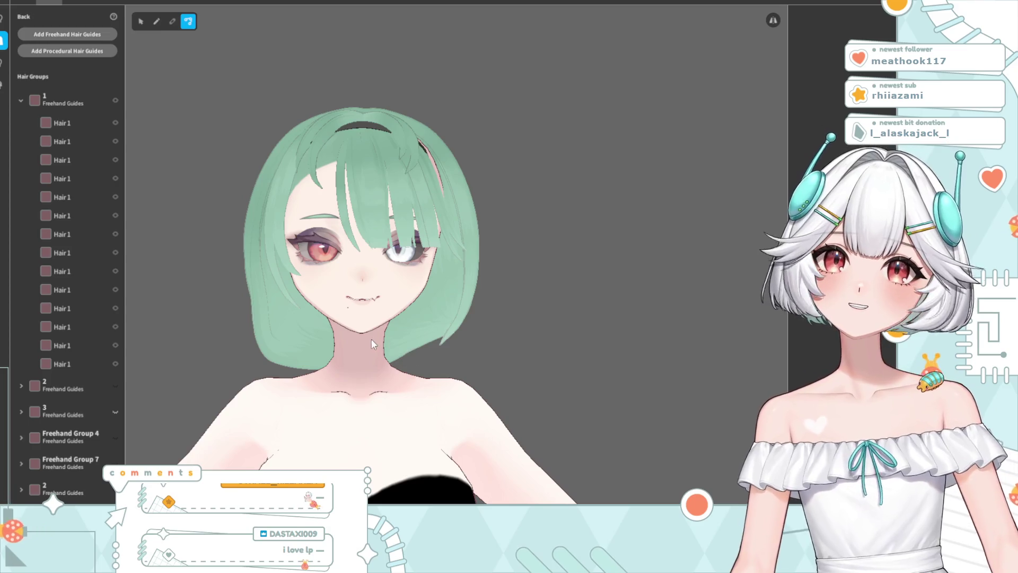
mouse_move(360, 337)
right_mouse_down()
mouse_move(415, 364)
mouse_move(436, 339)
mouse_move(474, 345)
mouse_move(335, 345)
mouse_move(358, 347)
right_mouse_up()
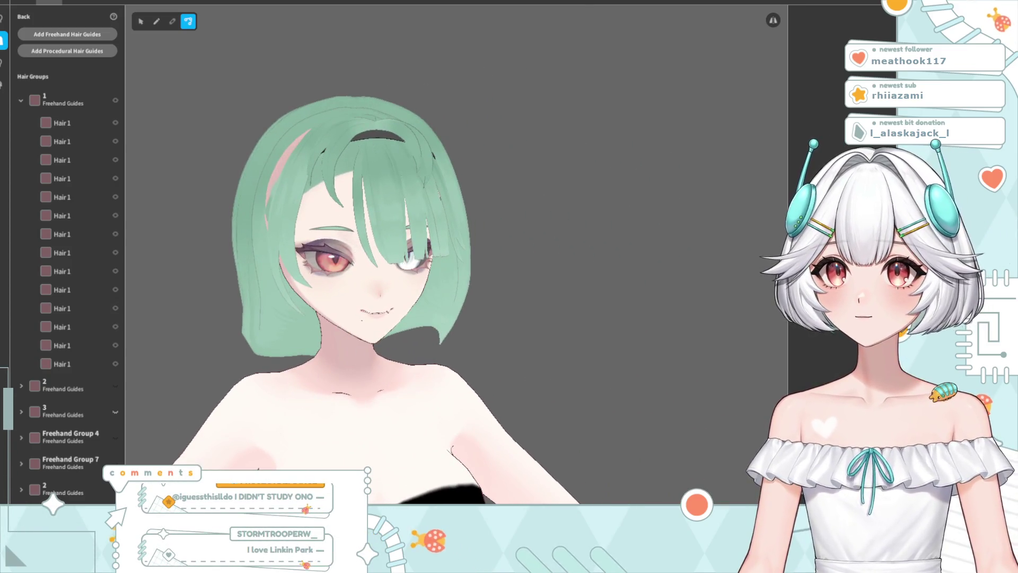
right_click_drag(357, 348, 382, 257)
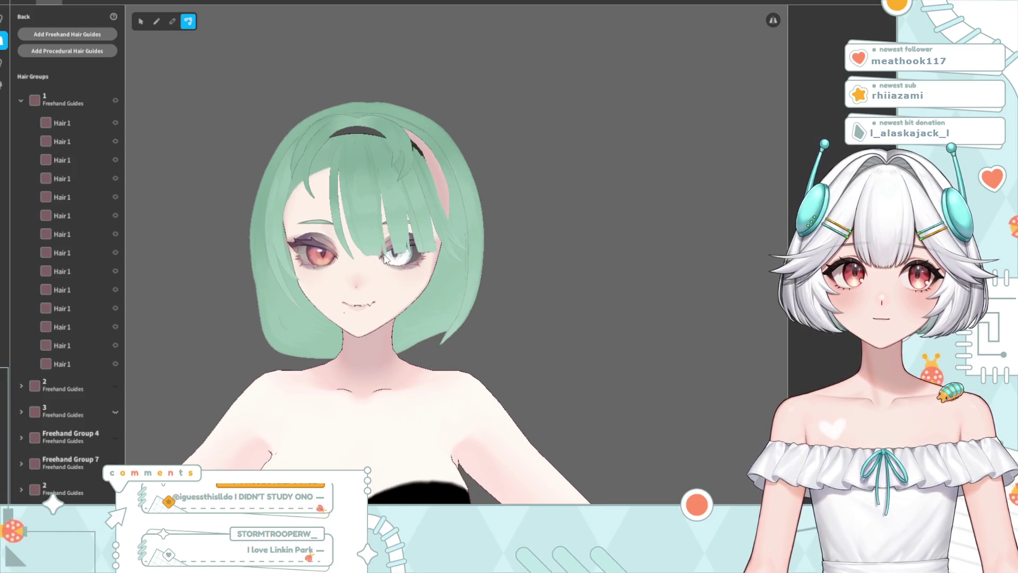
mouse_move(464, 276)
right_mouse_down()
mouse_move(475, 289)
mouse_move(469, 279)
right_mouse_up()
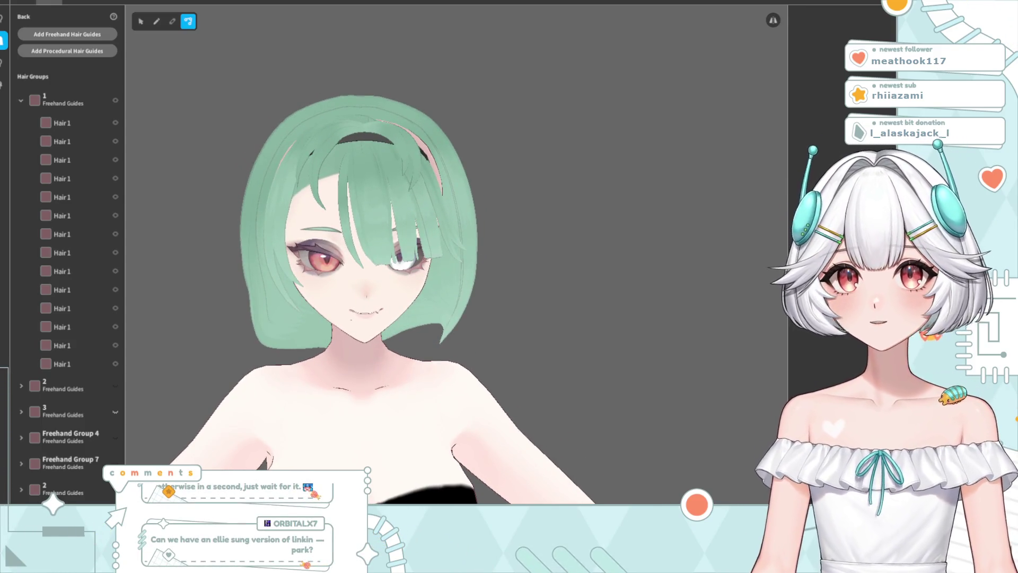
right_click_drag(366, 239, 371, 237)
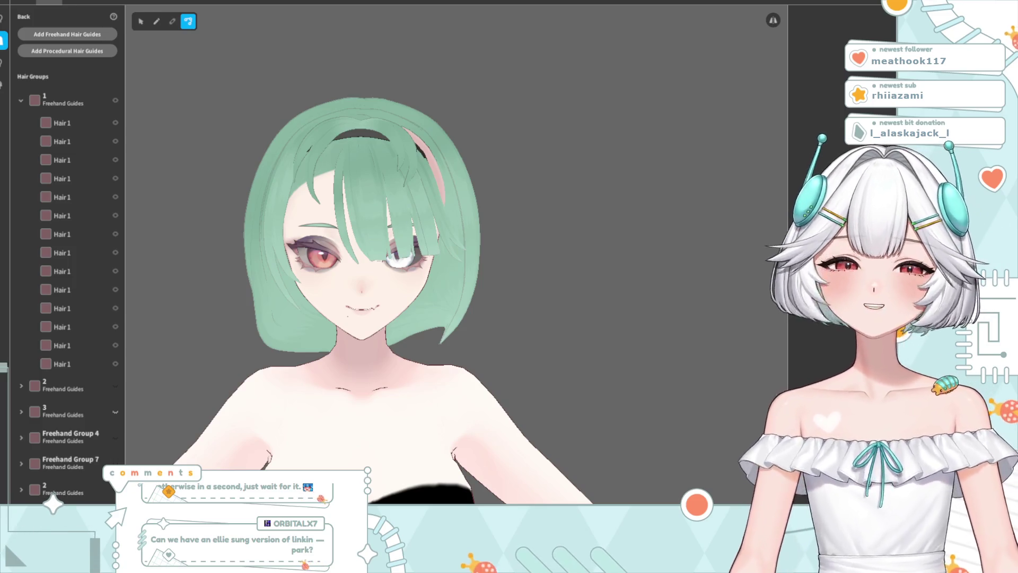
scroll(280, 247, "up", 5)
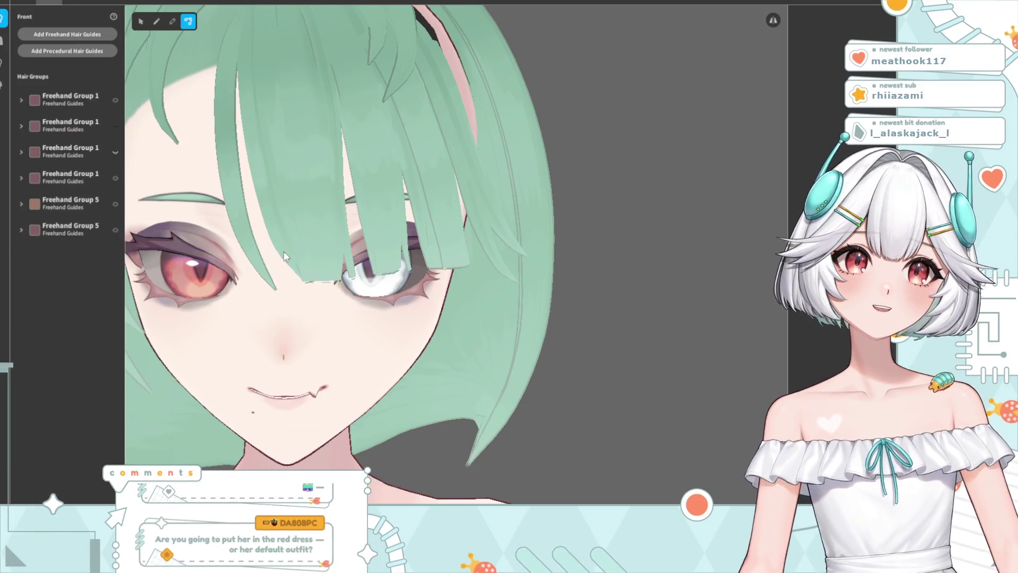
Move the upper guide point of a bang strand over the eye to reshape it
left_click(252, 273)
scroll(252, 272, "up", 2)
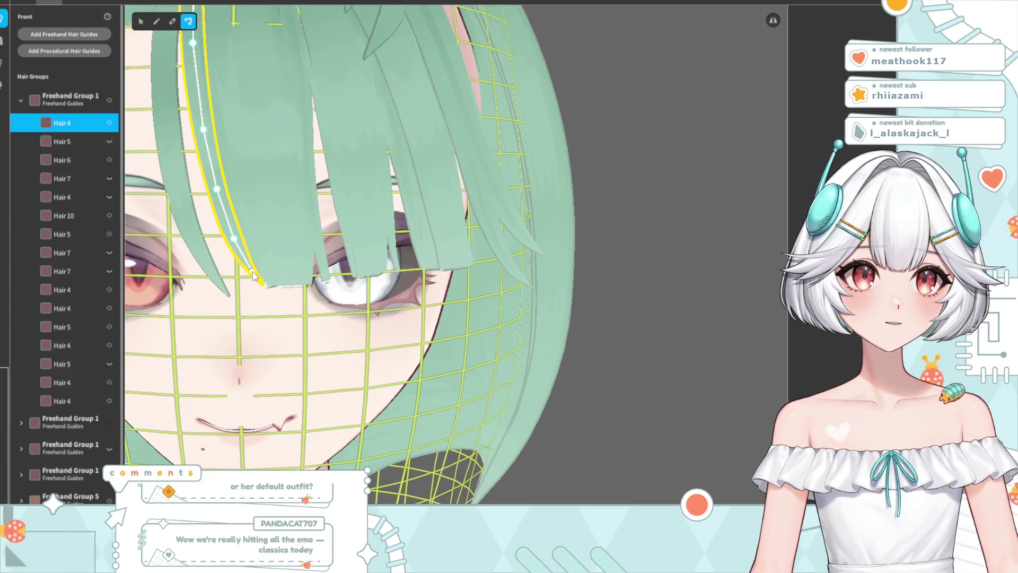
left_click(643, 175)
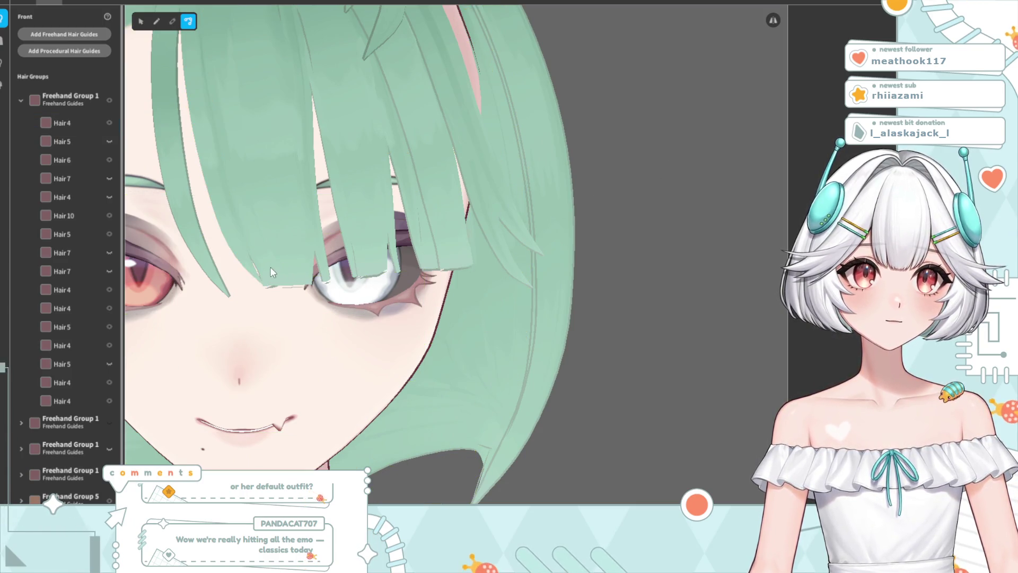
left_click(243, 256)
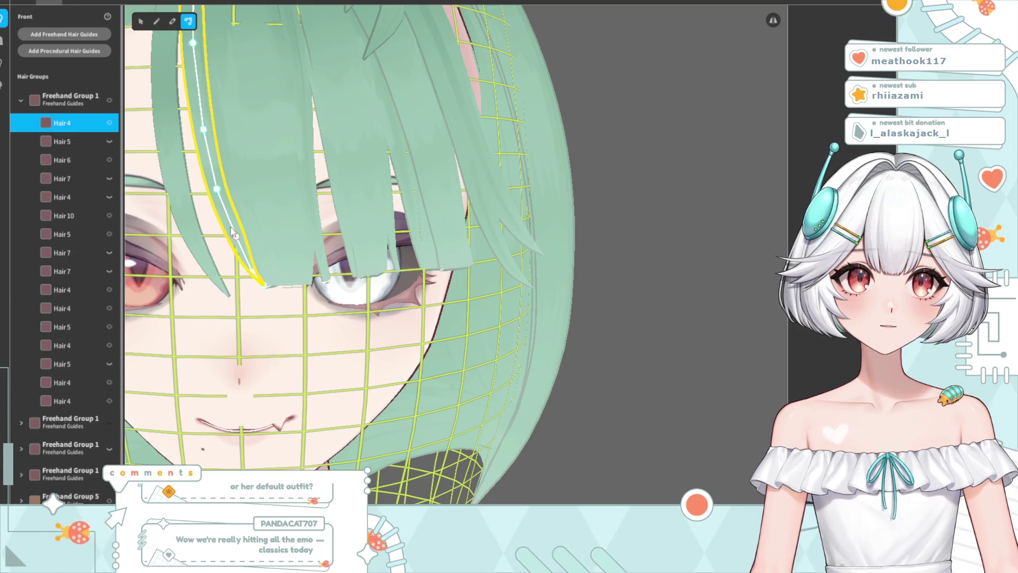
left_click_drag(204, 129, 205, 126)
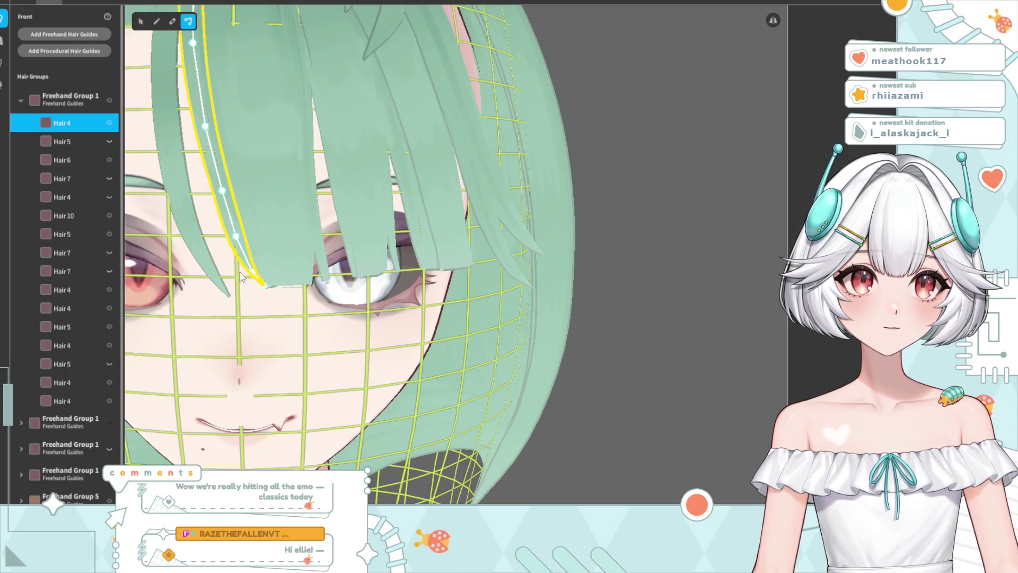
left_click(651, 181)
Raise the tip of the neighbouring bang strand over the eye slightly
left_click(257, 283)
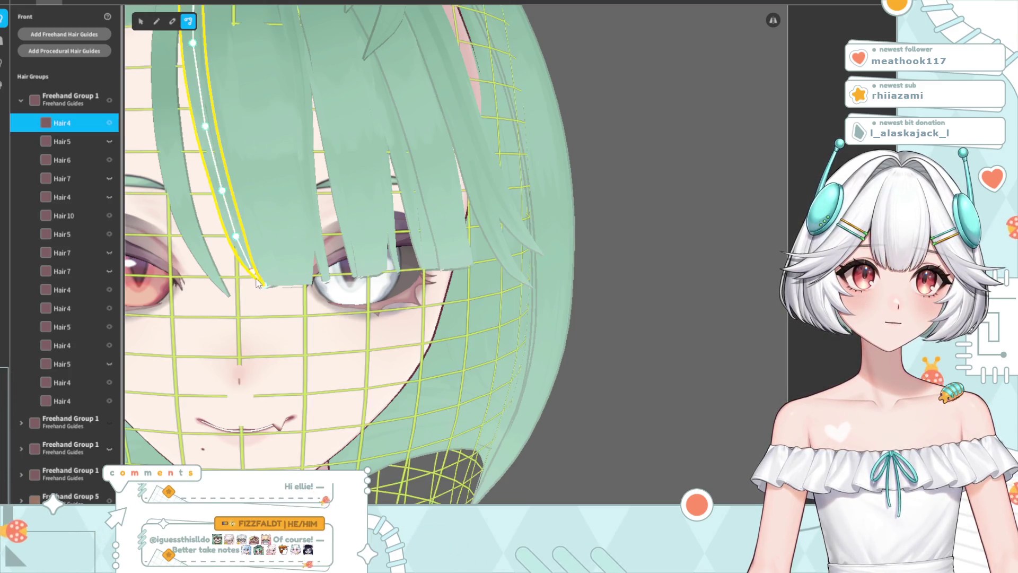
left_click(275, 276)
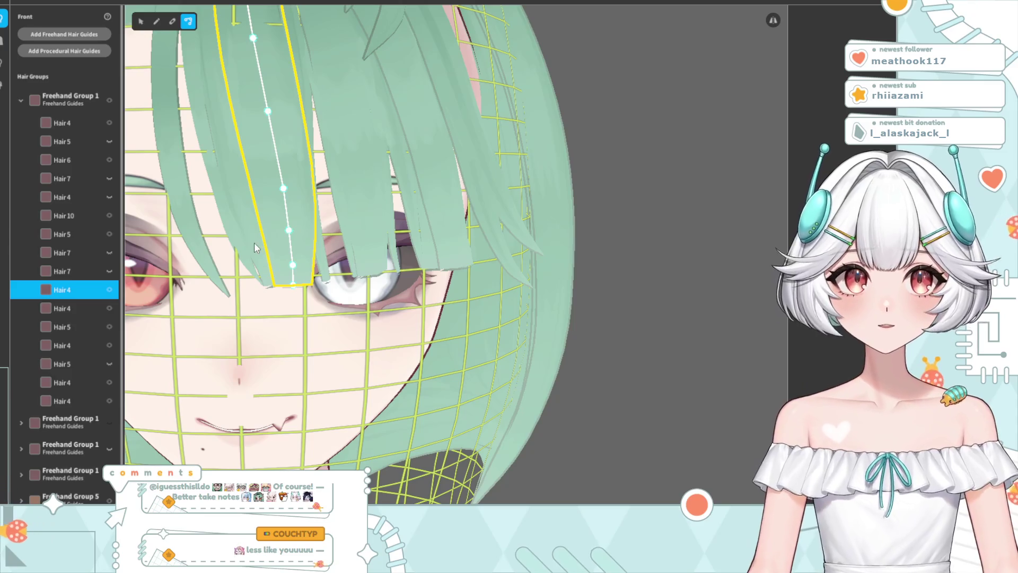
left_click(254, 247)
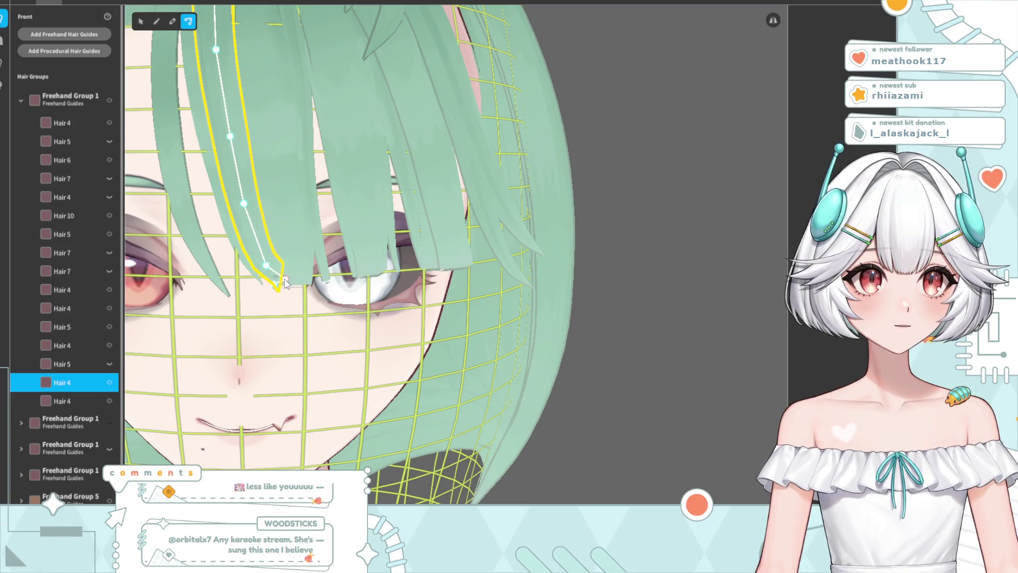
left_click_drag(281, 289, 281, 285)
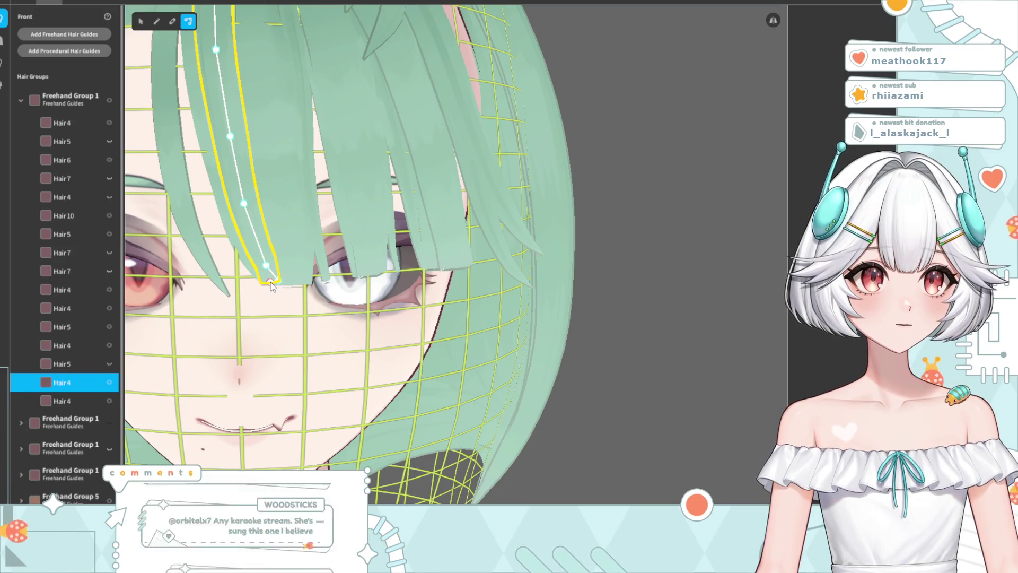
left_click(686, 128)
Preview the adjusted bangs by reselecting and deselecting the strand over the eye
scroll(268, 356, "down", 6)
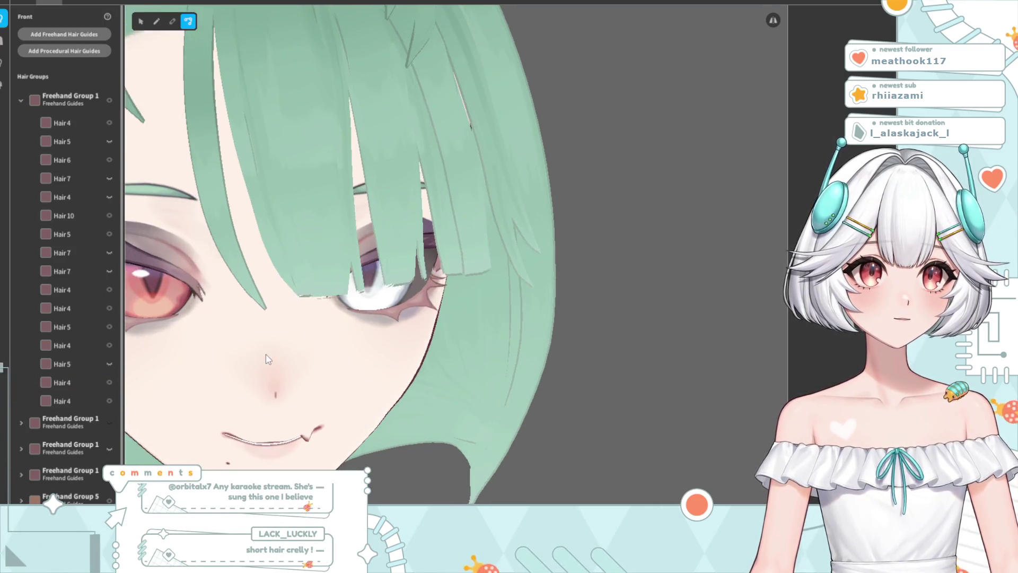
mouse_move(303, 361)
right_mouse_down()
mouse_move(291, 358)
mouse_move(300, 355)
right_mouse_up()
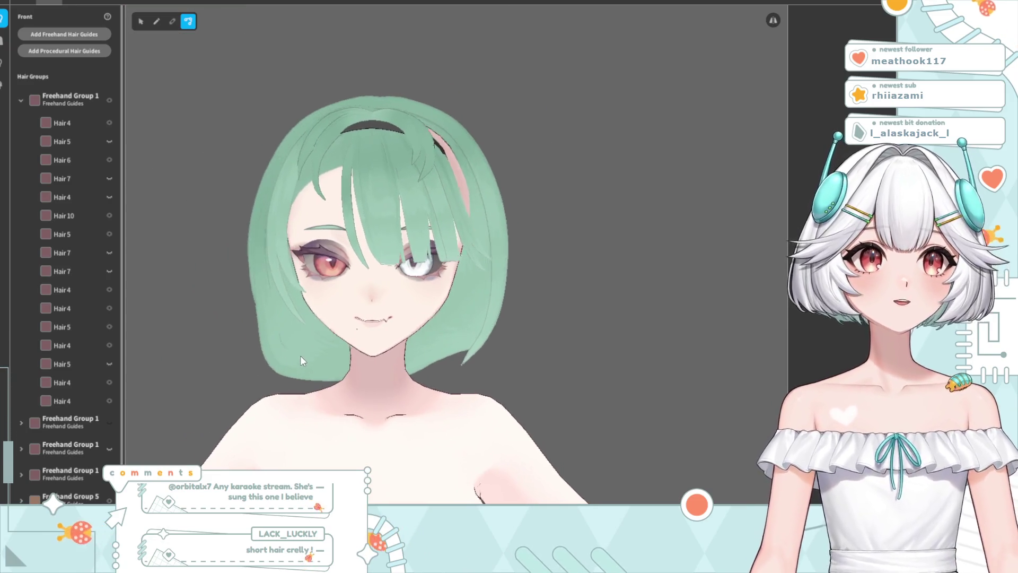
scroll(383, 345, "up", 4)
scroll(332, 266, "up", 1)
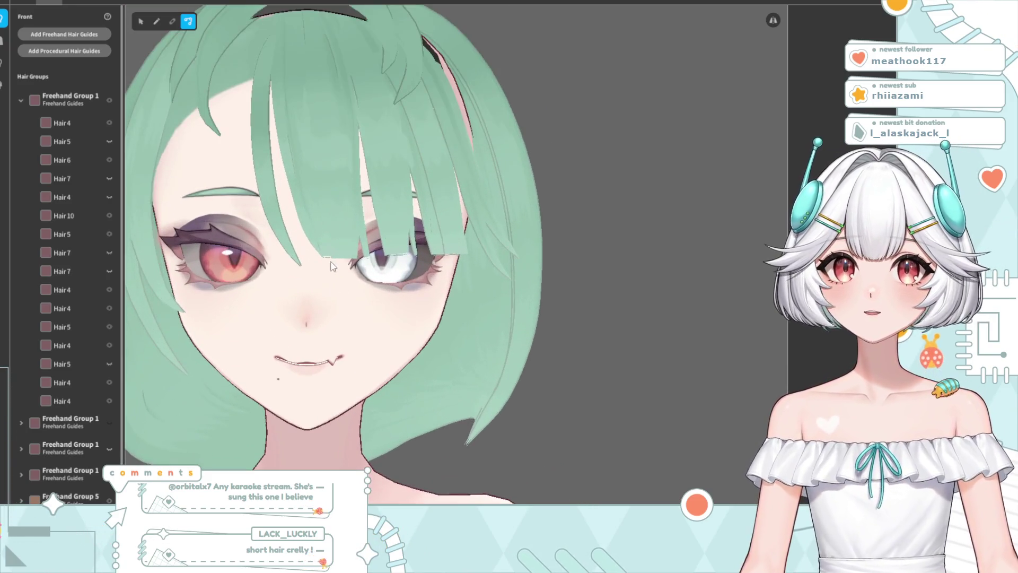
left_click(302, 216)
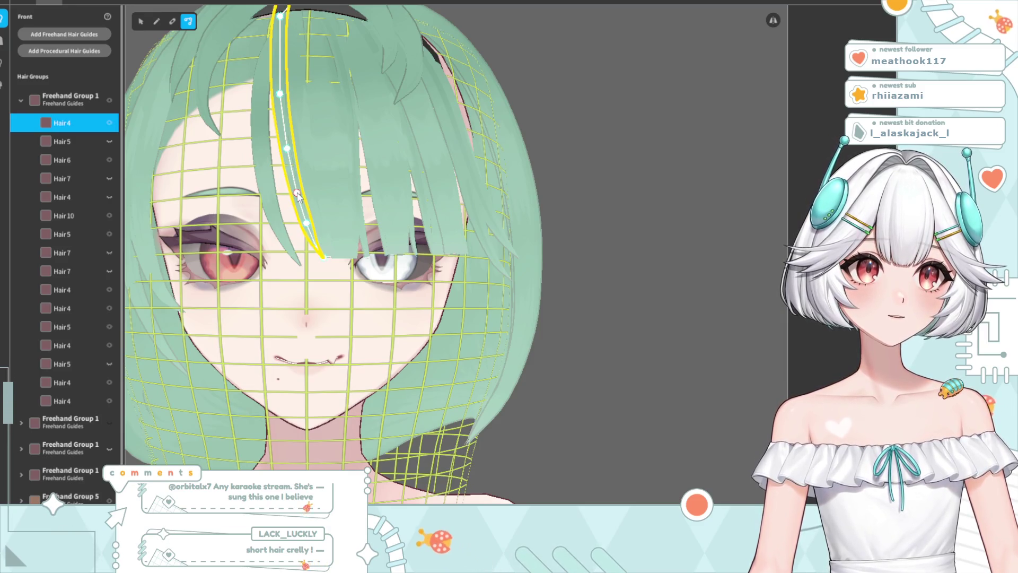
left_click(658, 107)
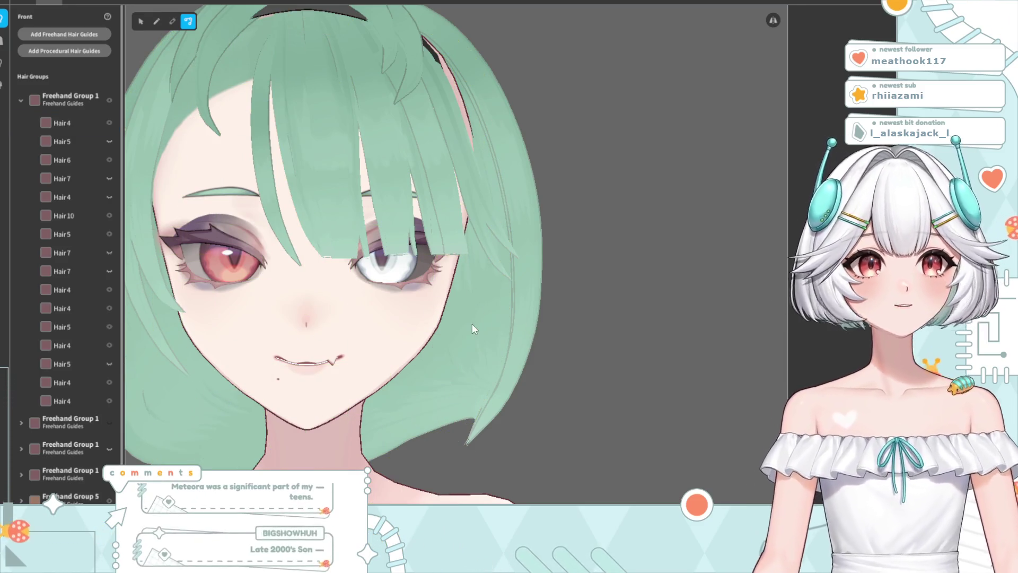
Turn the head toward a frontal view and select the Hair 10 bang strand
right_click_drag(466, 321, 380, 281)
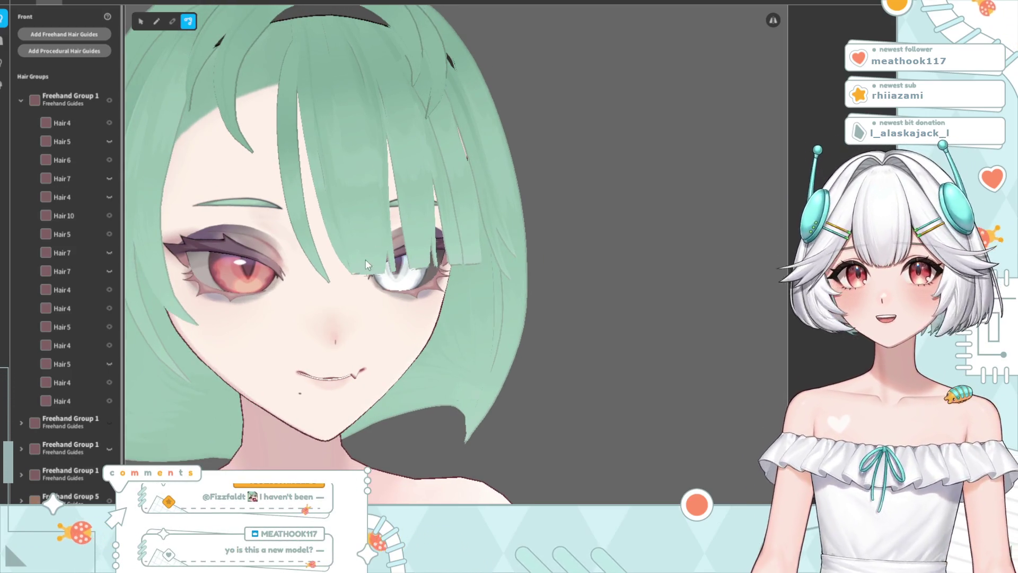
scroll(365, 259, "down", 5)
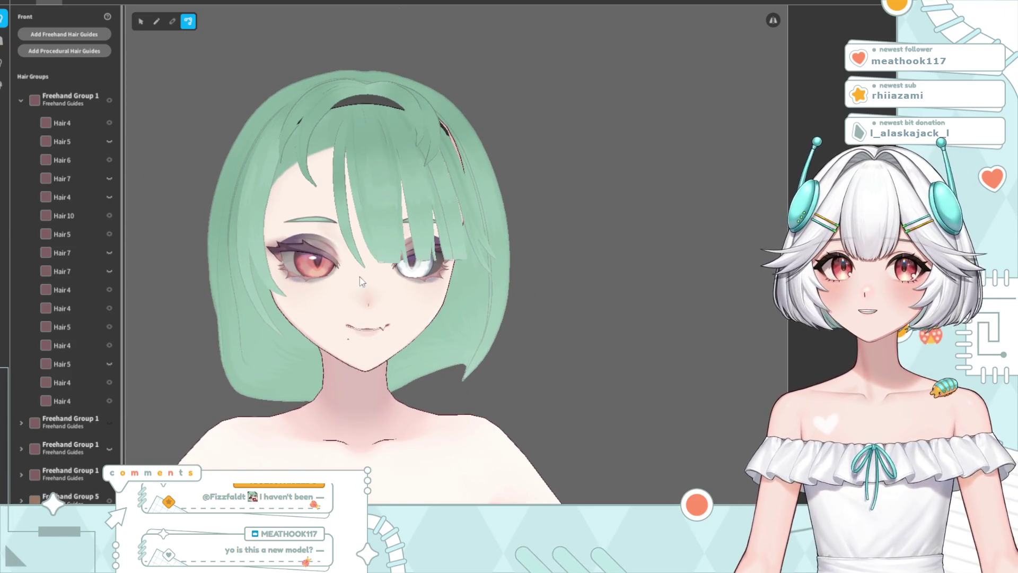
right_click_drag(359, 277, 364, 289)
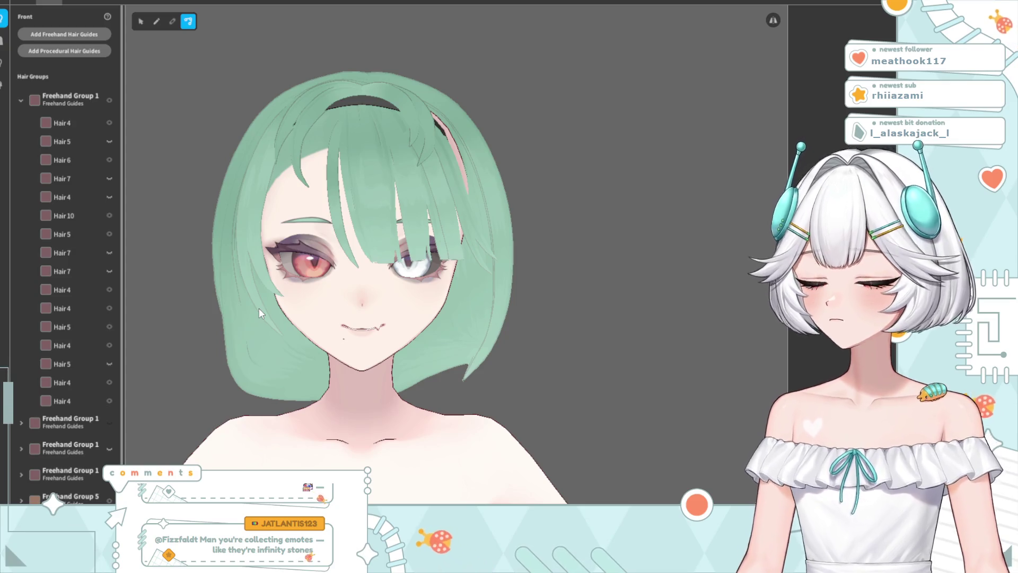
scroll(345, 349, "up", 5)
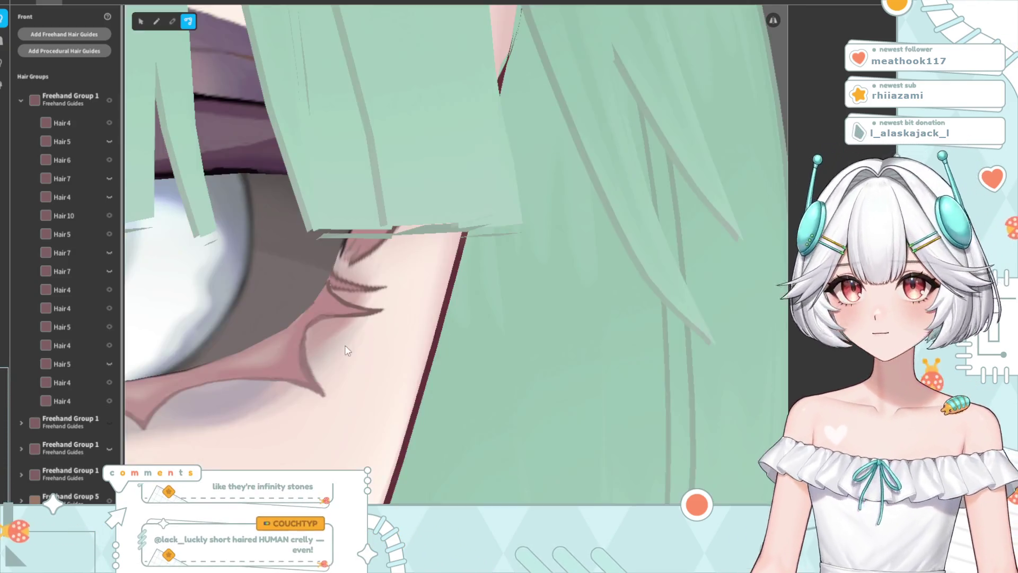
scroll(345, 350, "down", 4)
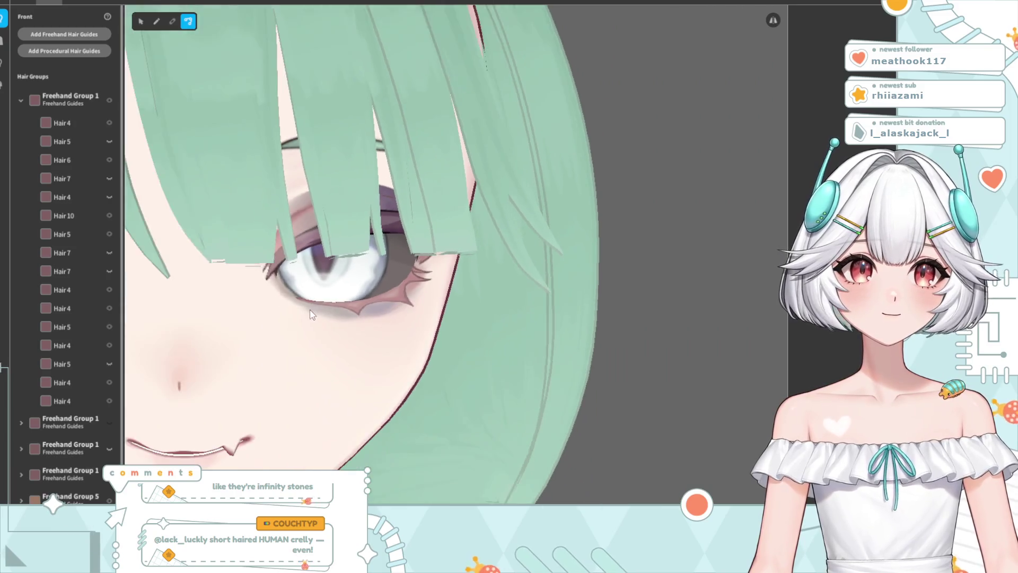
scroll(311, 313, "down", 5)
scroll(297, 306, "up", 4)
left_click(295, 244)
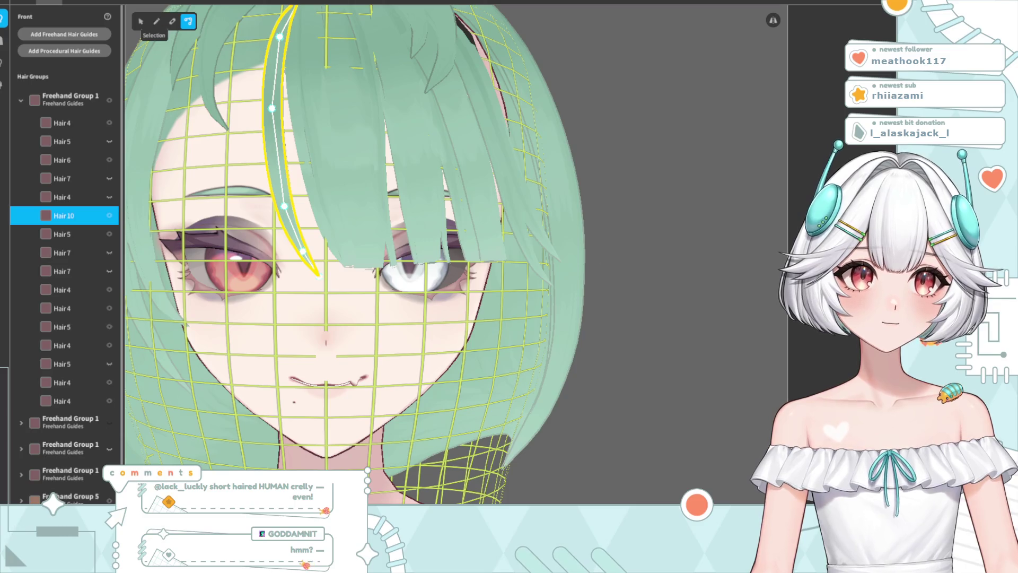
Select the Hair 10 strand with its control points ready for editing
left_click(140, 21)
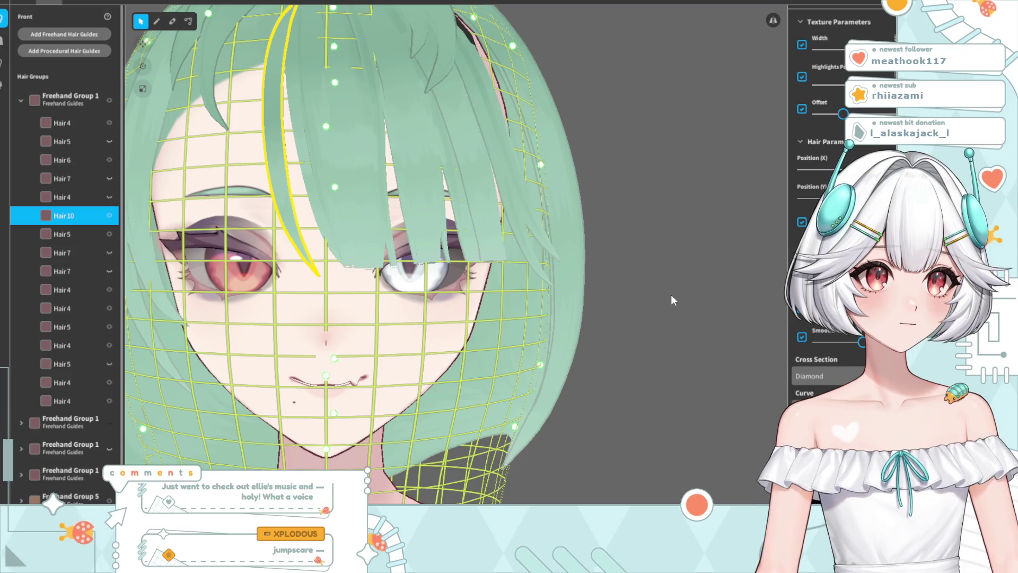
scroll(828, 212, "up", 3)
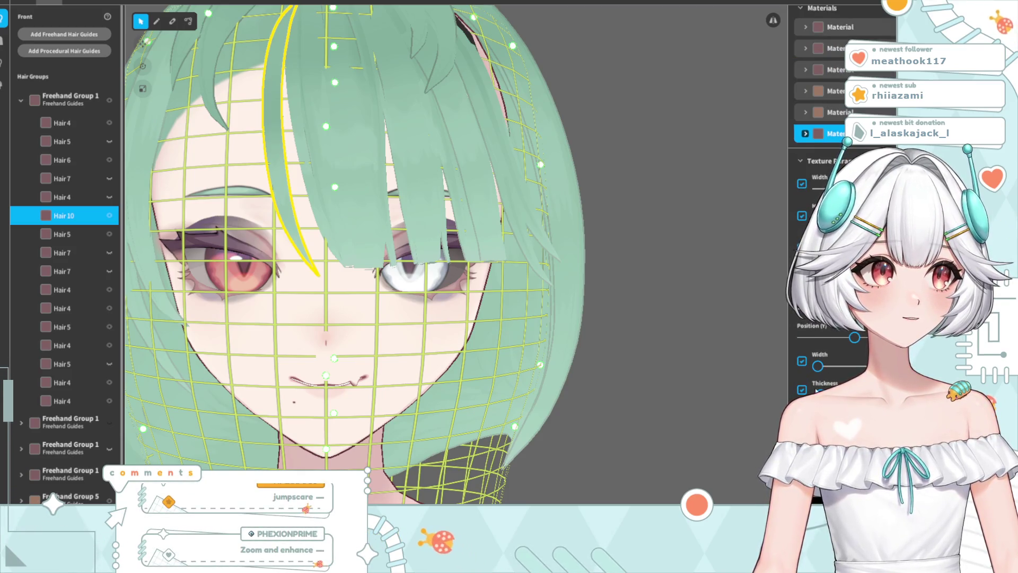
left_click(618, 287)
scroll(618, 287, "down", 3)
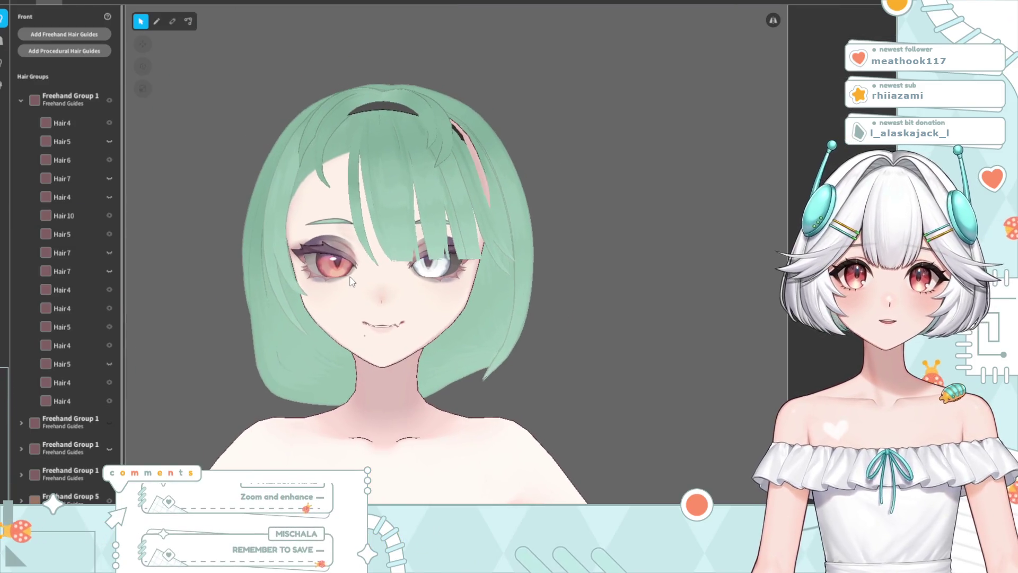
scroll(380, 282, "up", 3)
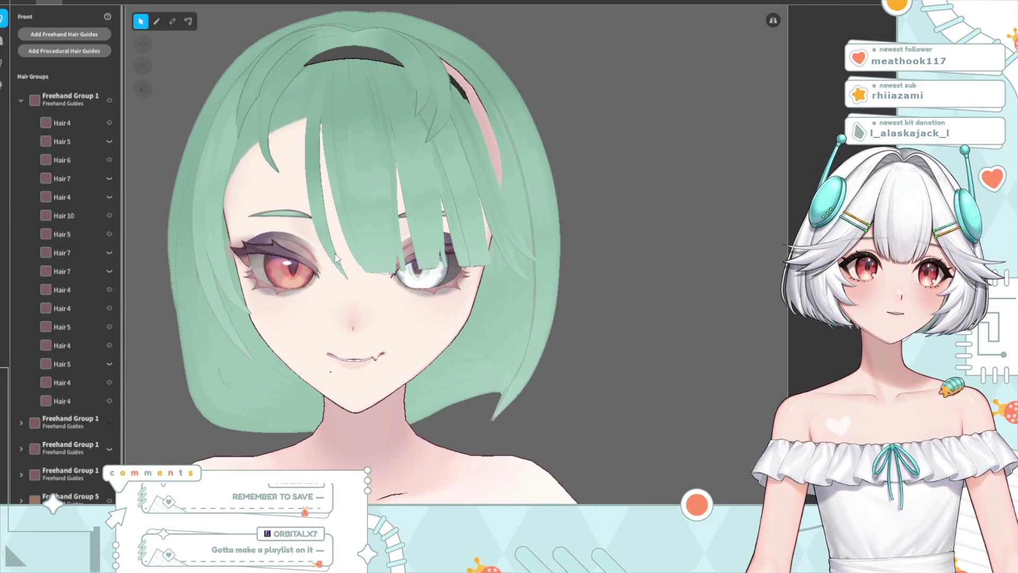
left_click(324, 248)
left_click(188, 22)
scroll(311, 218, "up", 4)
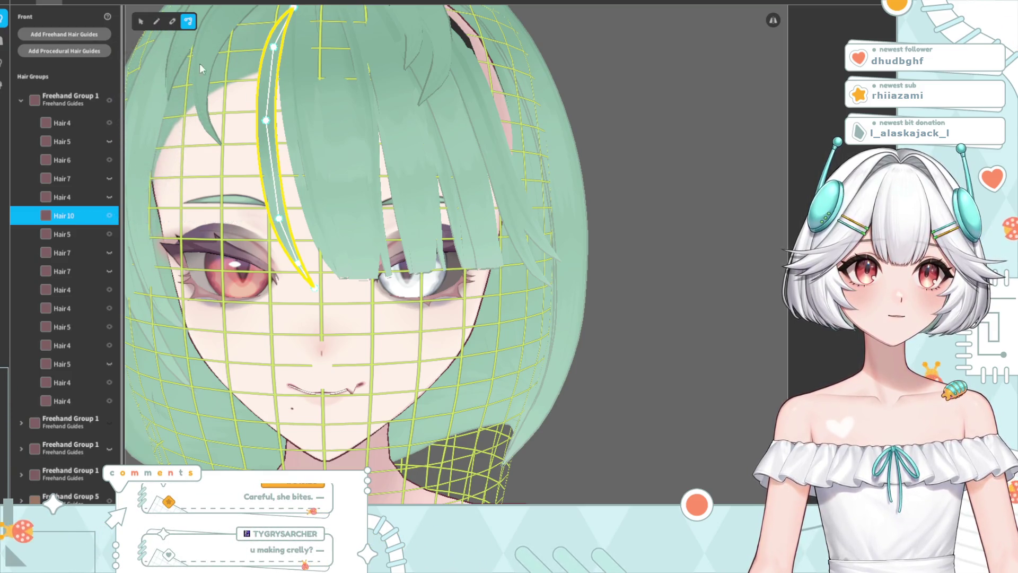
left_click(172, 21)
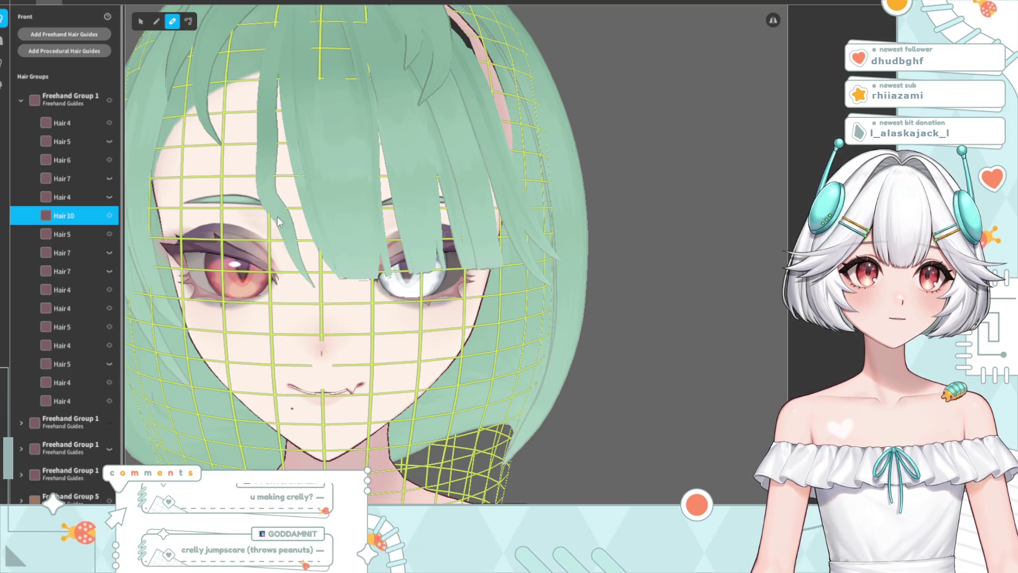
left_click(189, 22)
Drag Hair 10's control points to remove the kink and form an even curve
left_click_drag(236, 218, 283, 236)
left_click_drag(267, 131, 262, 152)
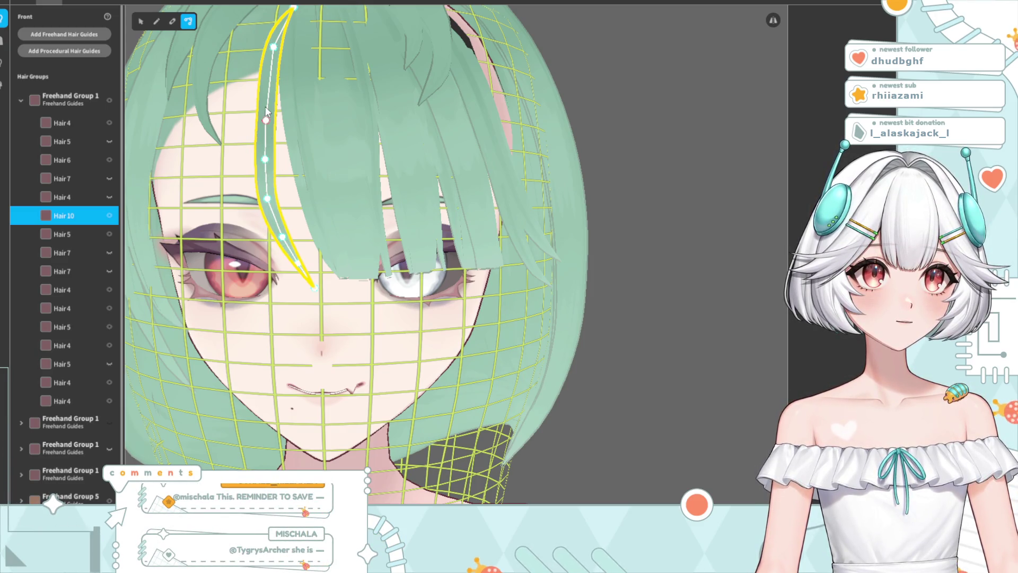
left_click_drag(266, 114, 267, 121)
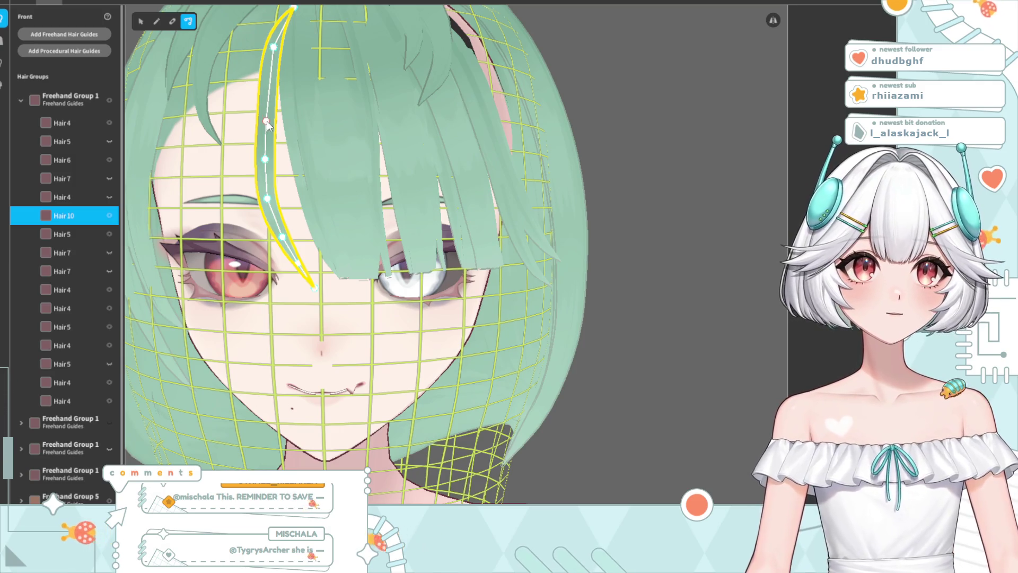
left_click(266, 161)
left_click(267, 199)
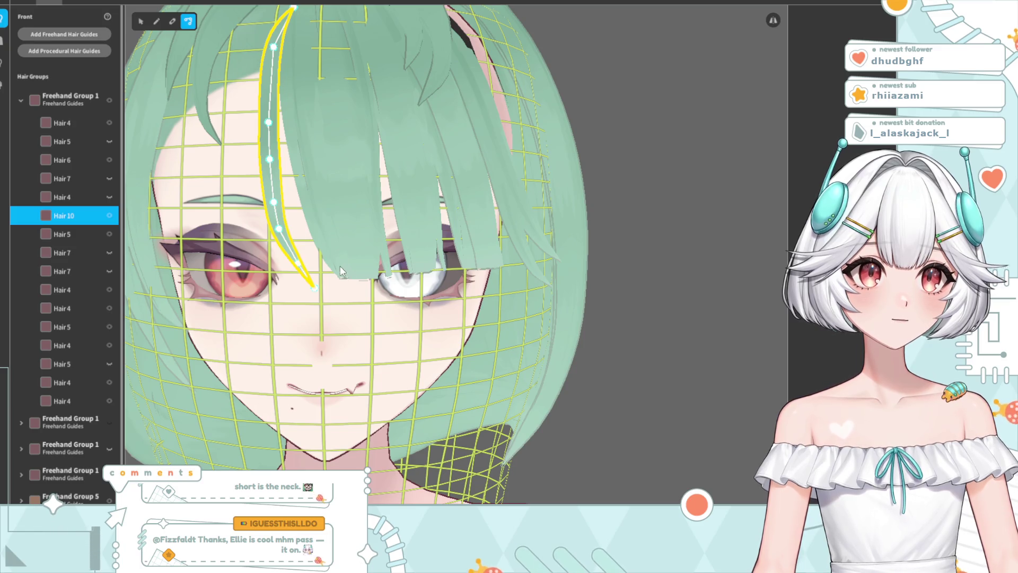
left_click(493, 214)
scroll(493, 223, "down", 5)
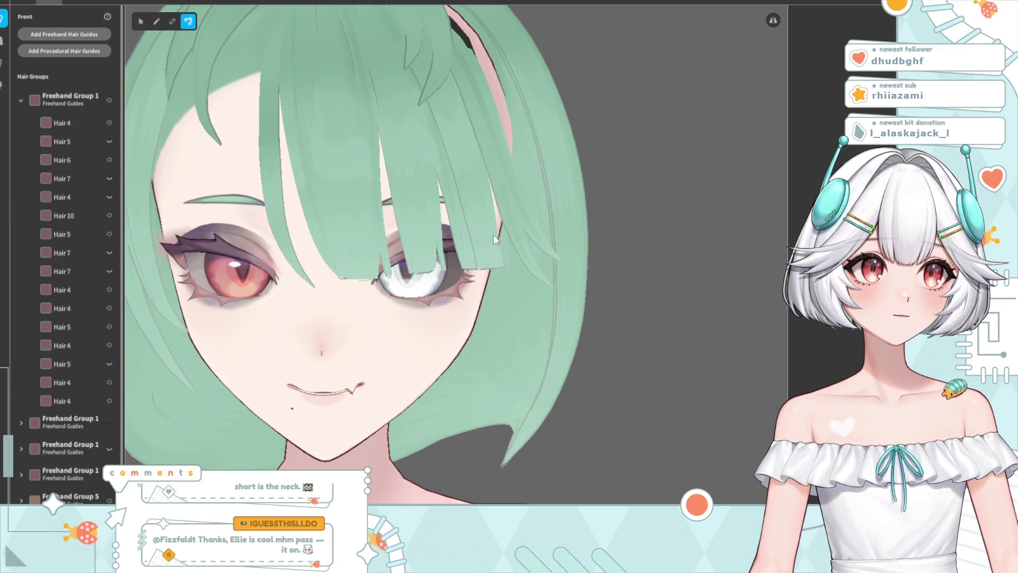
right_click_drag(364, 237, 364, 225)
right_click_drag(397, 306, 384, 299)
scroll(390, 301, "up", 3)
scroll(382, 302, "down", 3)
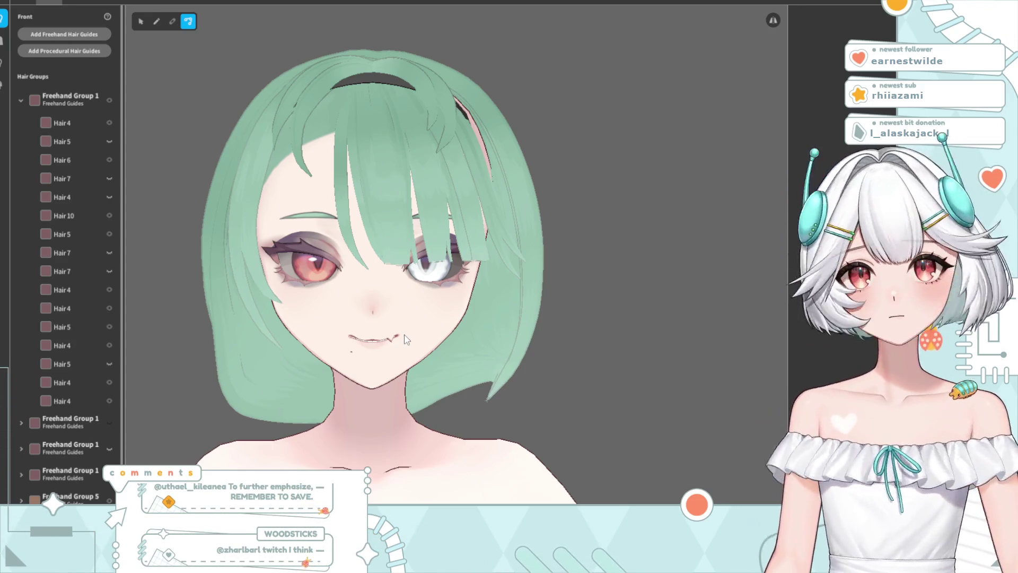
scroll(406, 339, "down", 2)
scroll(406, 339, "up", 2)
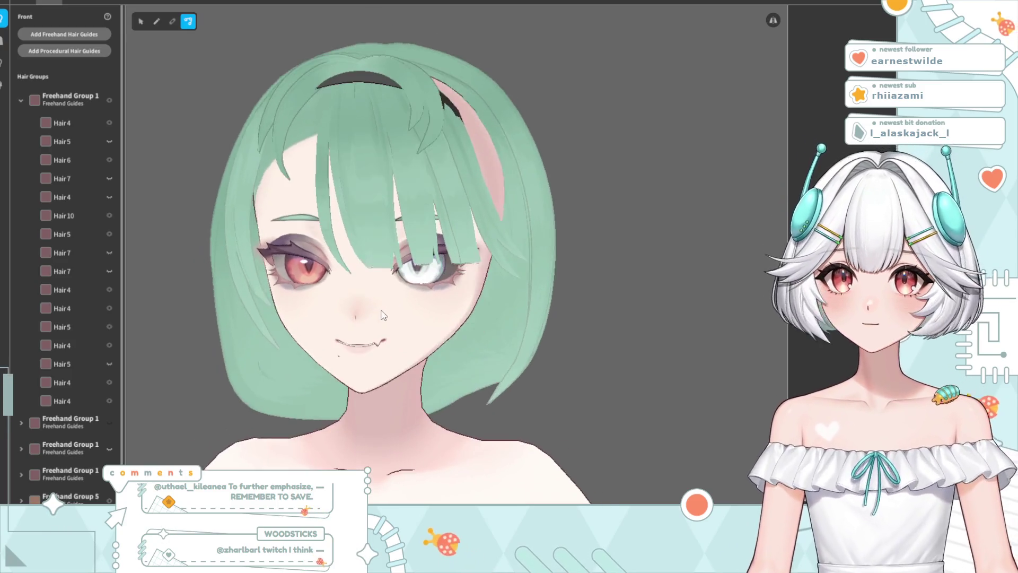
mouse_move(398, 317)
right_mouse_down()
mouse_move(384, 321)
mouse_move(403, 324)
right_mouse_up()
scroll(402, 324, "down", 3)
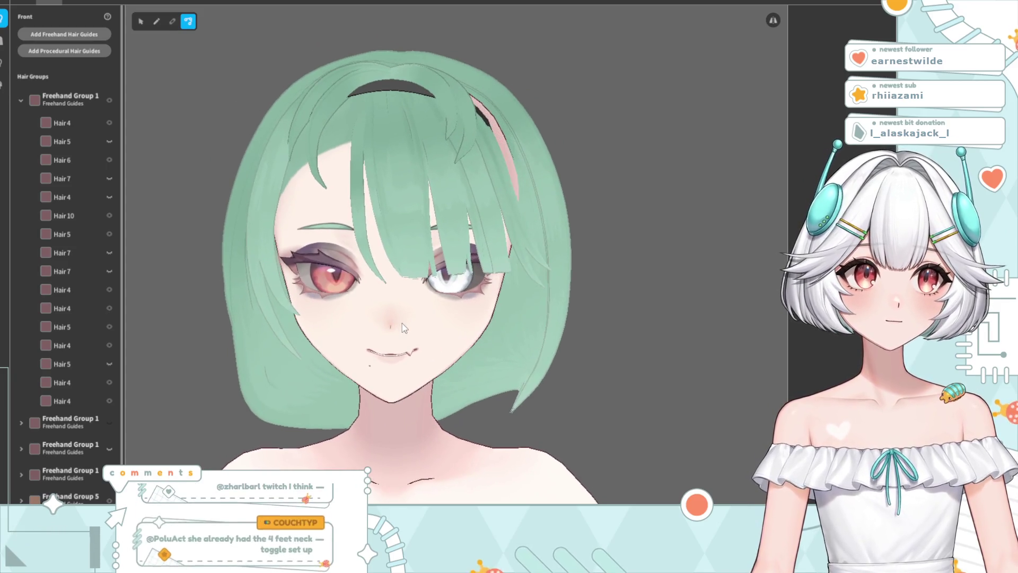
scroll(395, 325, "down", 2)
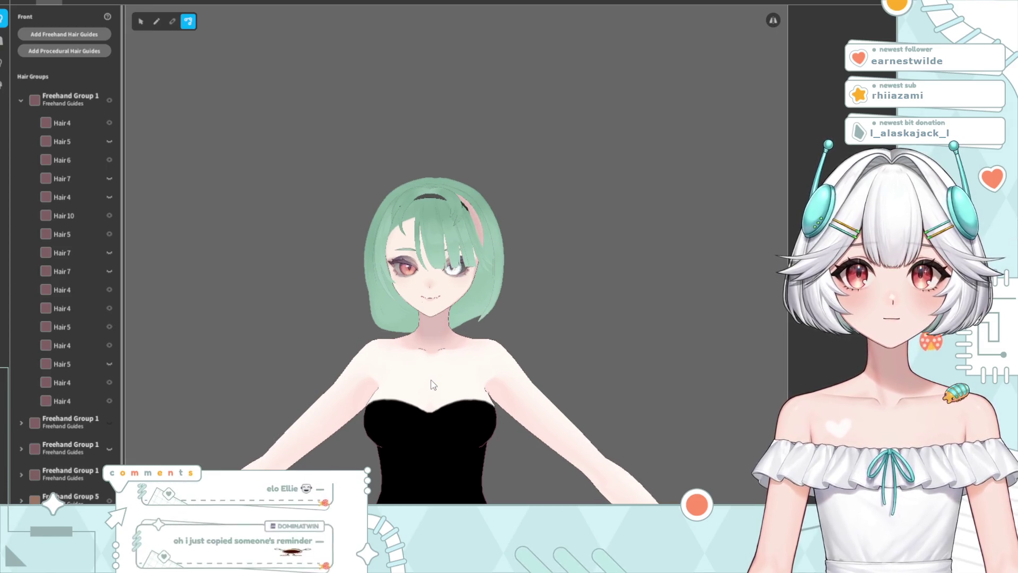
scroll(434, 371, "up", 4)
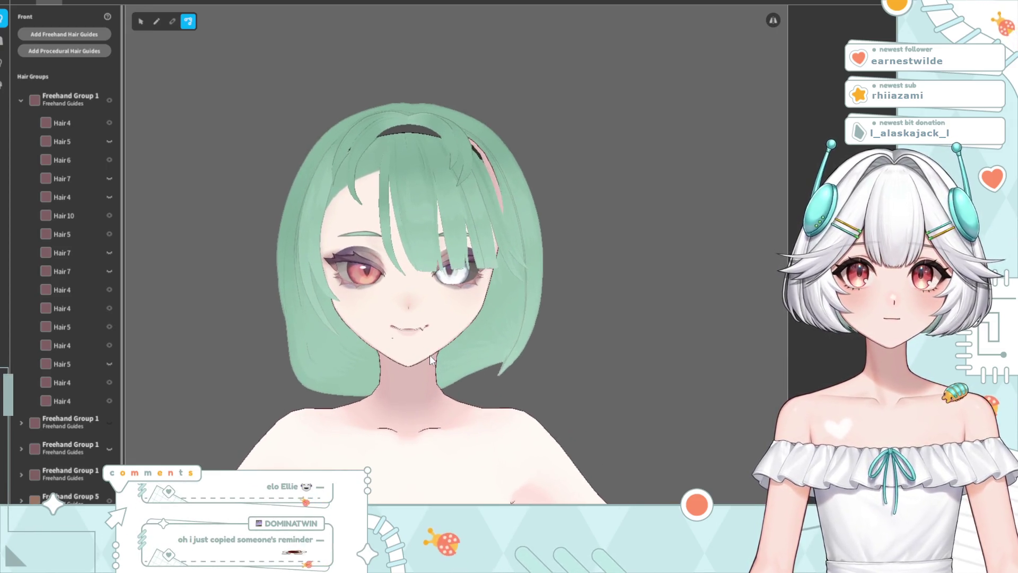
right_click(55, 100)
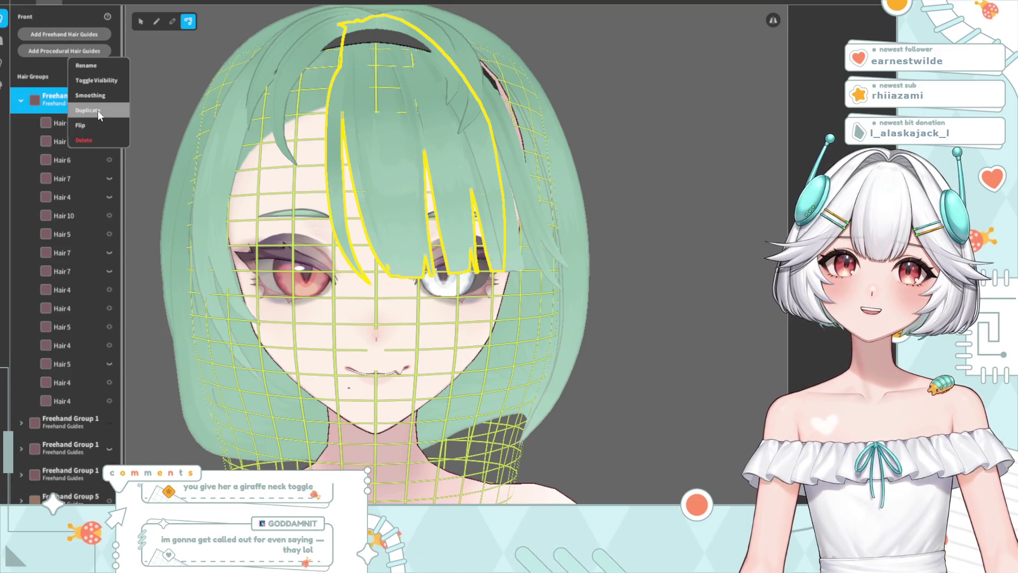
Duplicate the Freehand Group 1 hair group
left_click(98, 111)
scroll(74, 425, "down", 1)
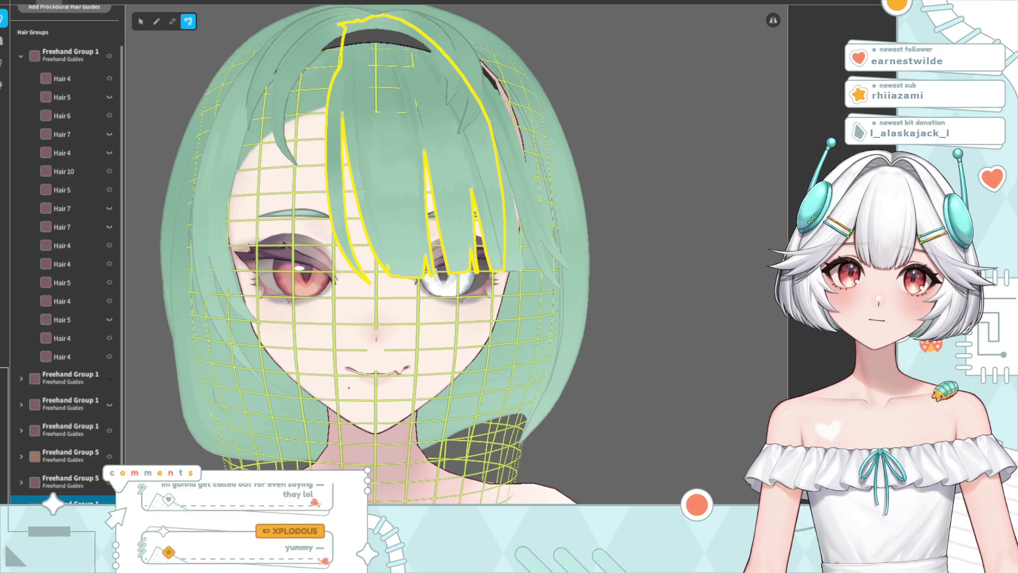
scroll(74, 477, "down", 6)
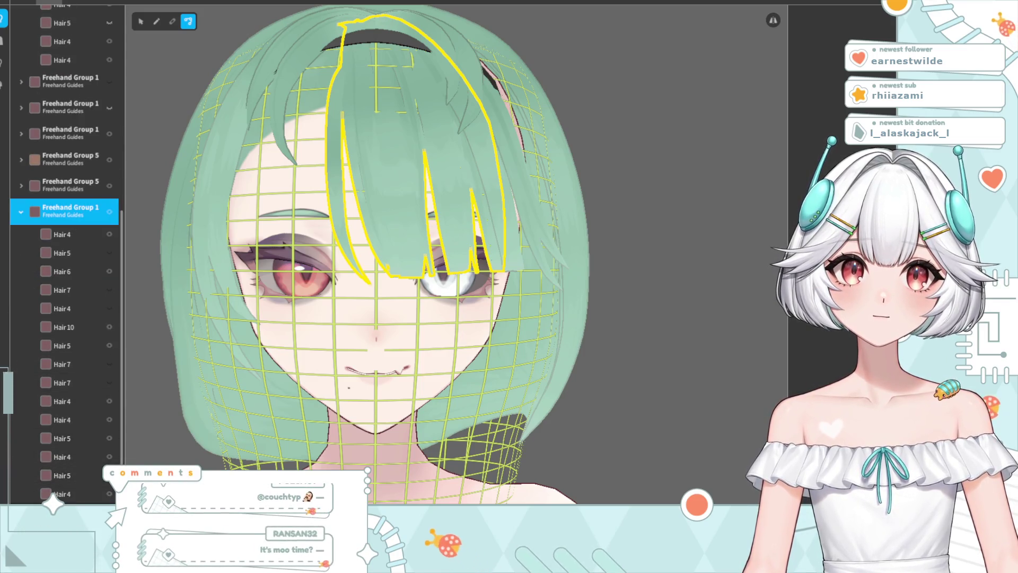
Delete every copied strand from the duplicated group, leaving it empty
right_click(97, 493)
left_click(96, 501)
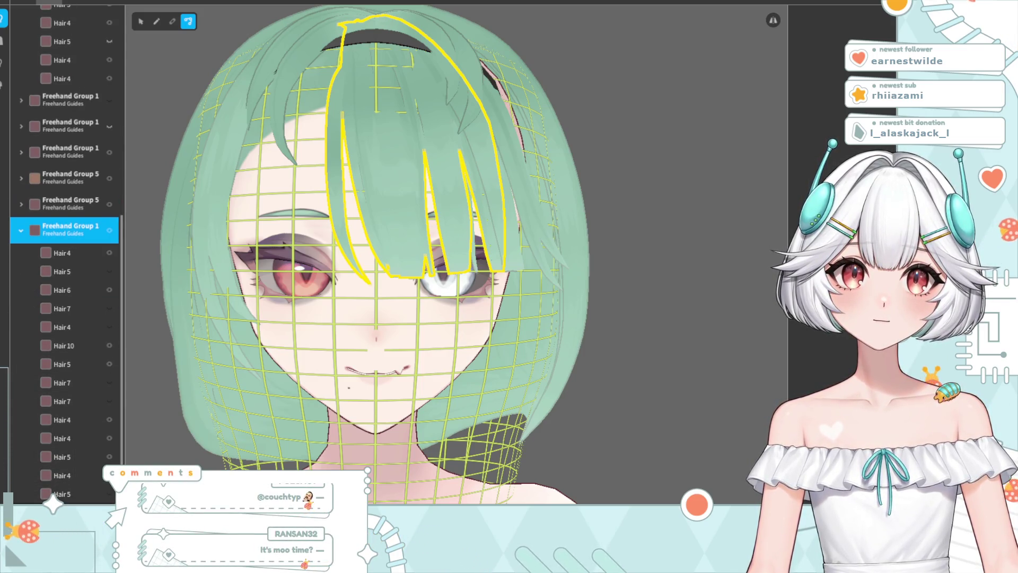
left_click(88, 498)
left_click(74, 501)
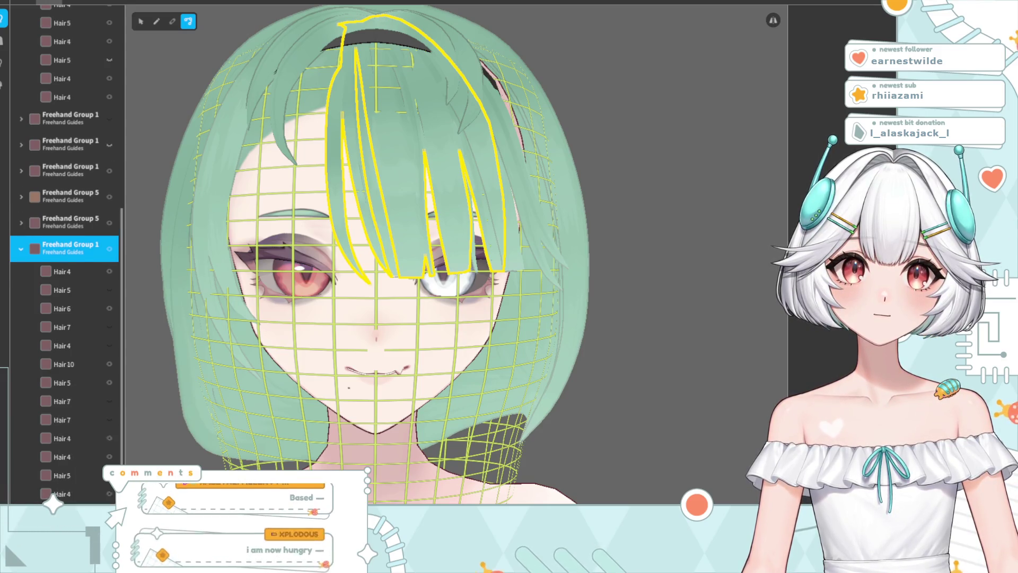
right_click(59, 503)
left_click(74, 500)
right_click(67, 498)
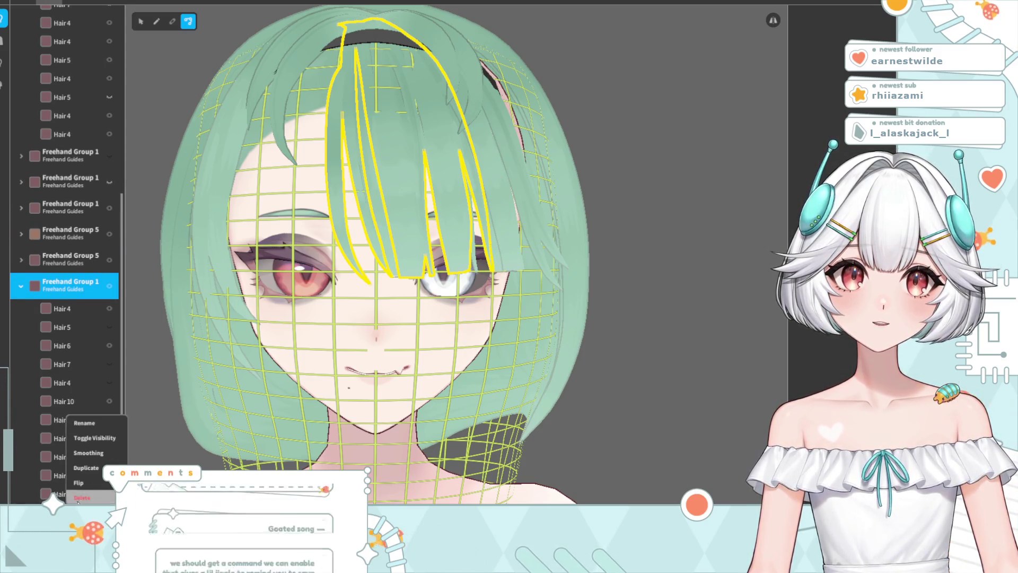
left_click(82, 497)
right_click(63, 494)
left_click(82, 498)
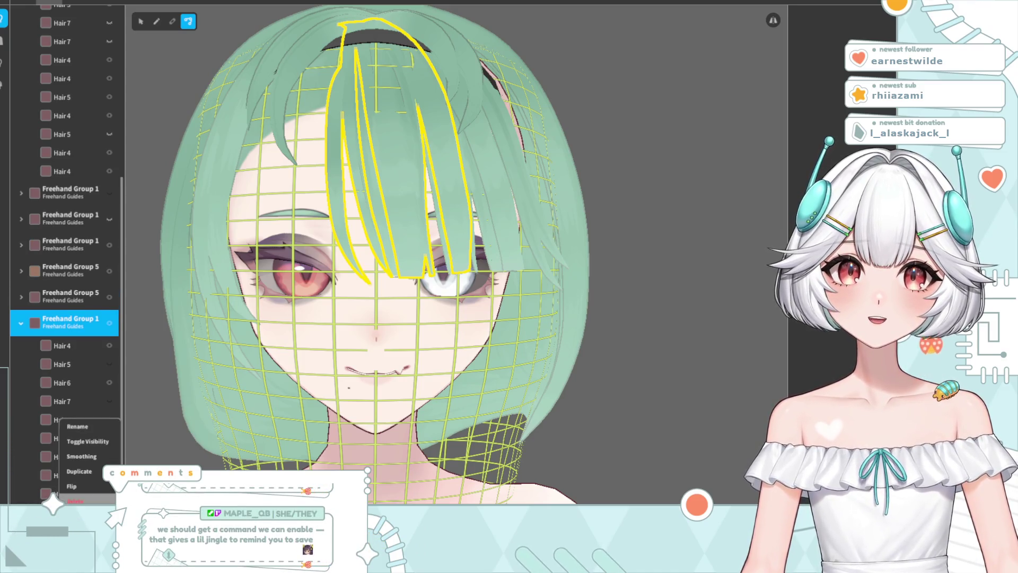
left_click(74, 501)
right_click(70, 497)
left_click(84, 496)
right_click(65, 496)
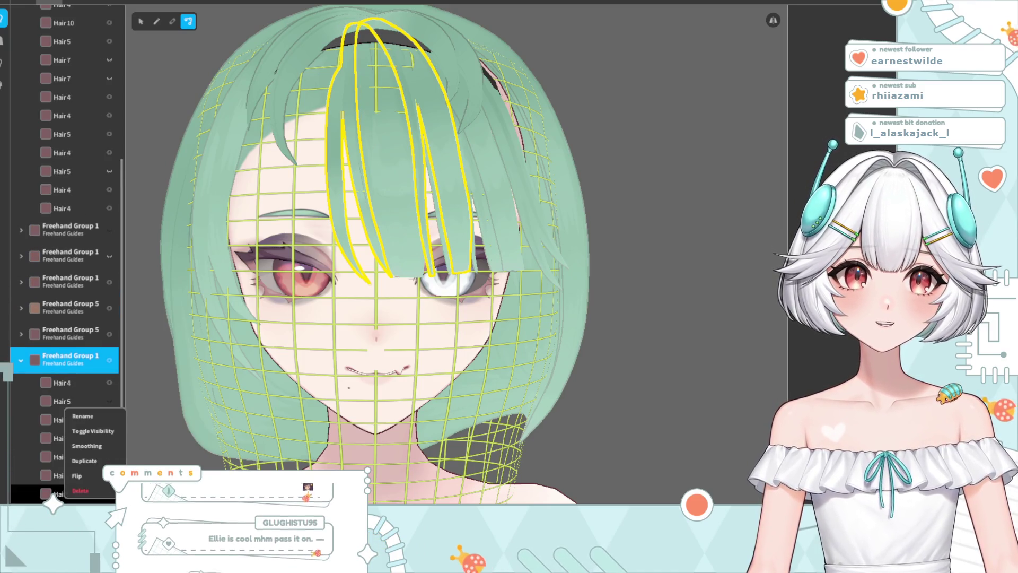
left_click(81, 495)
left_click(80, 493)
right_click(82, 496)
left_click(95, 496)
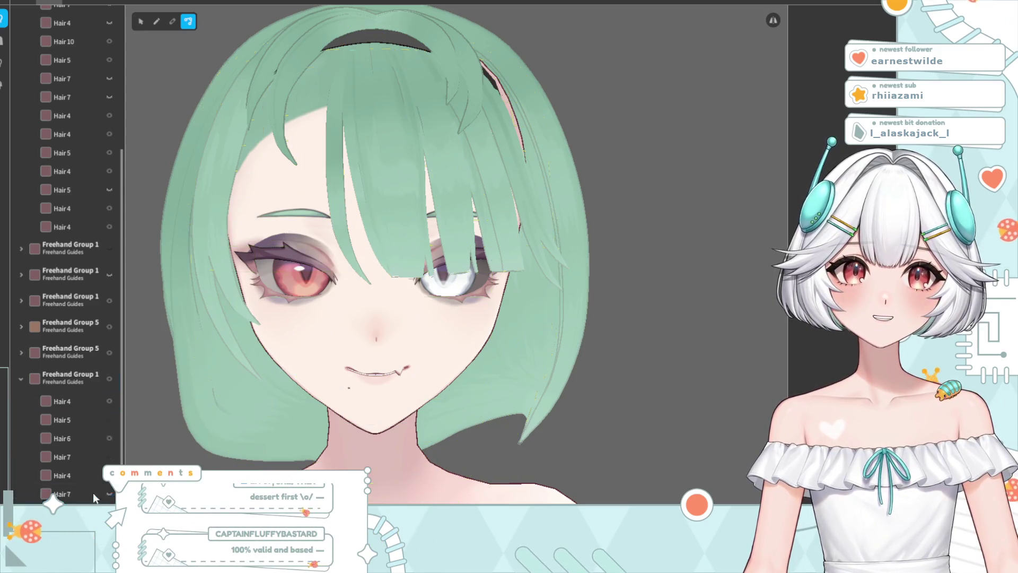
right_click(93, 496)
left_click(79, 488)
right_click(96, 496)
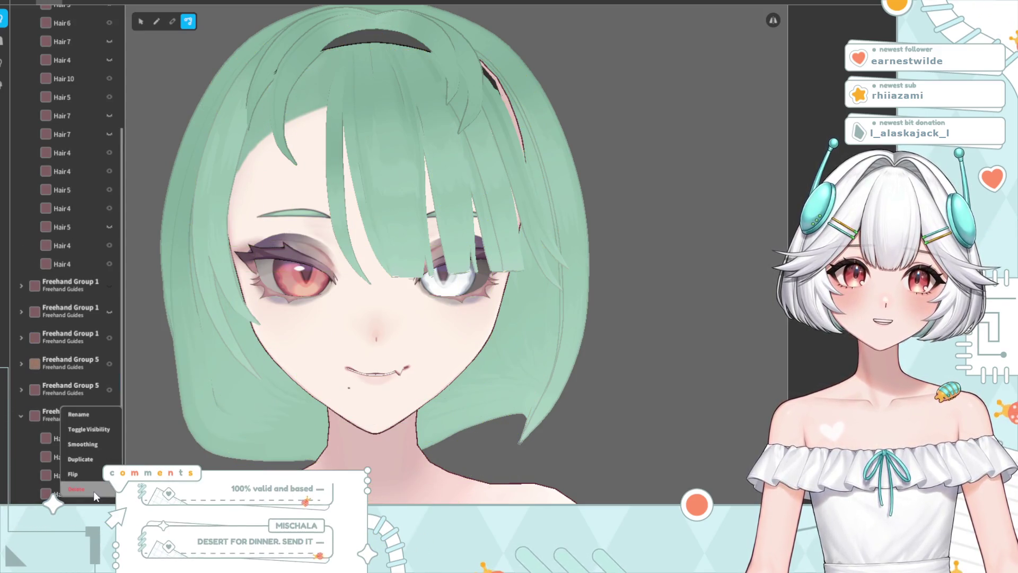
left_click(96, 496)
left_click(79, 494)
right_click(74, 495)
left_click(71, 489)
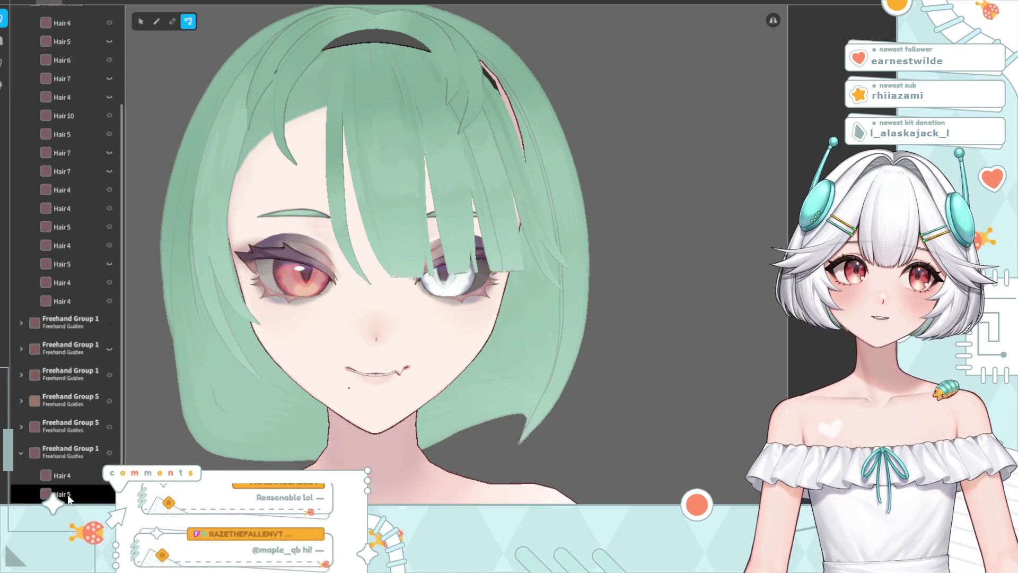
right_click(79, 494)
left_click(91, 480)
right_click(96, 493)
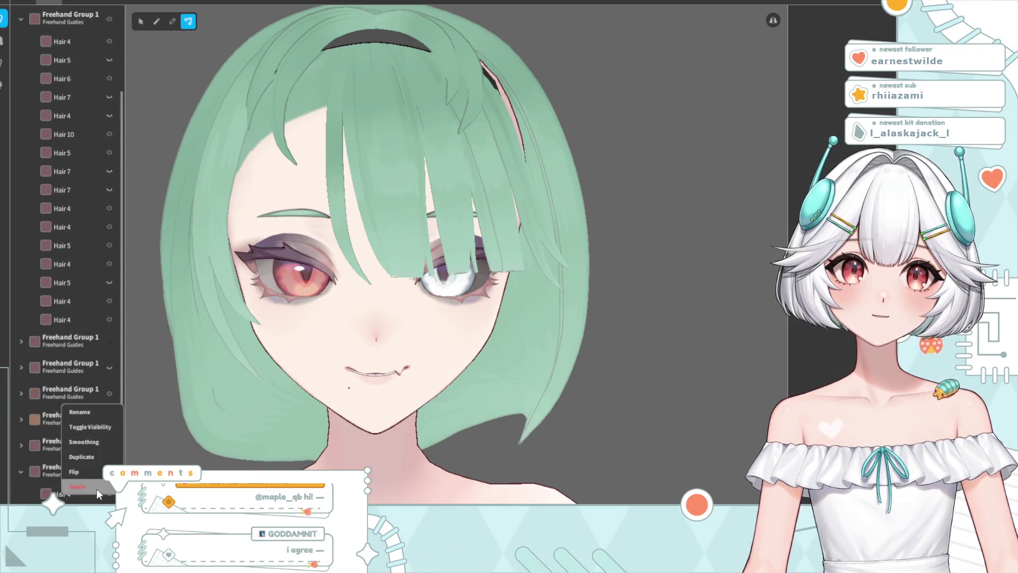
left_click(97, 489)
right_click(95, 496)
left_click(79, 487)
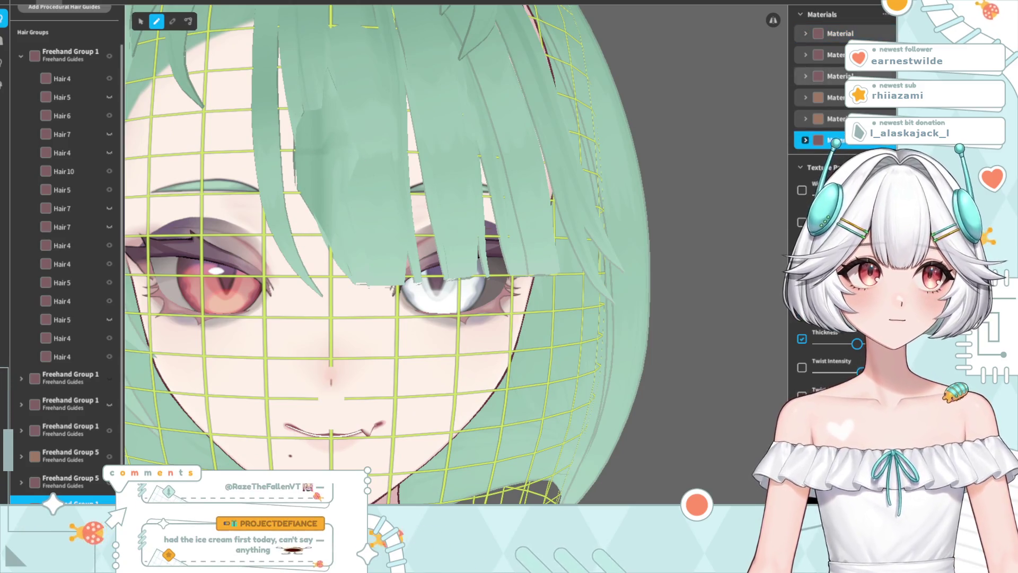
Draw a short dark strand across the forehead and select it to edit its Hair Parameters
left_click_drag(319, 197, 373, 196)
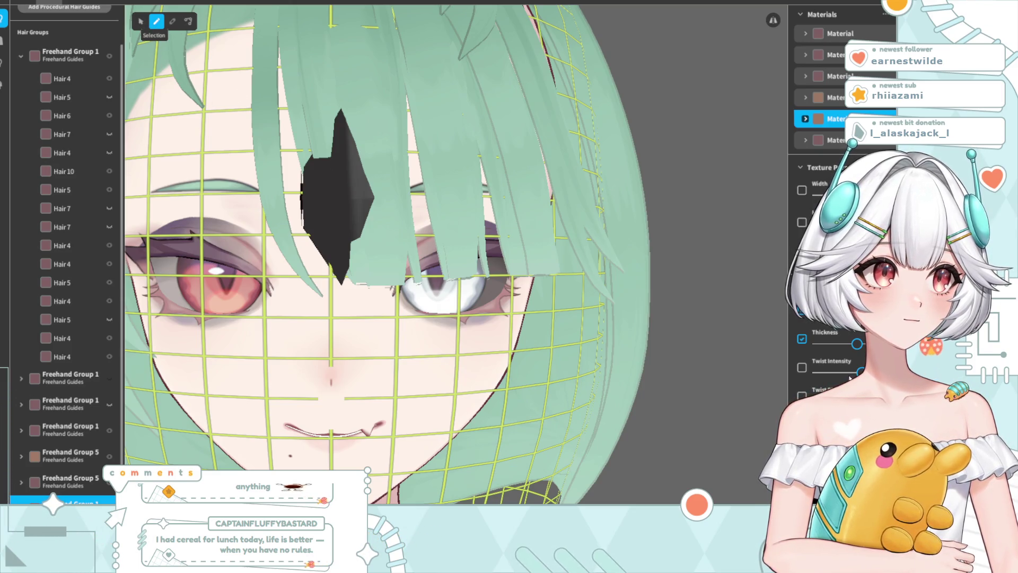
left_click(141, 23)
scroll(840, 371, "down", 3)
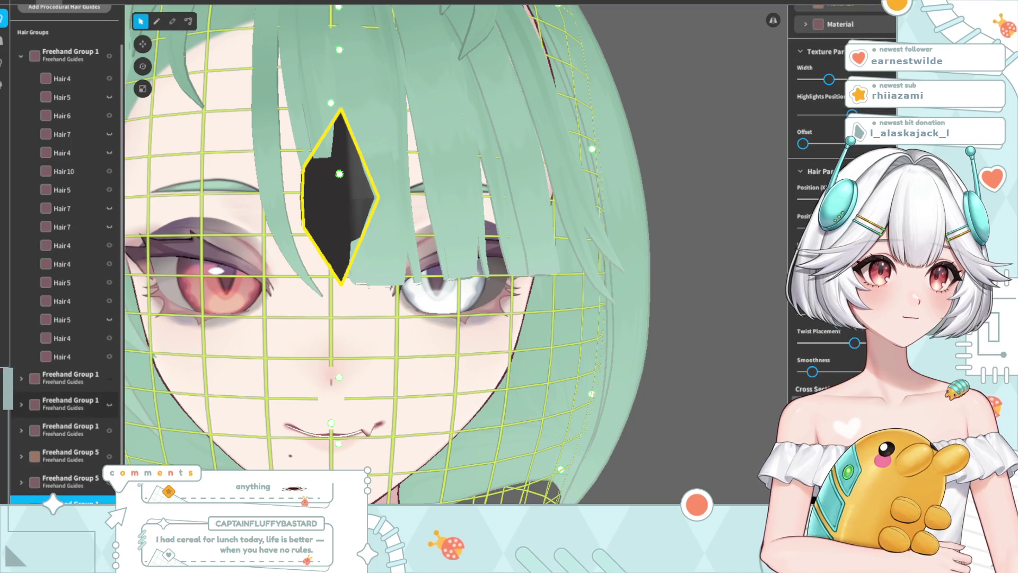
scroll(105, 425, "down", 1)
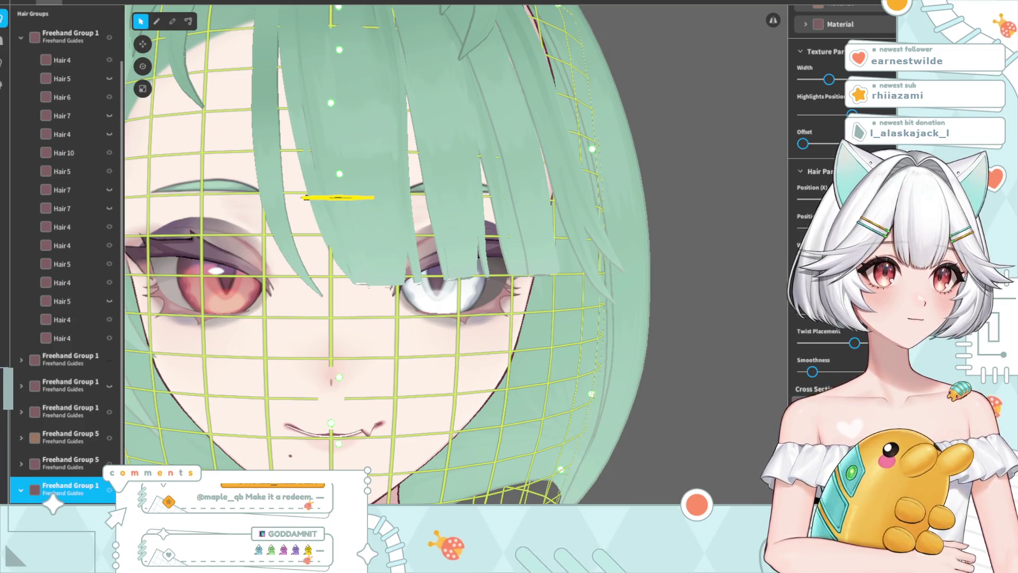
scroll(827, 212, "down", 3)
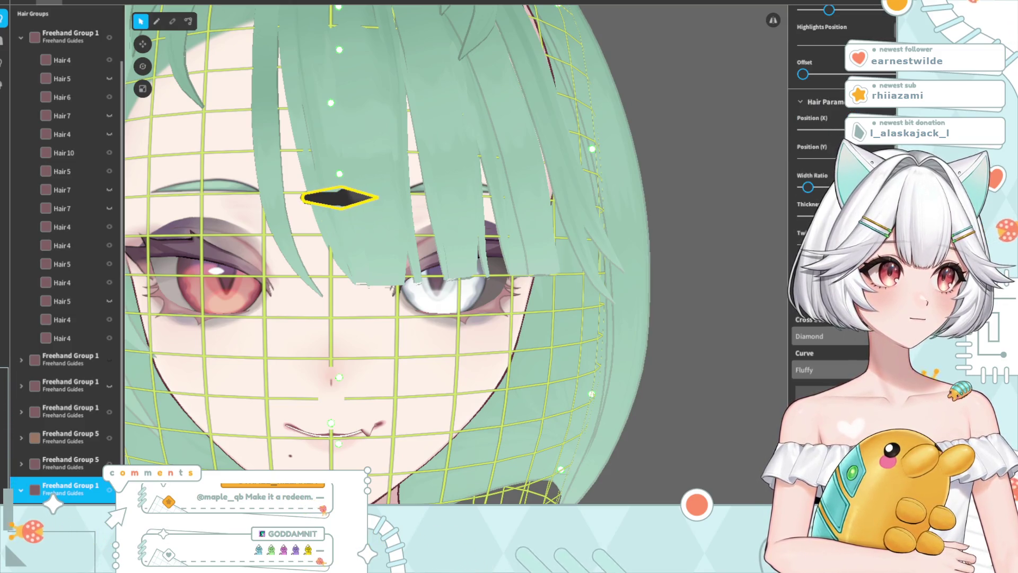
Change the hairpin's Curve from Fluffy to Straight and lower its Width Ratio to a thin bar
left_click(811, 408)
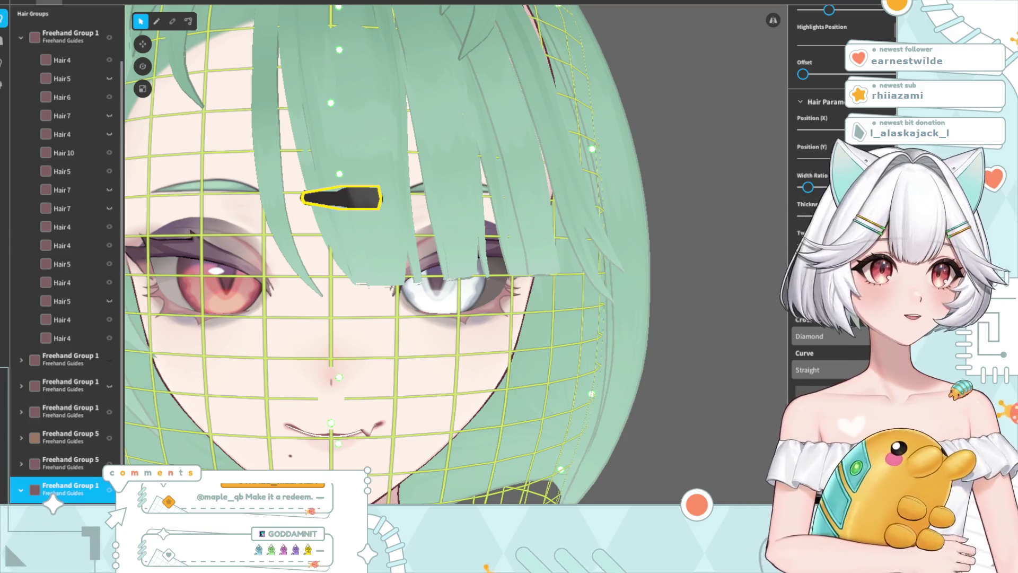
scroll(804, 386, "down", 1)
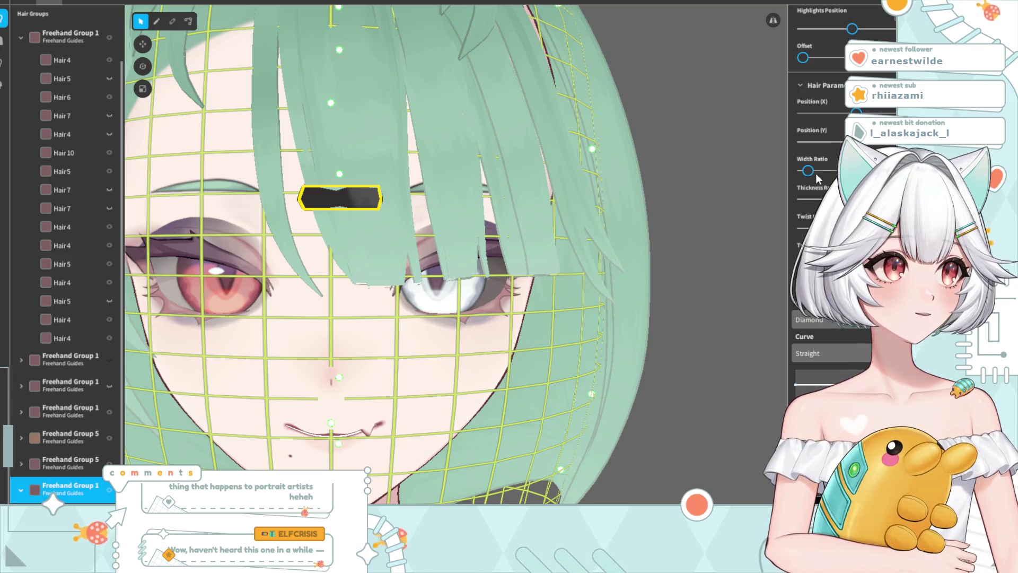
left_click_drag(810, 175, 809, 175)
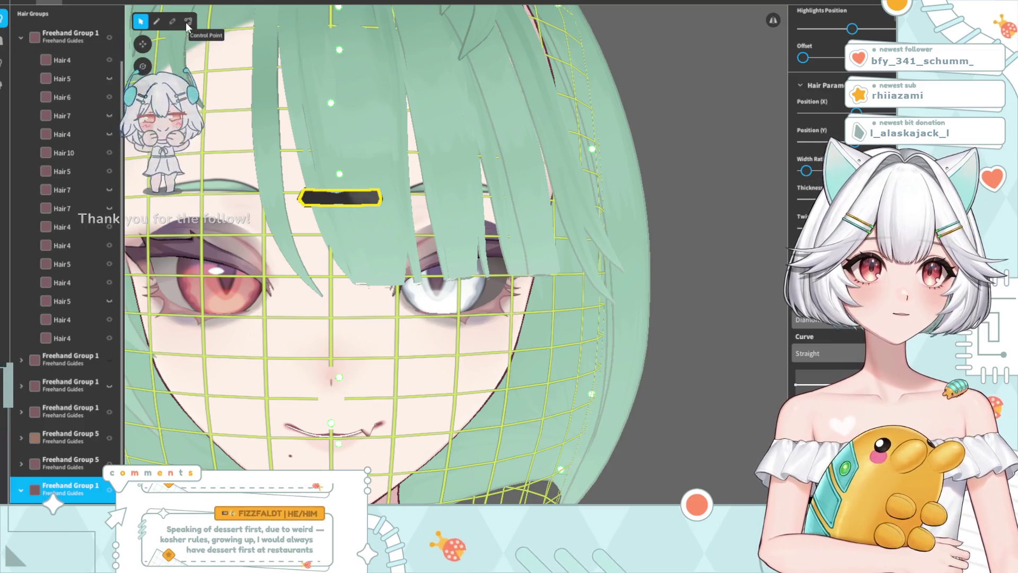
Raise the black hairpin's left and right end points so the bar lies level across the bangs
key("c")
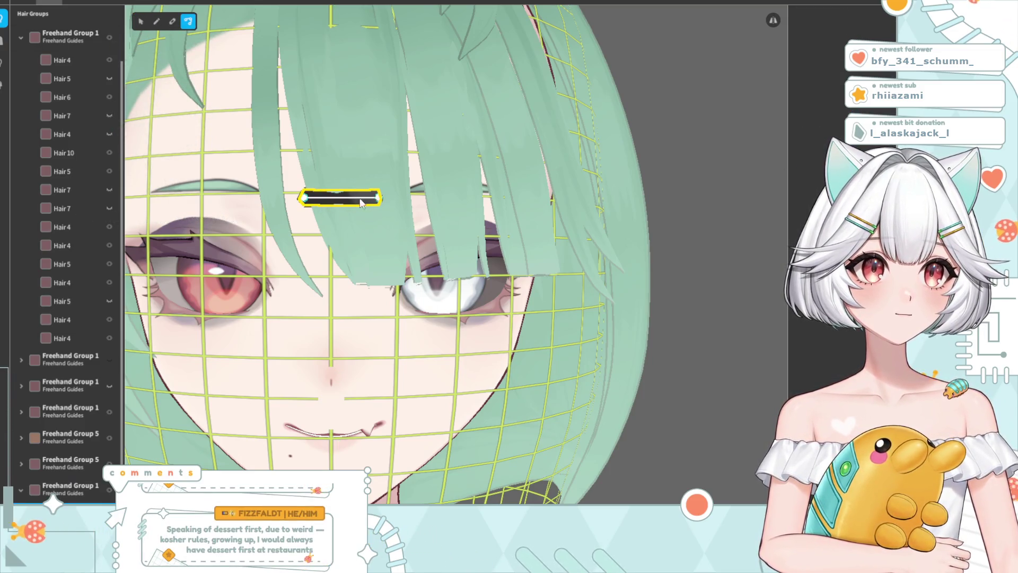
left_click_drag(379, 198, 362, 160)
left_click_drag(304, 201, 296, 143)
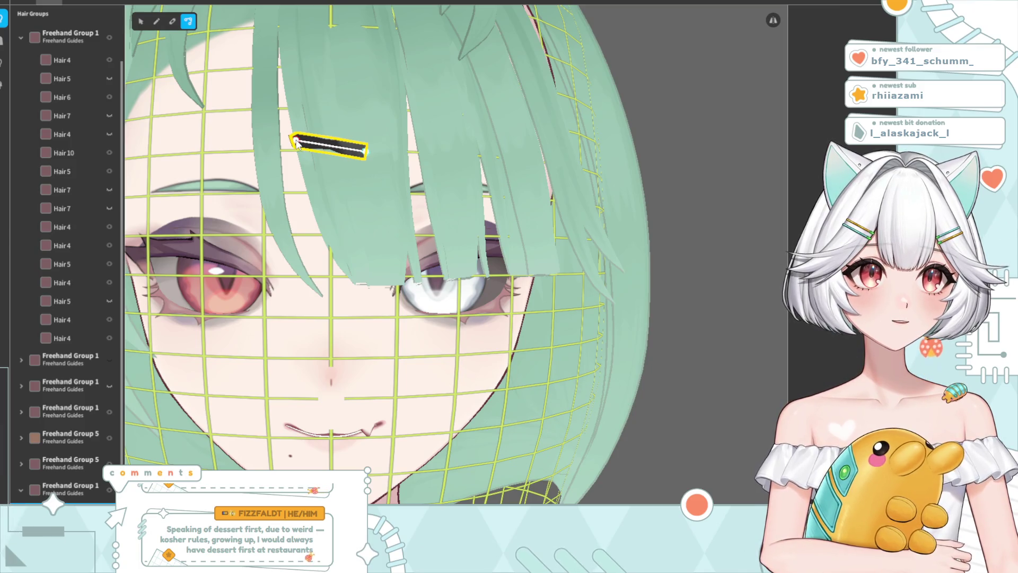
left_click_drag(365, 152, 370, 142)
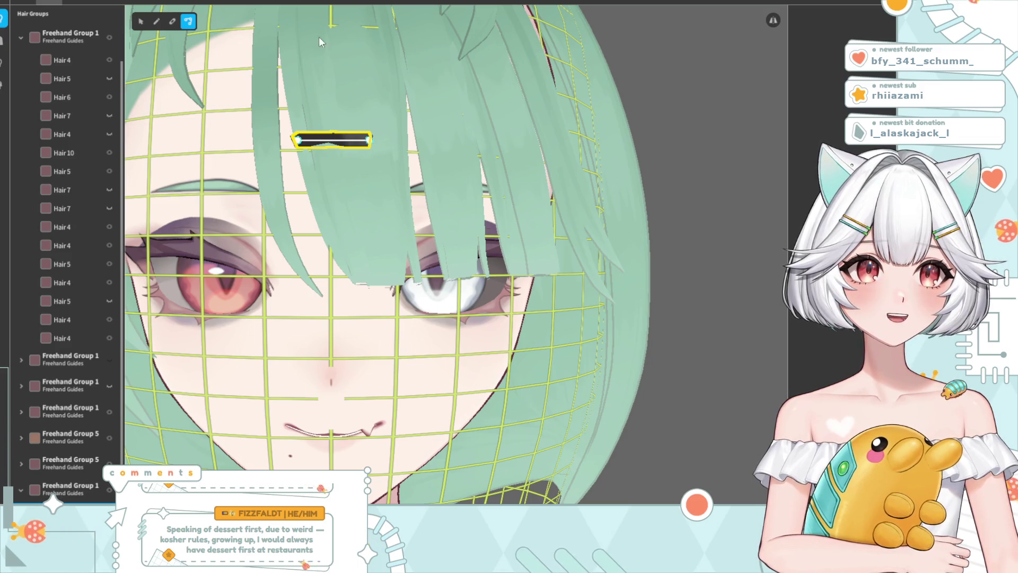
mouse_move(449, 301)
right_mouse_down()
mouse_move(412, 333)
mouse_move(439, 354)
mouse_move(443, 339)
right_mouse_up()
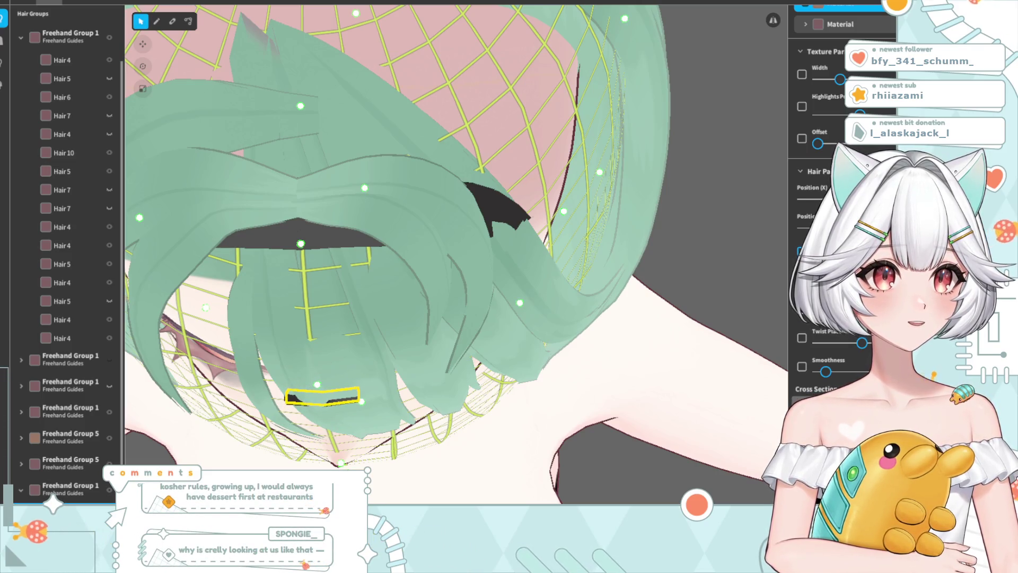
left_click(69, 488)
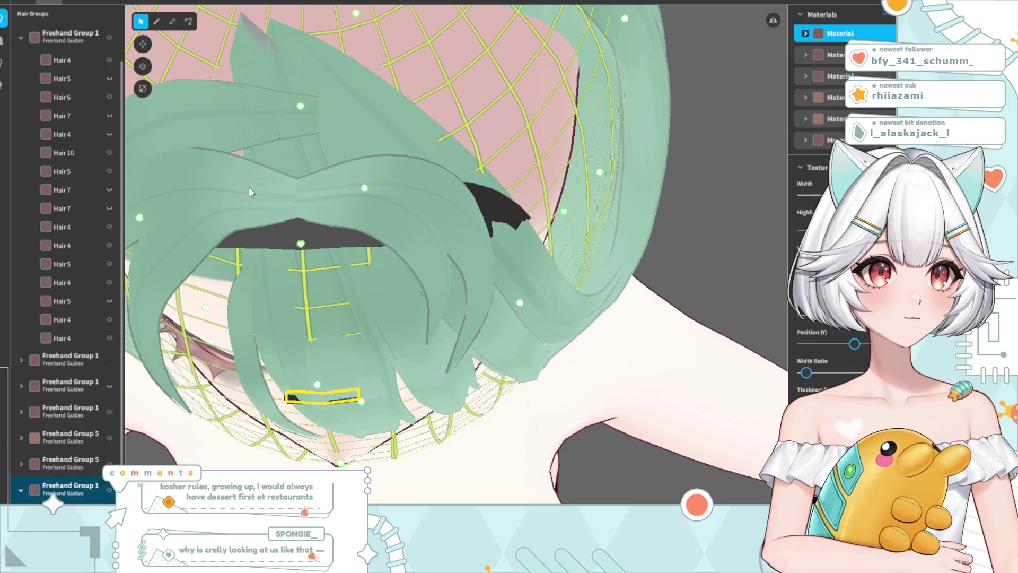
right_click_drag(307, 186, 352, 143)
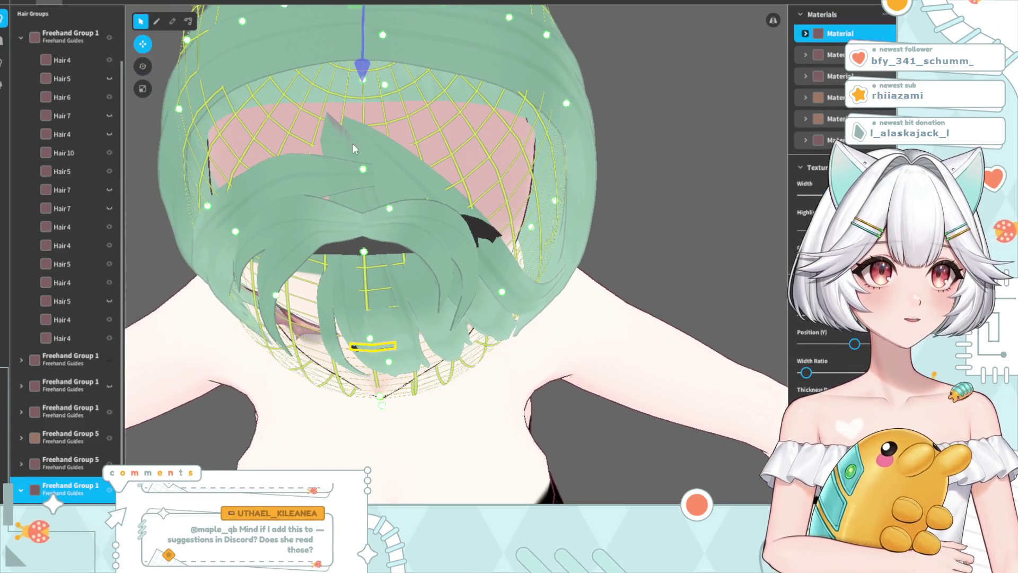
left_click(365, 77)
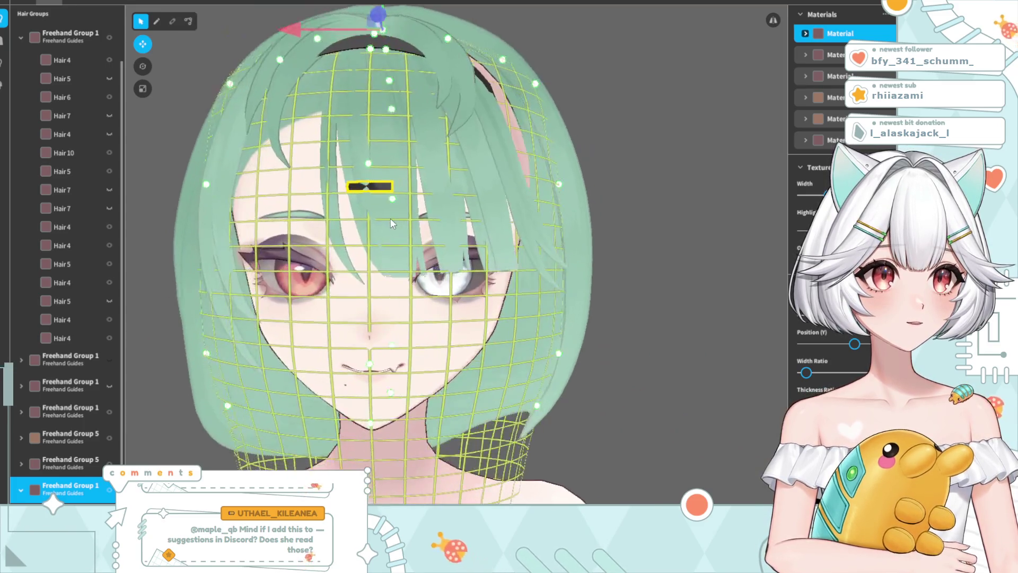
left_click(386, 169)
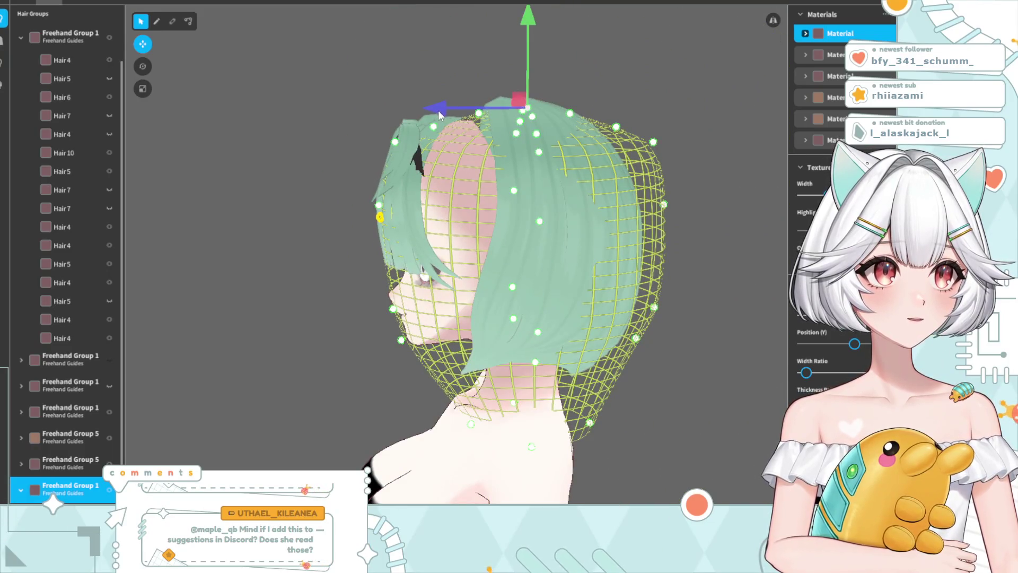
left_click(435, 110)
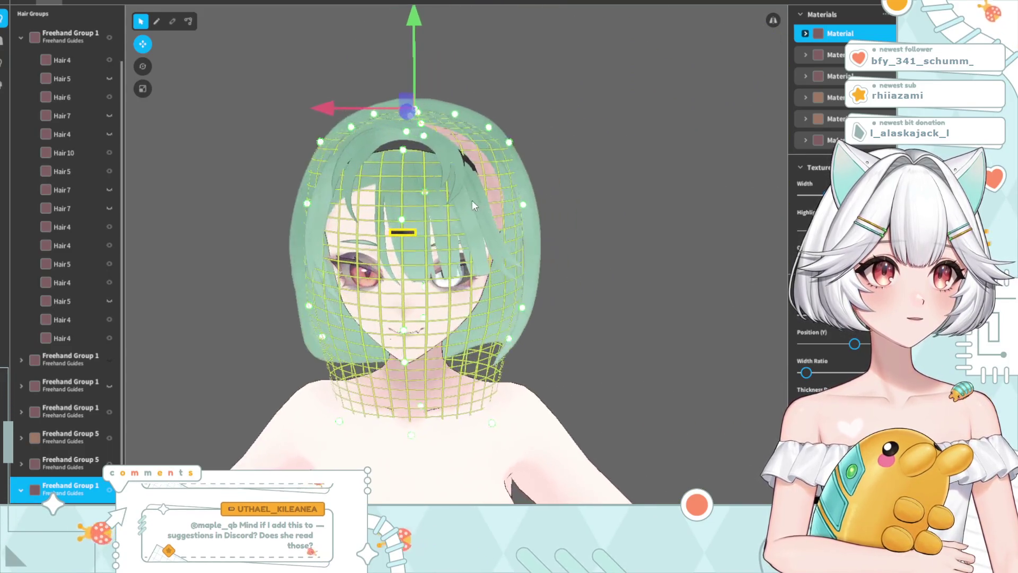
left_click(615, 133)
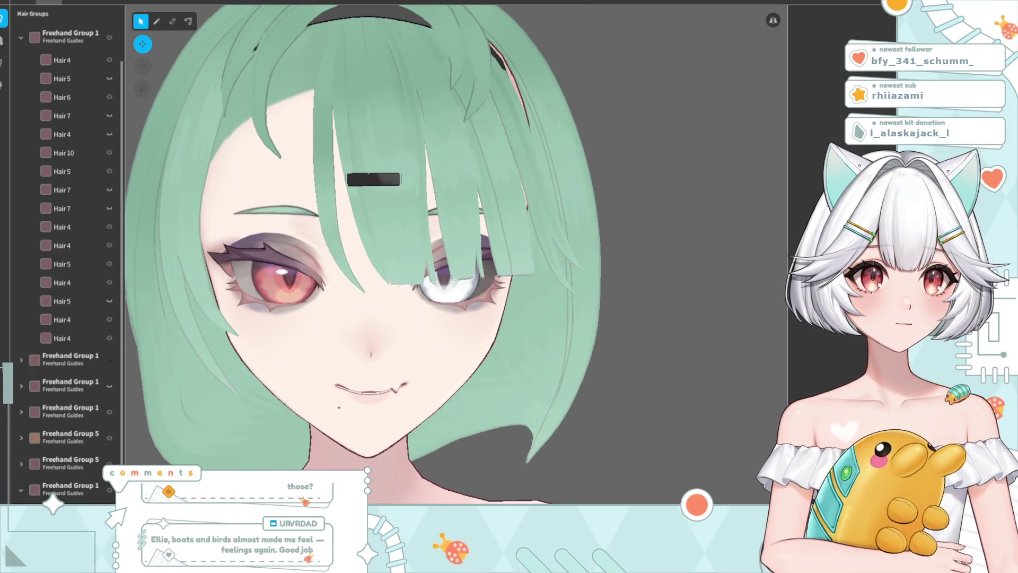
Stretch the hairpin further right and tilt it slightly by lowering its right end
left_click(371, 179)
left_click(188, 21)
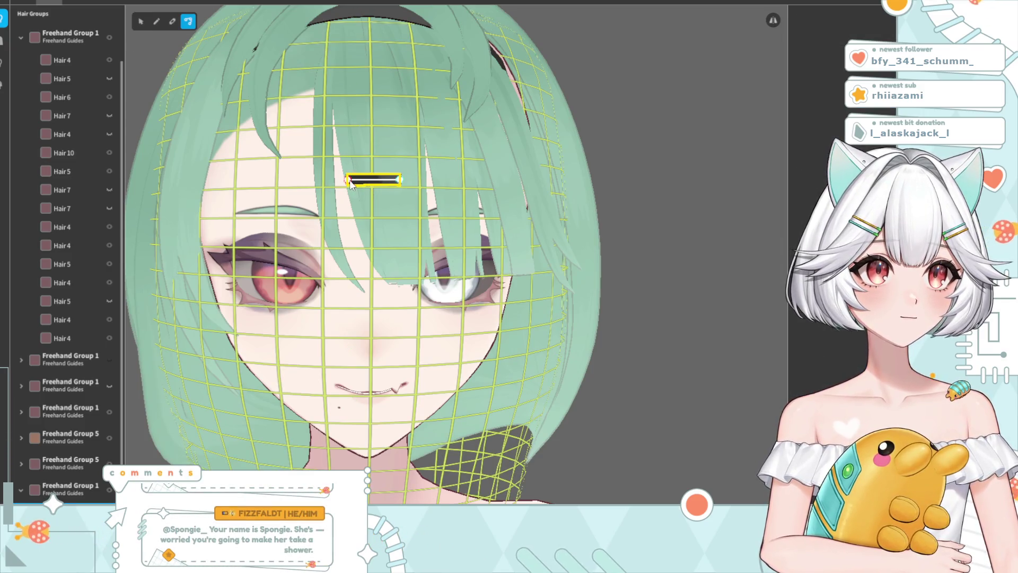
left_click_drag(401, 182, 407, 180)
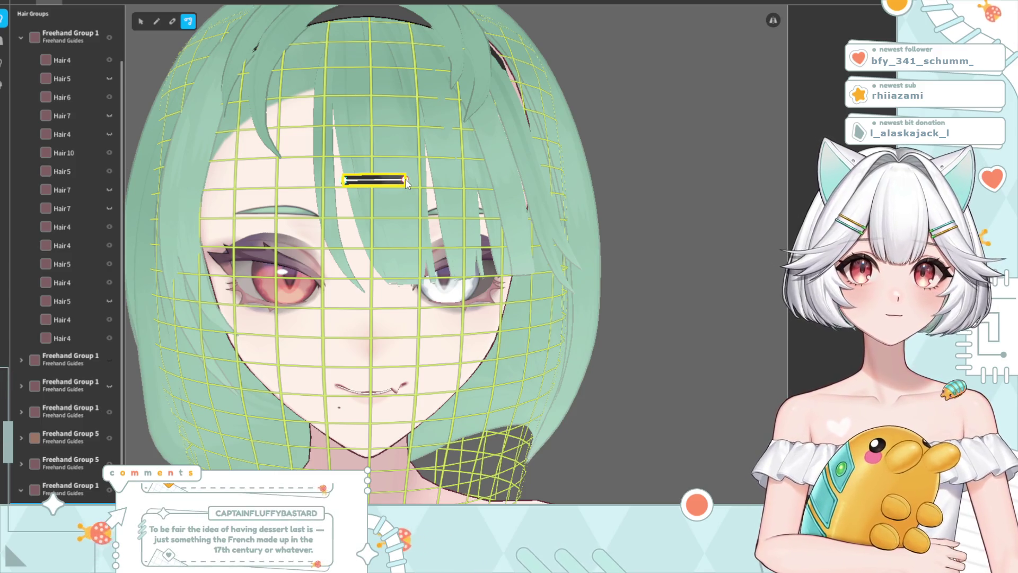
left_click_drag(405, 179, 417, 179)
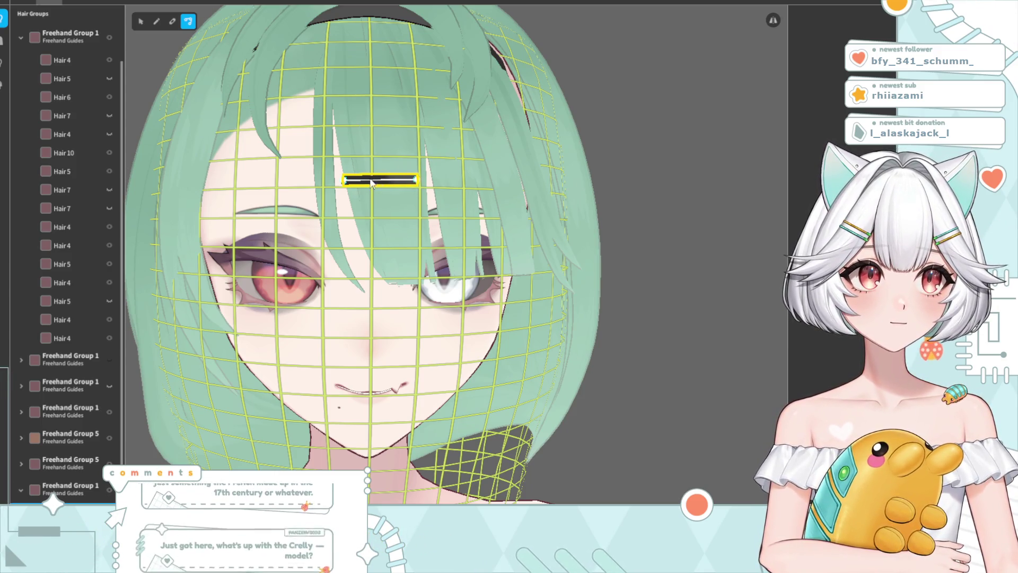
left_click_drag(342, 172, 344, 172)
left_click_drag(417, 170, 415, 173)
Make the hairpin bar a bit thinner by lowering its Width slider
left_click(638, 232)
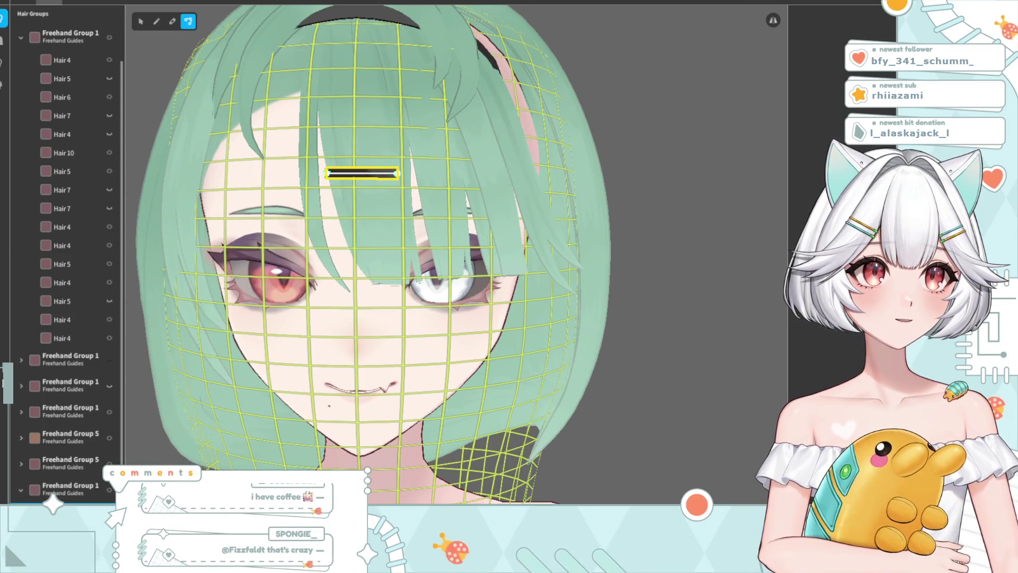
left_click(141, 22)
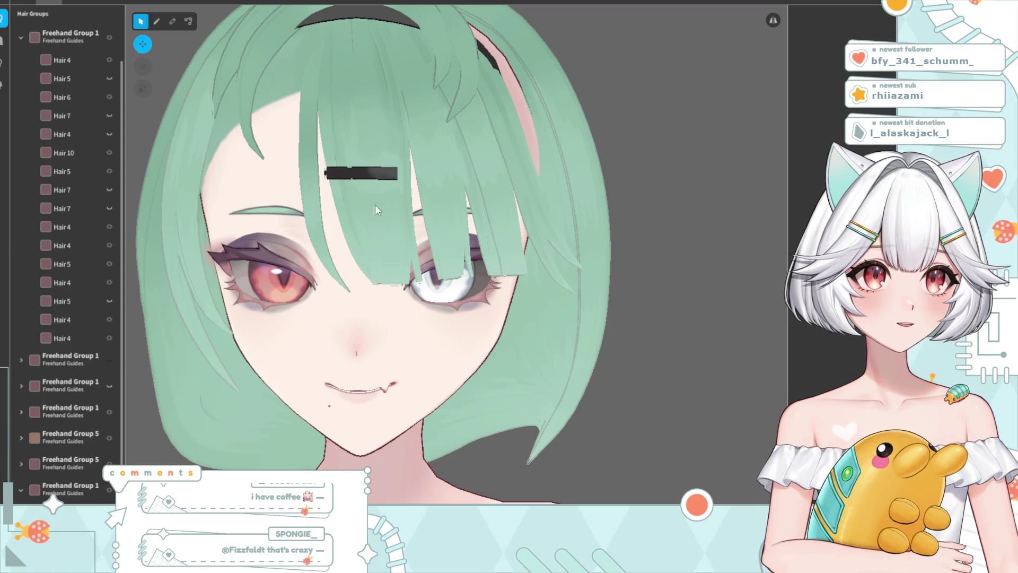
key("ctrl+z")
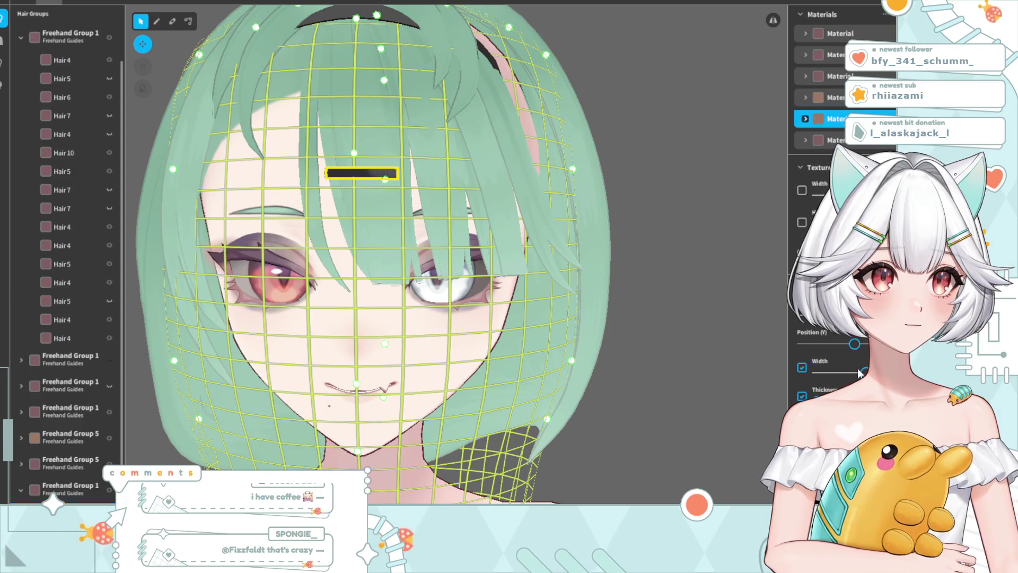
left_click_drag(866, 373, 853, 373)
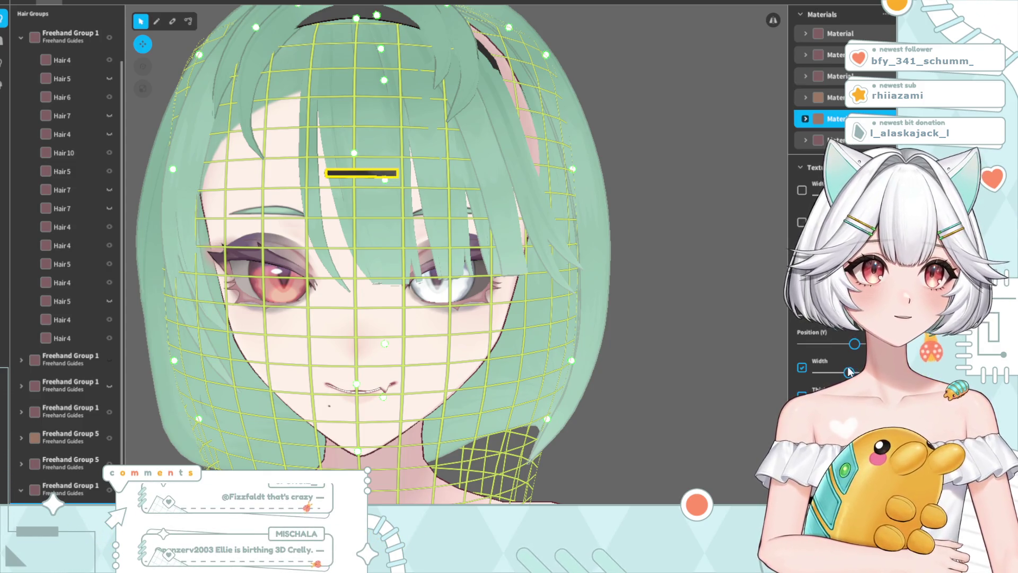
left_click(183, 22)
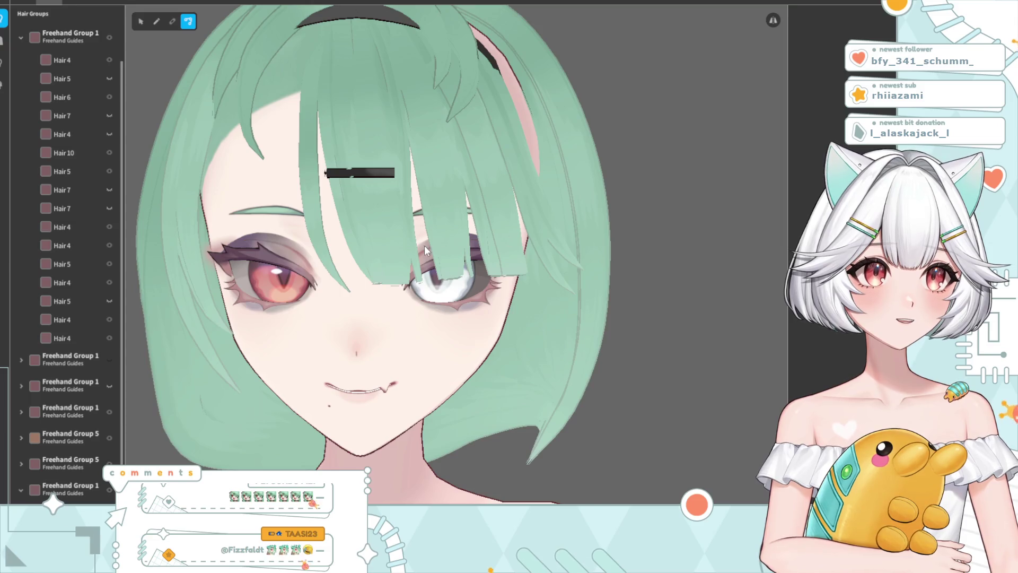
Reselect the hairpin and its hair group while checking the head from the side and below
scroll(424, 249, "down", 5)
mouse_move(424, 249)
right_mouse_down()
mouse_move(468, 282)
mouse_move(422, 279)
right_mouse_up()
scroll(351, 231, "up", 5)
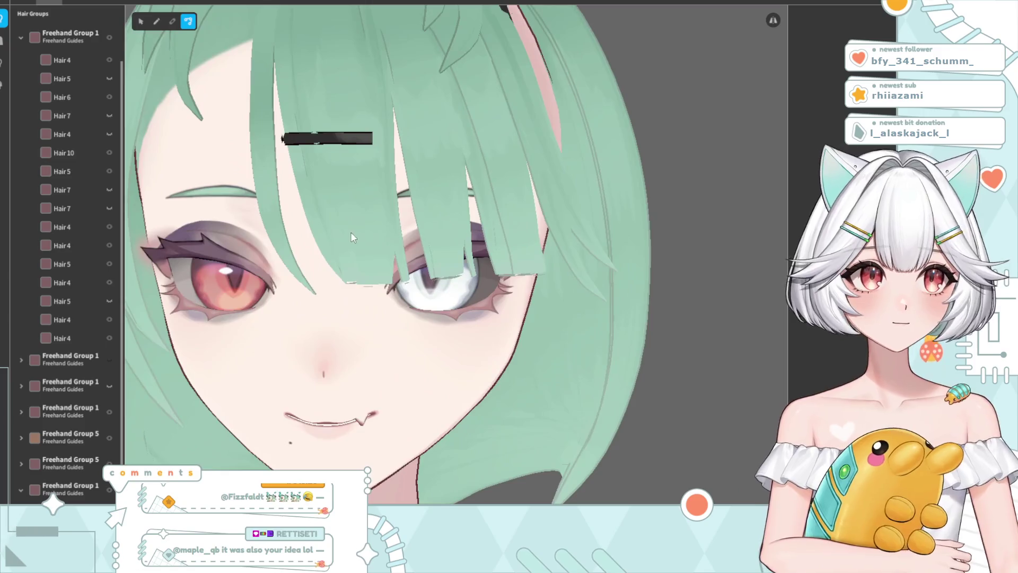
left_click(324, 155)
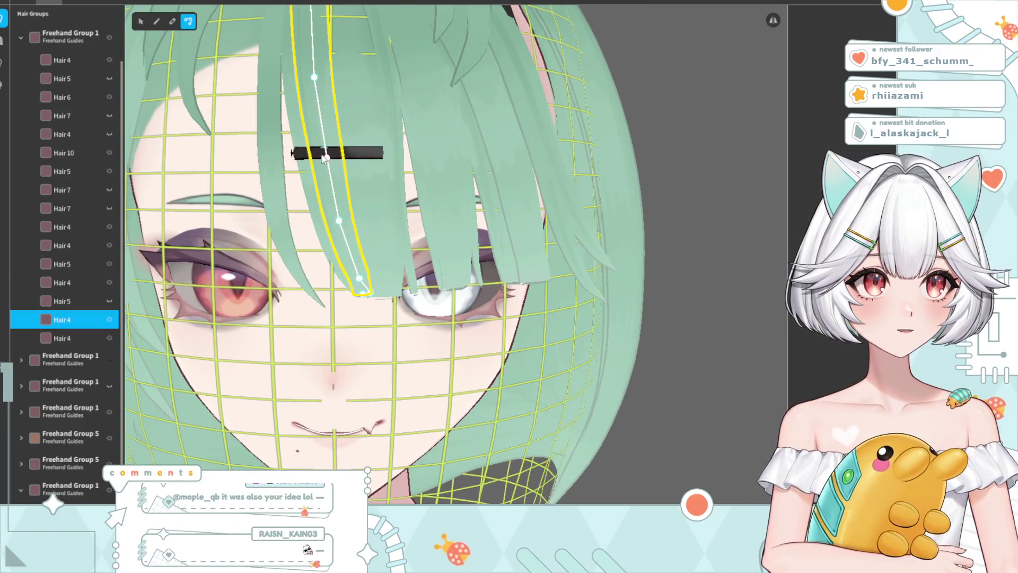
left_click_drag(373, 157, 376, 156)
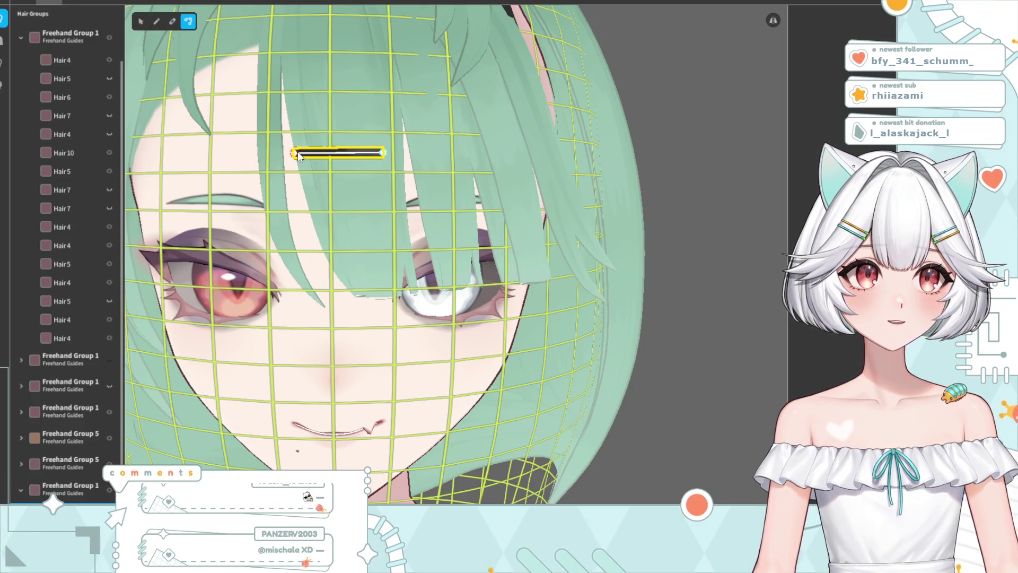
mouse_move(641, 153)
right_mouse_down()
mouse_move(466, 201)
mouse_move(446, 219)
mouse_move(459, 237)
mouse_move(479, 227)
mouse_move(484, 195)
right_mouse_up()
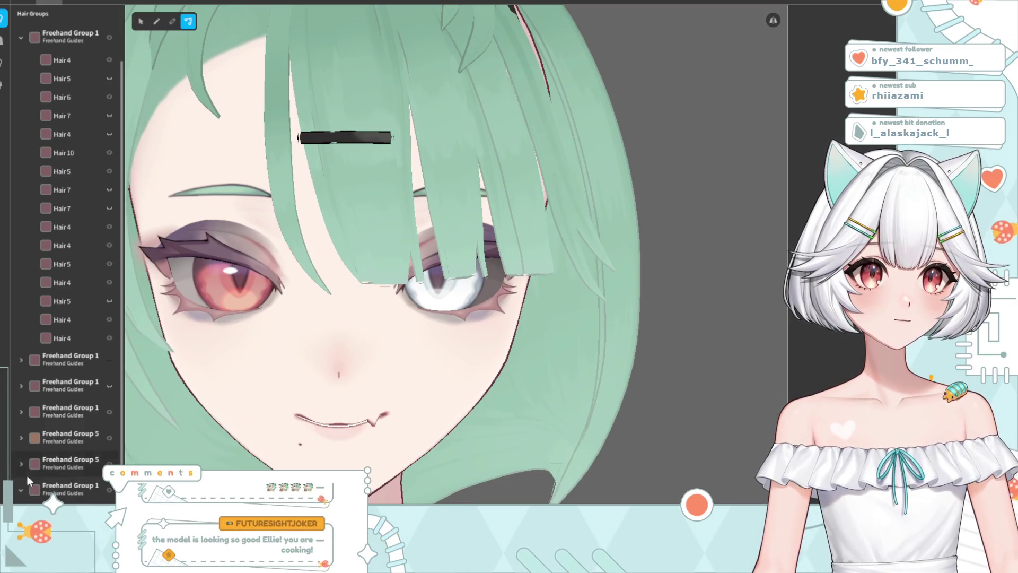
left_click(49, 490)
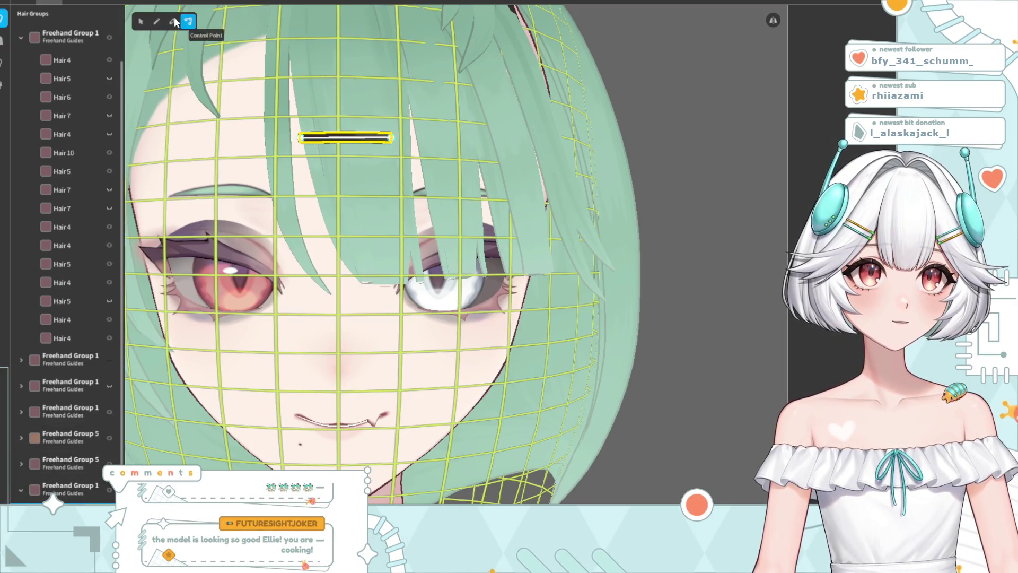
key("Escape")
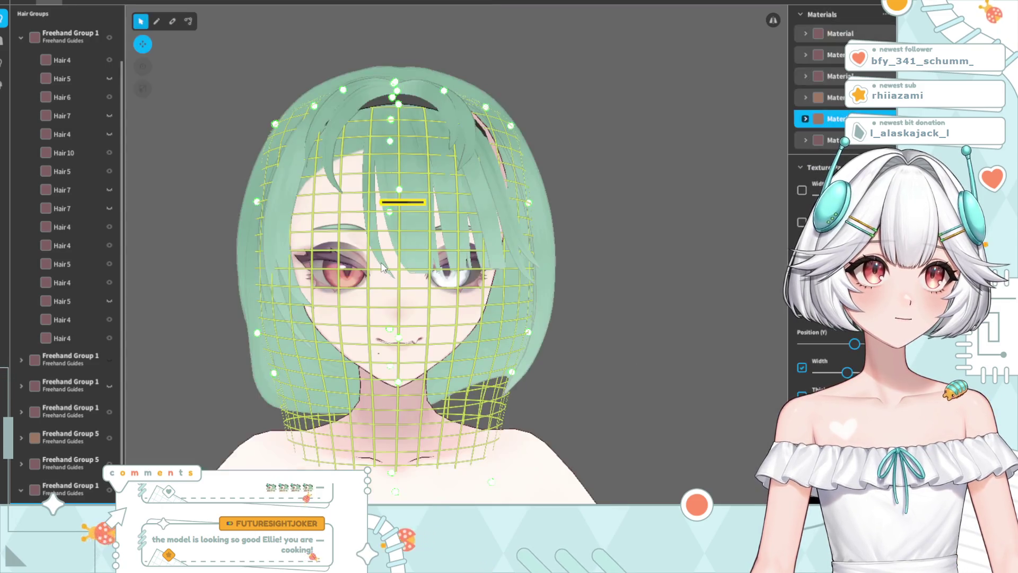
right_click_drag(437, 217, 686, 300)
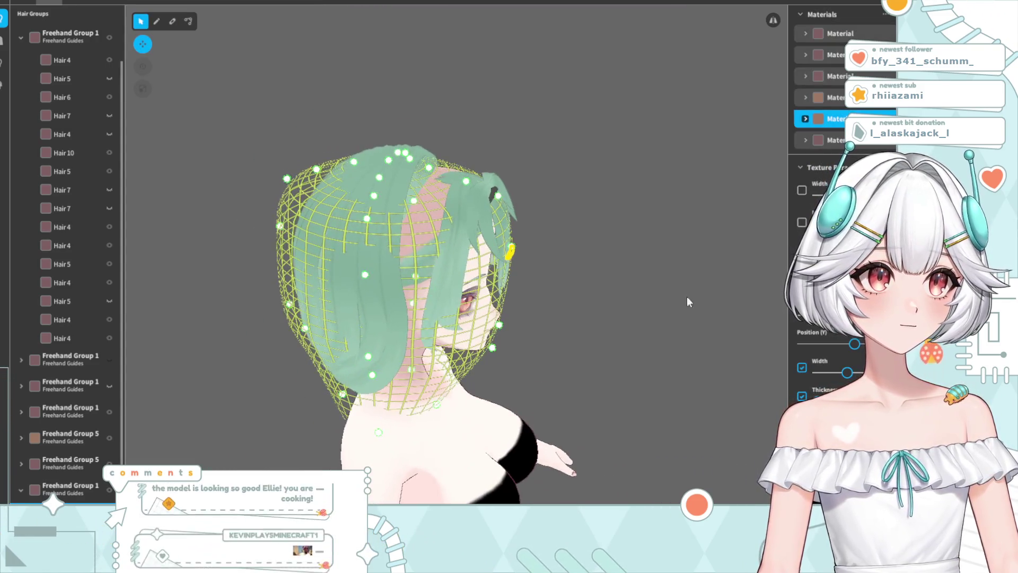
scroll(843, 213, "down", 3)
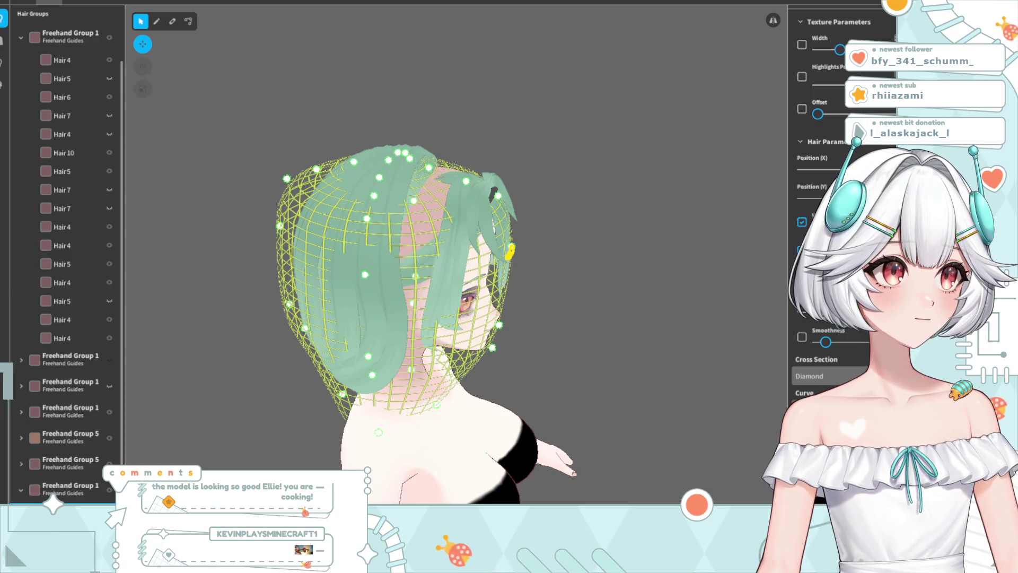
scroll(830, 369, "up", 3)
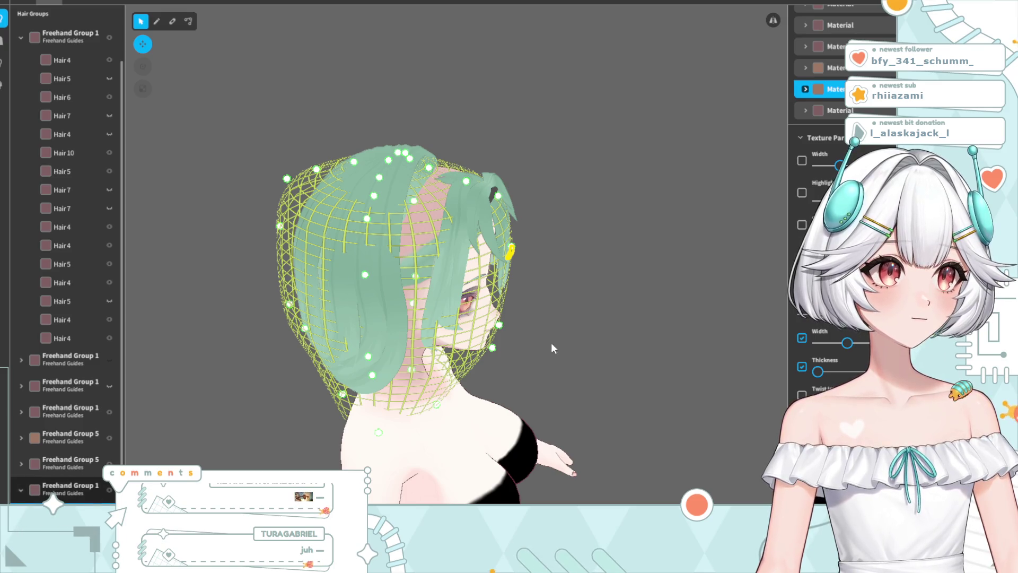
left_click(63, 488)
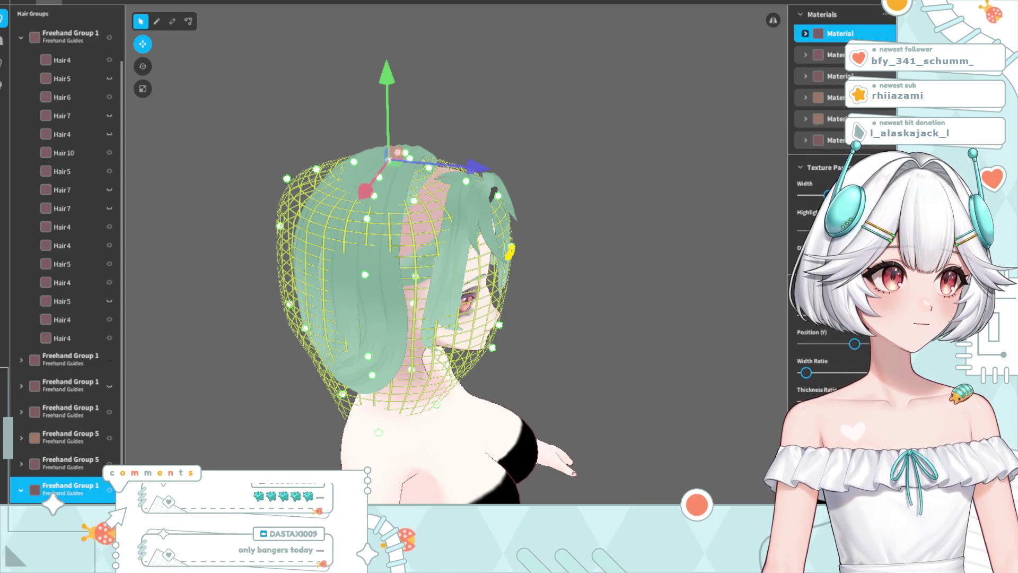
mouse_move(636, 297)
right_mouse_down()
mouse_move(488, 306)
mouse_move(502, 308)
mouse_move(403, 281)
right_mouse_up()
scroll(380, 273, "up", 5)
left_click(680, 144)
mouse_move(680, 144)
right_mouse_down()
mouse_move(384, 231)
mouse_move(392, 270)
mouse_move(403, 270)
mouse_move(409, 229)
right_mouse_up()
scroll(407, 228, "down", 5)
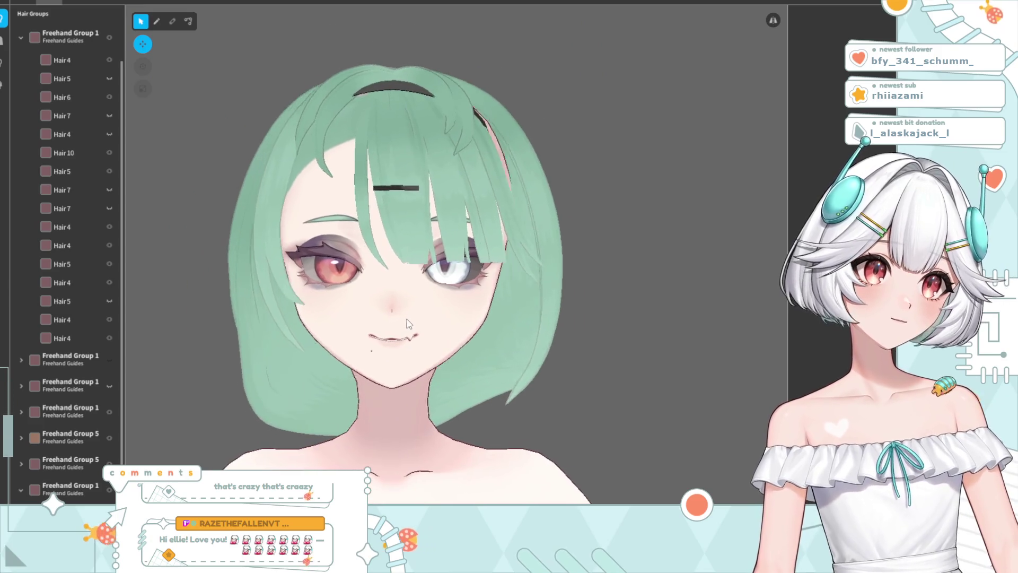
scroll(385, 207, "up", 5)
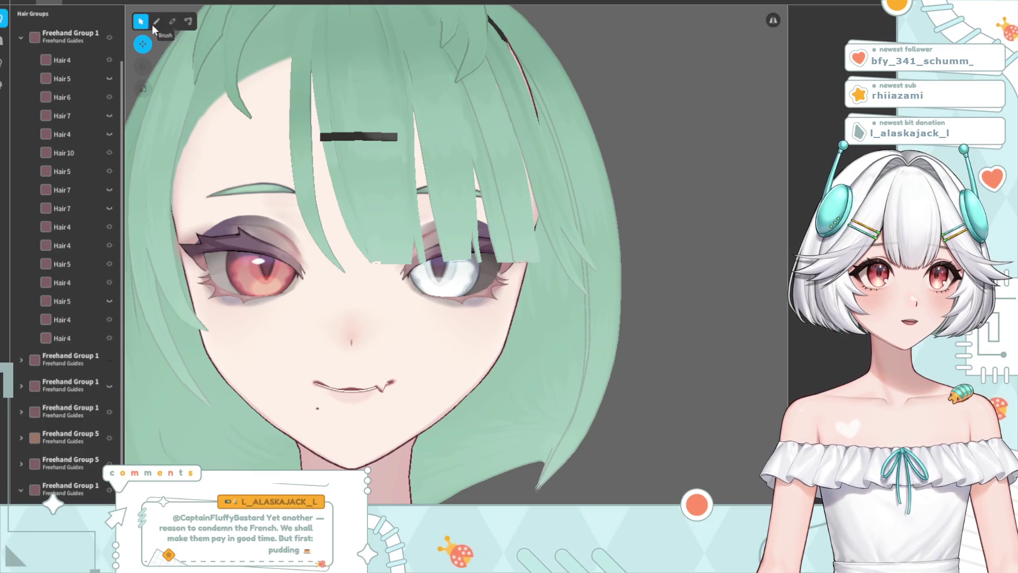
Enable an extra Texture Parameters option on the black hairpin
left_click(359, 136)
scroll(837, 212, "down", 5)
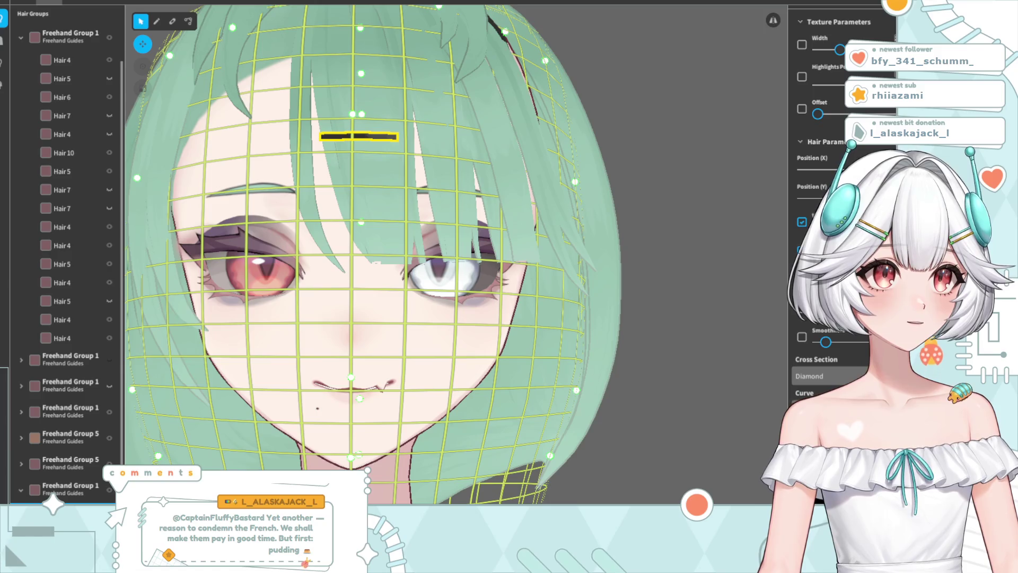
scroll(843, 186, "up", 5)
left_click(802, 222)
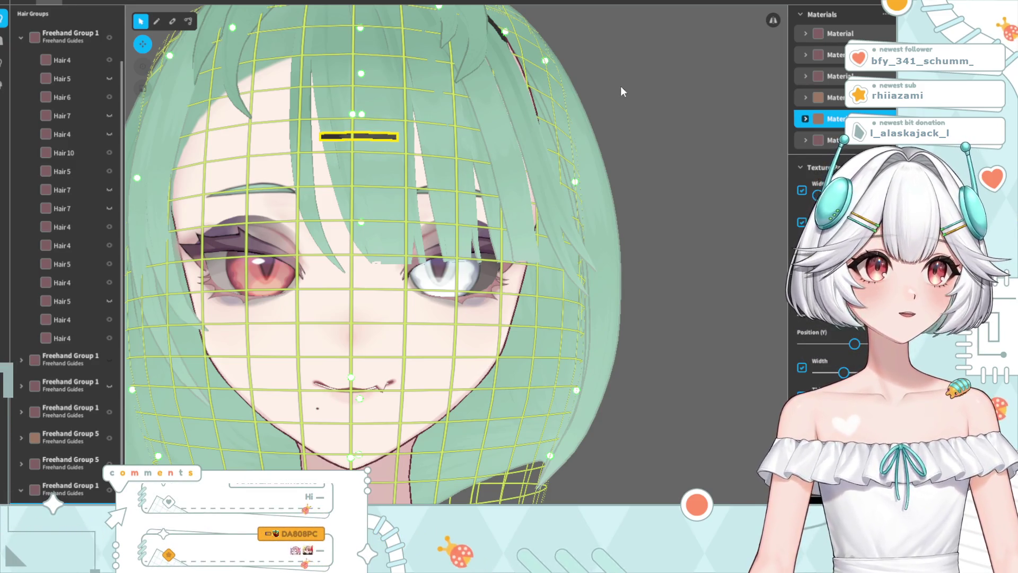
Deselect the hairpin, zoom out to a front view, and bring up its hair group's options
left_click(621, 86)
scroll(454, 166, "down", 5)
scroll(411, 198, "down", 2)
right_click_drag(386, 313, 388, 316)
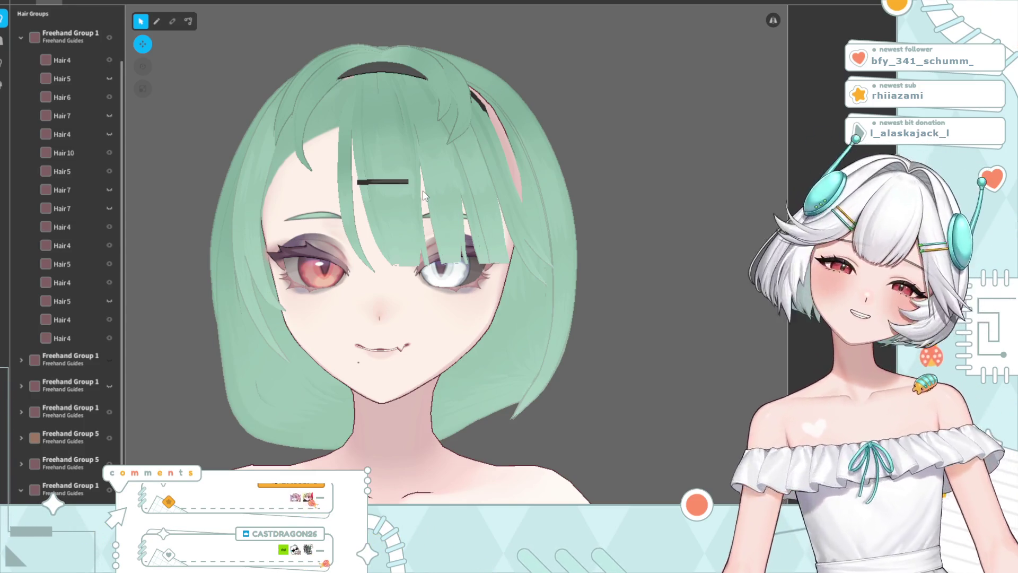
right_click(69, 421)
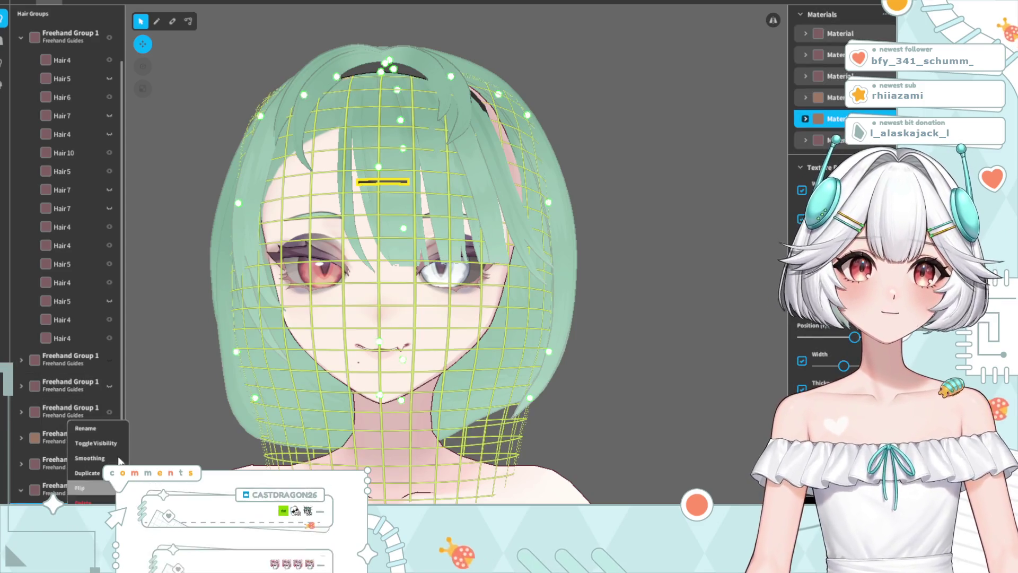
Pull the new pin guide's end down under the hairpin and brush the stroke into a V
left_click(391, 192)
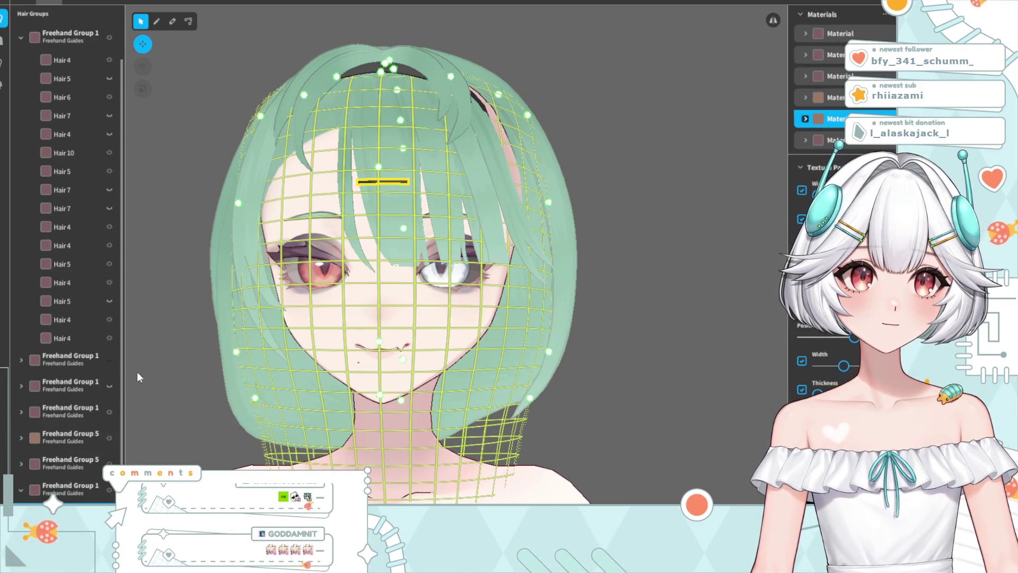
scroll(62, 462, "down", 1)
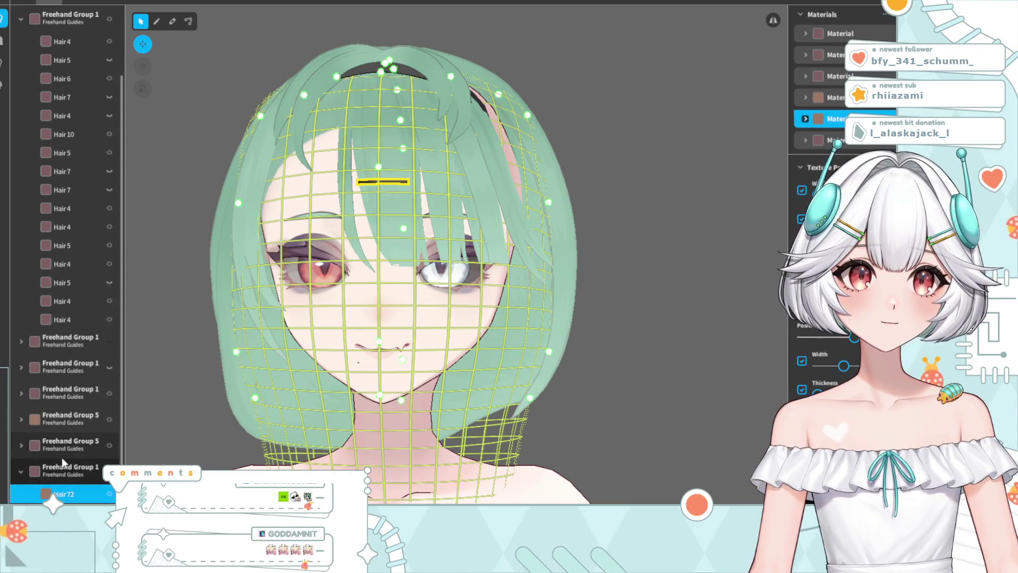
left_click(188, 21)
scroll(387, 216, "up", 3)
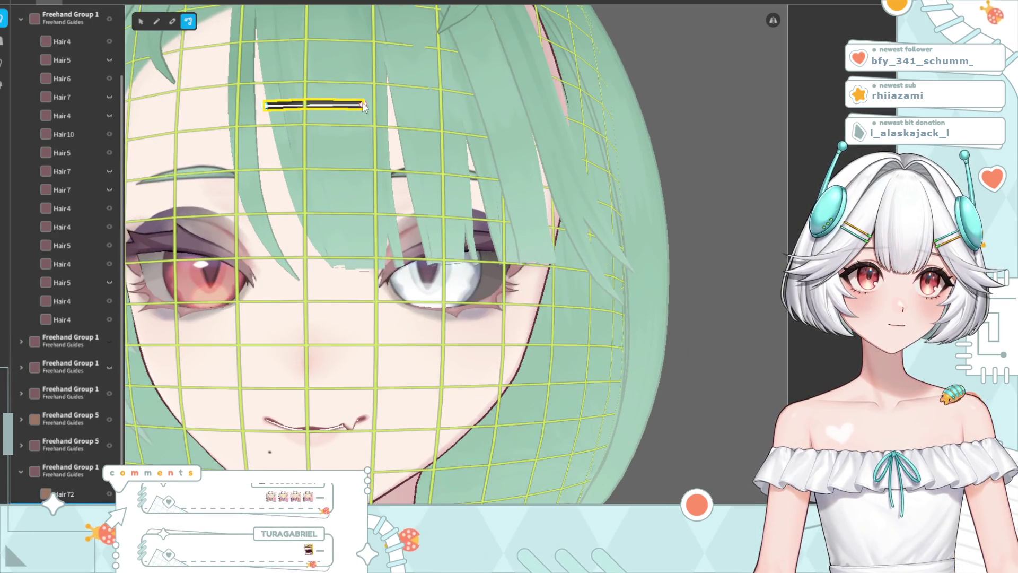
left_click_drag(265, 106, 277, 144)
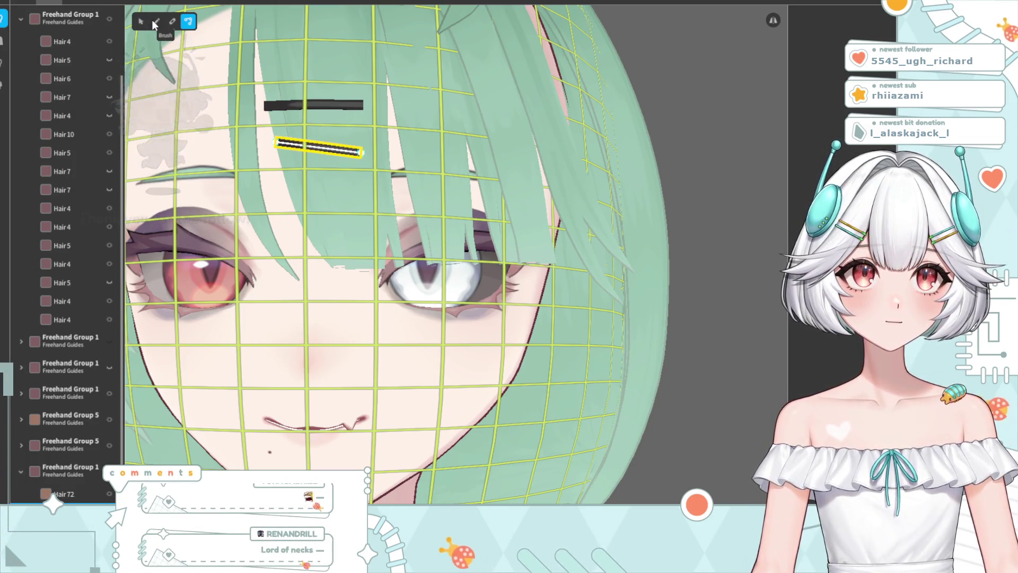
left_click(172, 21)
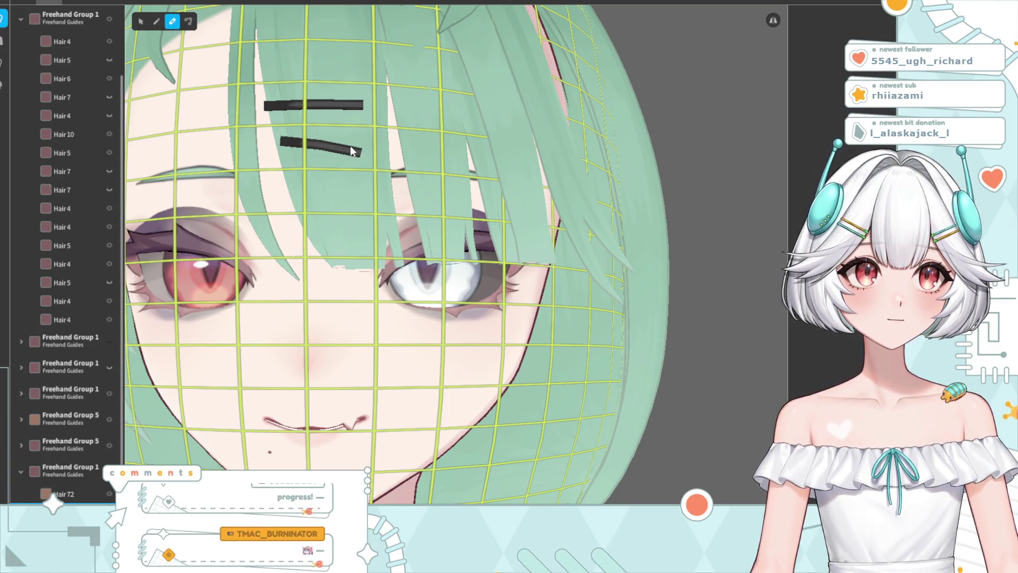
mouse_move(359, 145)
left_mouse_down()
mouse_move(373, 151)
mouse_move(368, 179)
mouse_move(341, 214)
left_mouse_up()
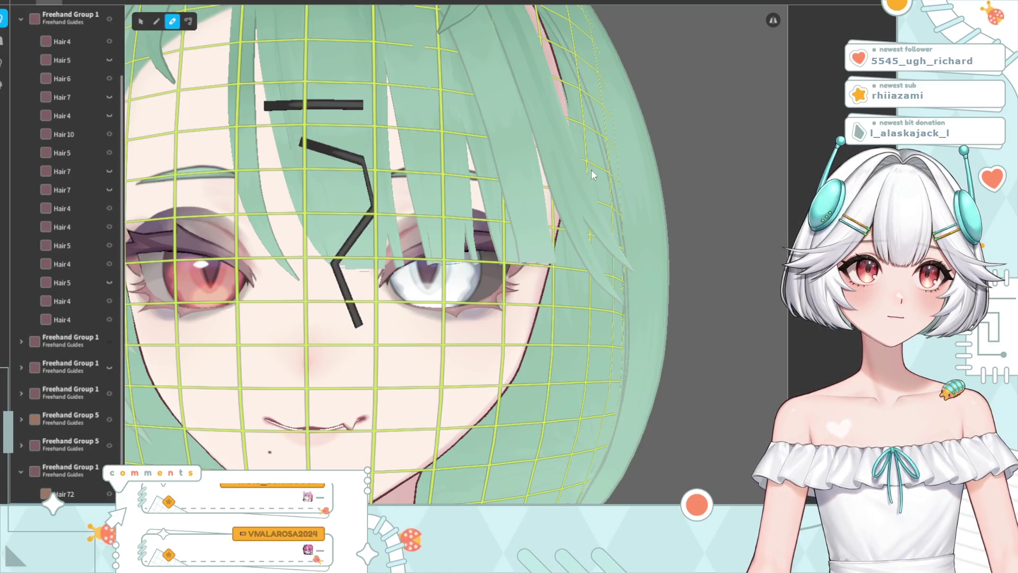
Drag the looping strand's control points back up toward the original hairpin to flatten it
left_click(562, 228)
left_click(416, 134)
left_click(480, 109)
key("c")
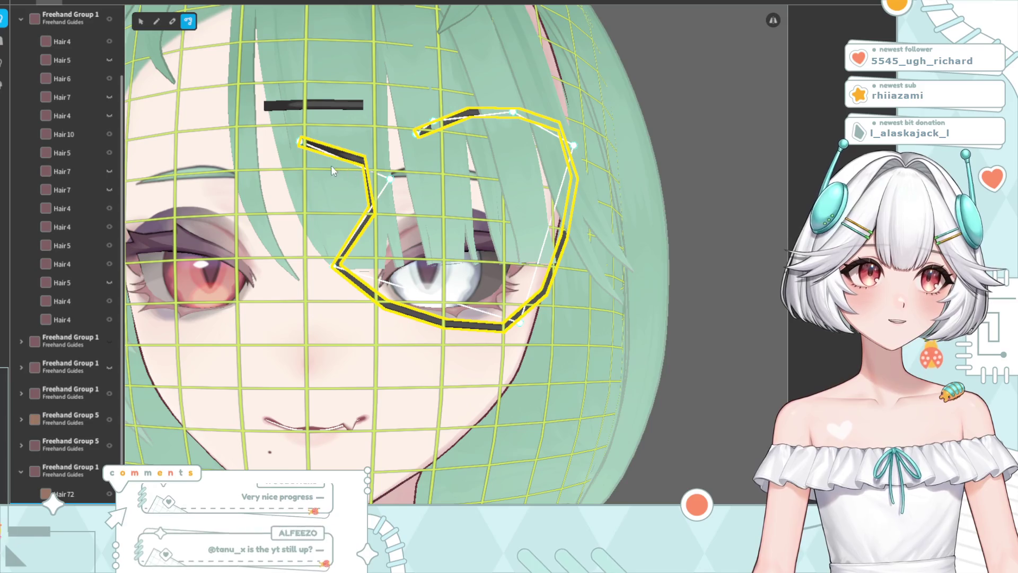
left_click_drag(299, 144, 275, 142)
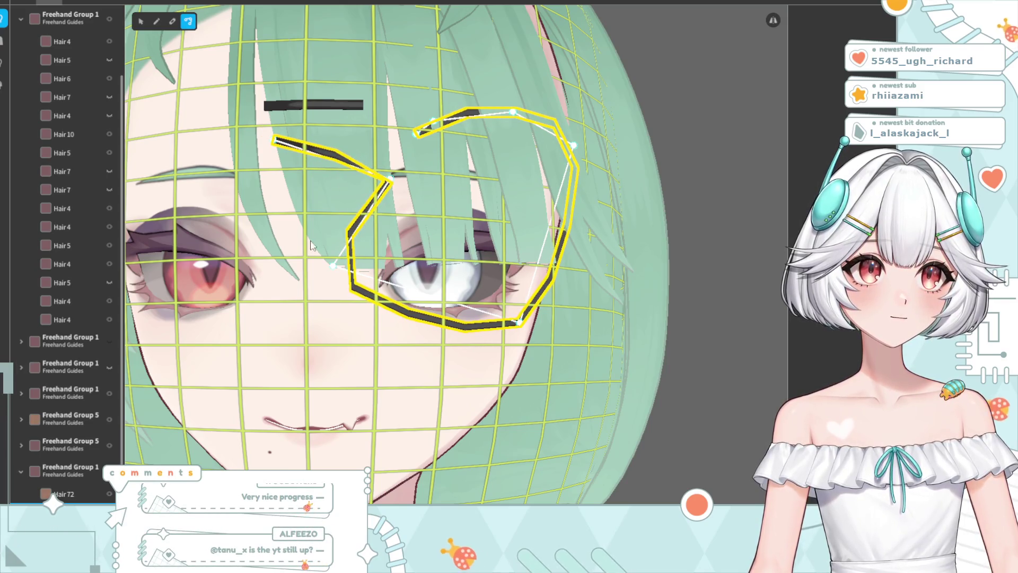
left_click_drag(396, 189, 320, 151)
mouse_move(335, 269)
left_mouse_down()
mouse_move(371, 202)
mouse_move(355, 164)
left_mouse_up()
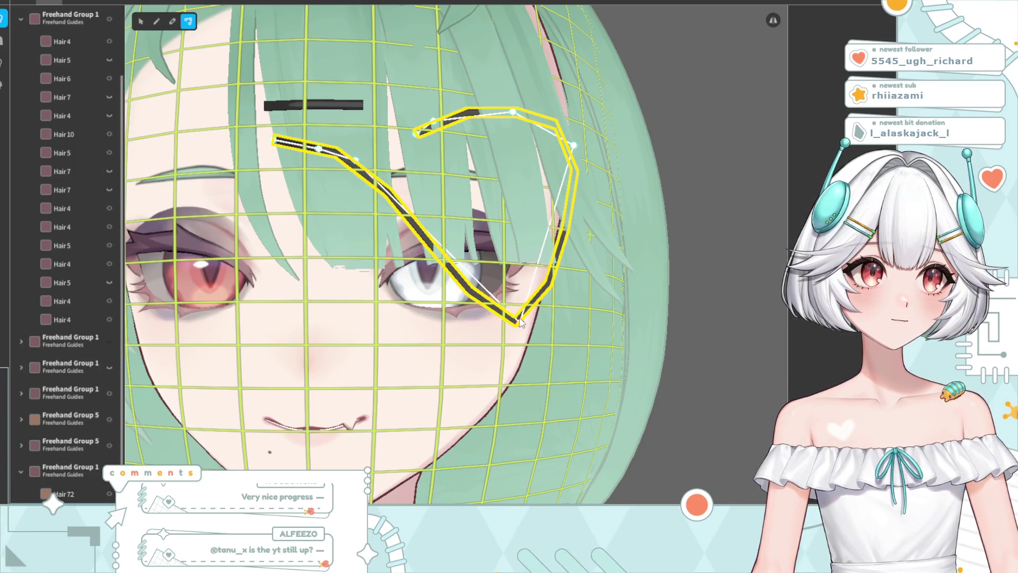
left_click_drag(517, 321, 369, 224)
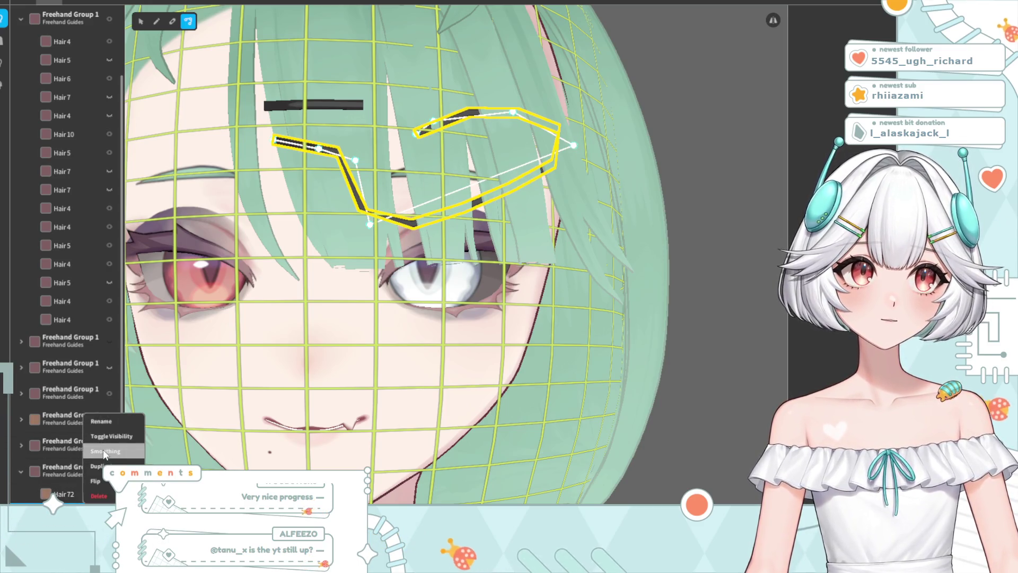
Smooth the pin stroke and bend its right arm down into a short angled pin
left_click(104, 450)
left_click_drag(367, 211, 305, 148)
mouse_move(466, 211)
left_mouse_down()
mouse_move(552, 161)
mouse_move(519, 112)
left_mouse_up()
right_click(90, 417)
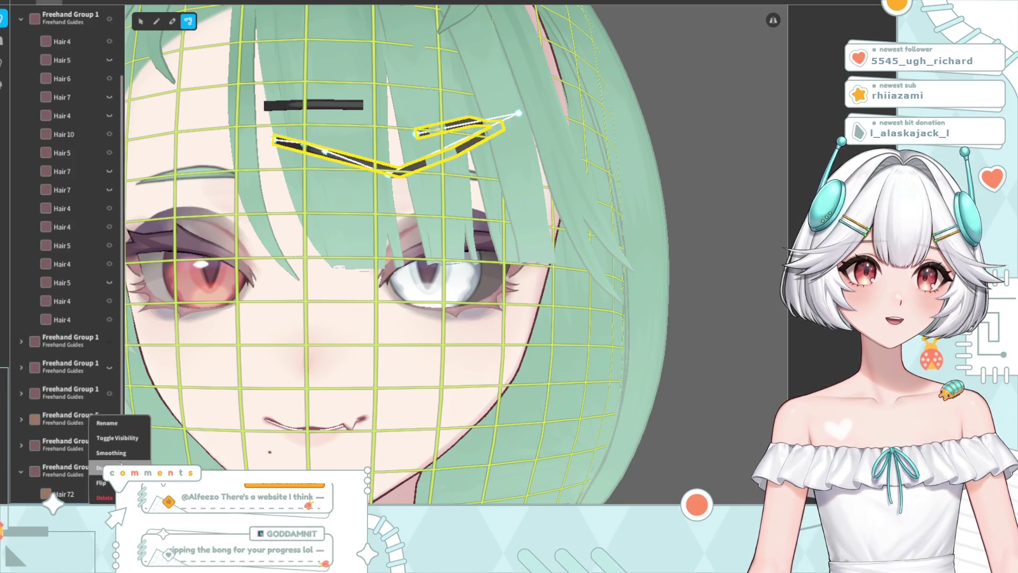
left_click(121, 454)
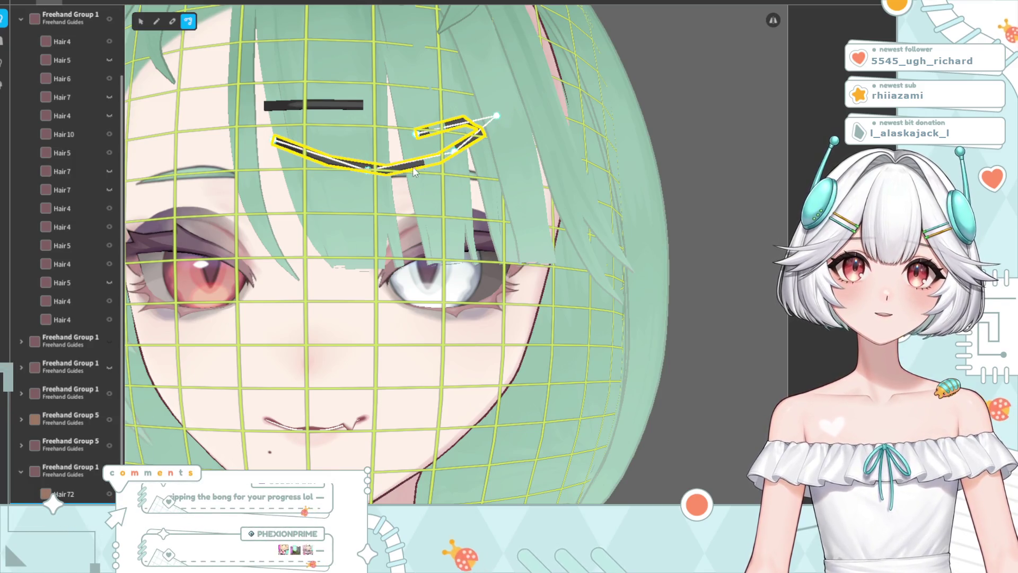
mouse_move(474, 139)
left_mouse_down()
mouse_move(488, 119)
mouse_move(416, 134)
mouse_move(366, 183)
mouse_move(311, 145)
mouse_move(350, 147)
mouse_move(329, 142)
left_mouse_up()
mouse_move(414, 137)
left_mouse_down()
mouse_move(371, 167)
mouse_move(353, 154)
left_mouse_up()
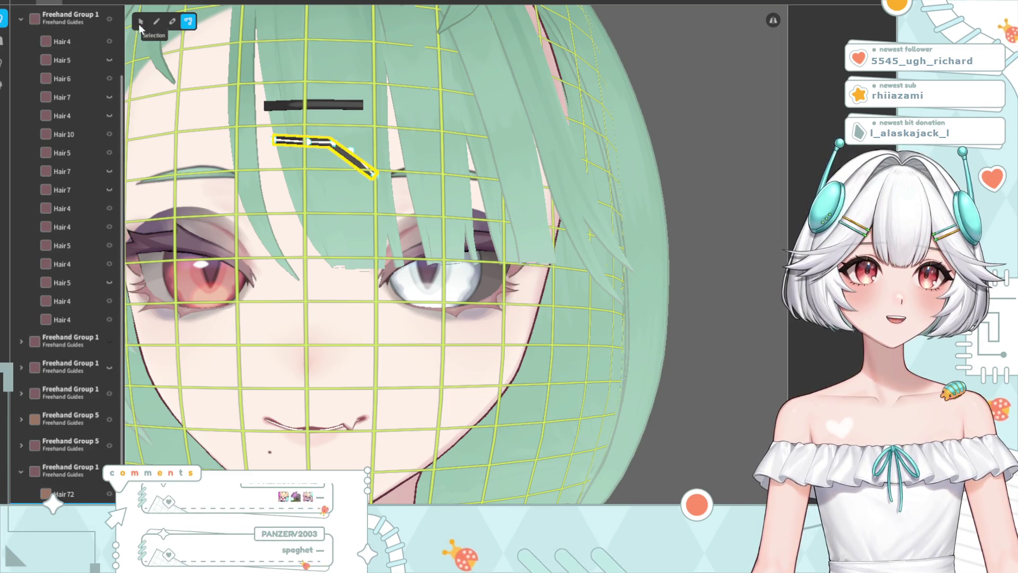
key("Escape")
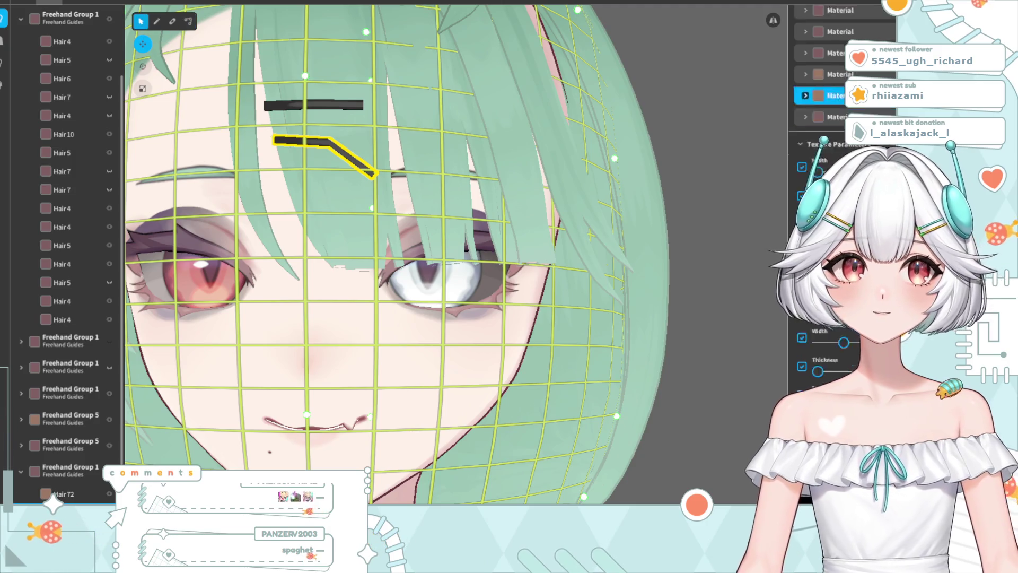
Turn on Smoothness, raise it to round the pin's bend, and shorten its tail
left_click(802, 337)
left_click_drag(829, 342, 862, 343)
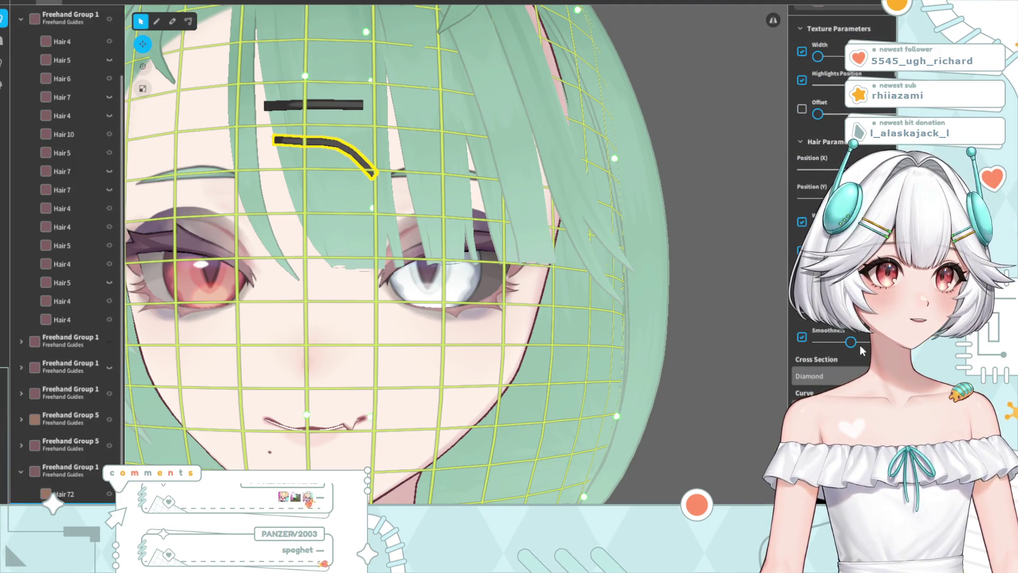
double_click(335, 149)
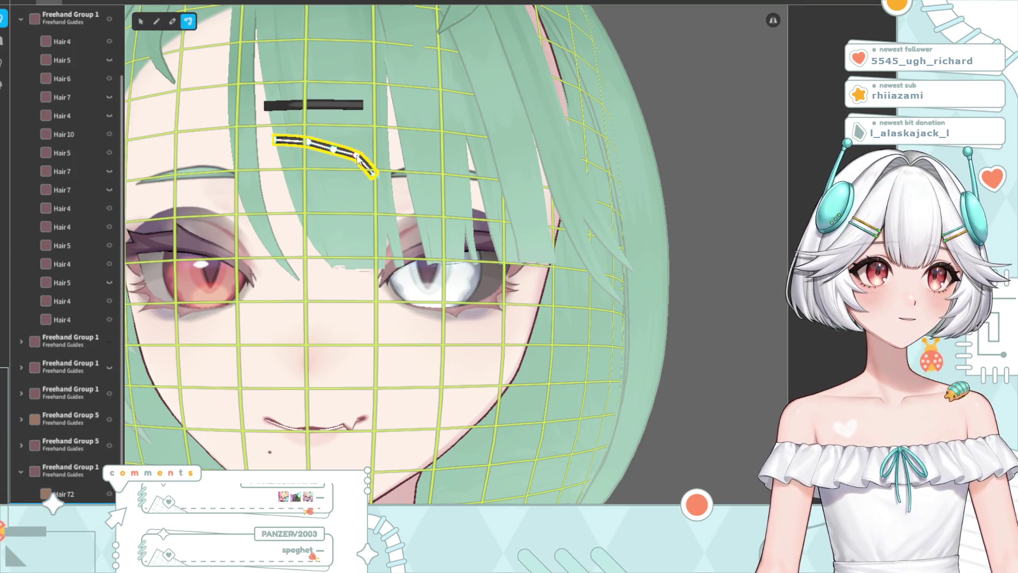
left_click_drag(375, 175, 365, 163)
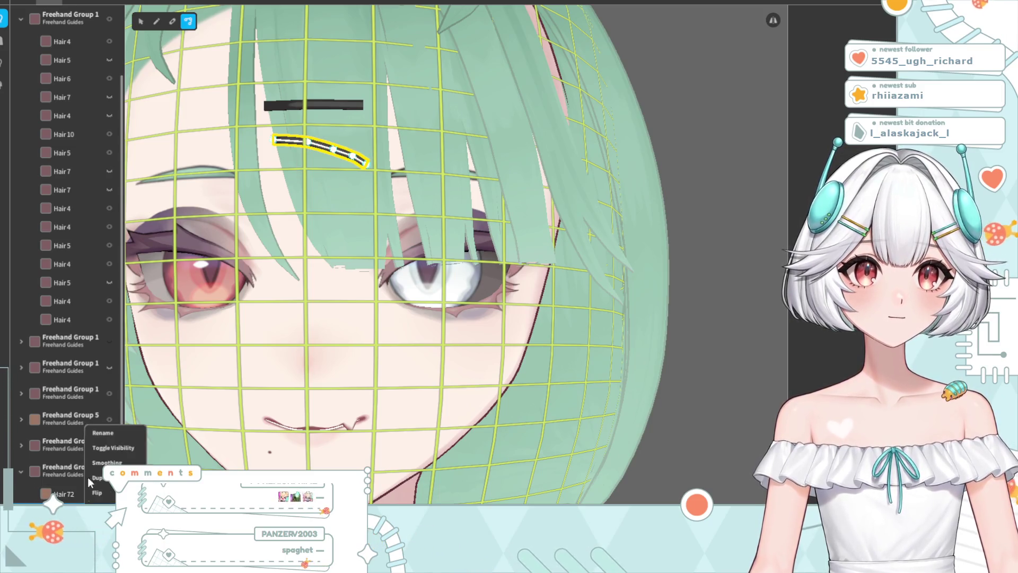
Shape the duplicate lower pin and the curved upper pin by dragging their end points
scroll(46, 467, "down", 1)
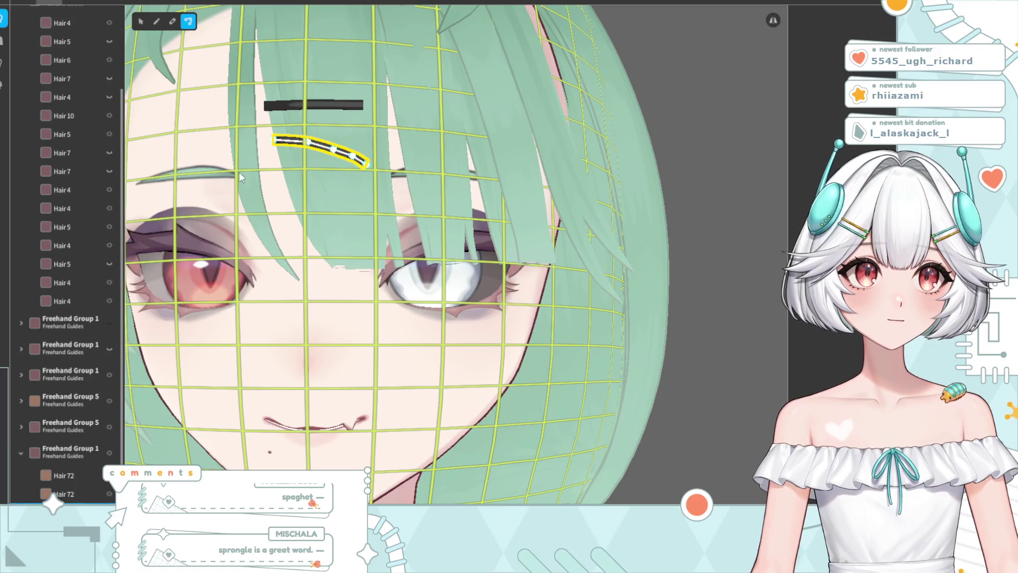
mouse_move(275, 140)
left_mouse_down()
mouse_move(281, 169)
mouse_move(336, 174)
left_mouse_up()
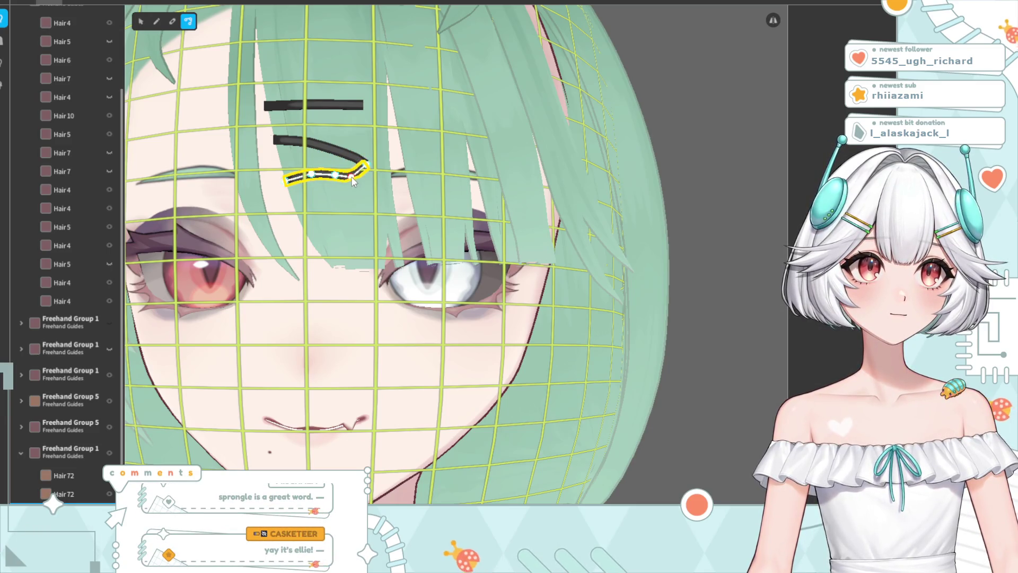
left_click(317, 148)
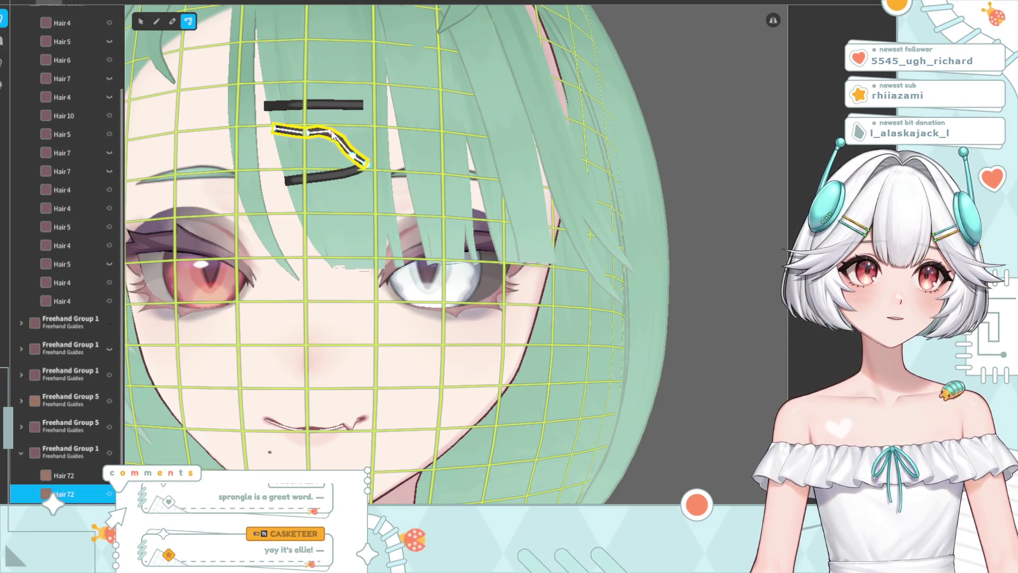
left_click_drag(350, 154, 365, 153)
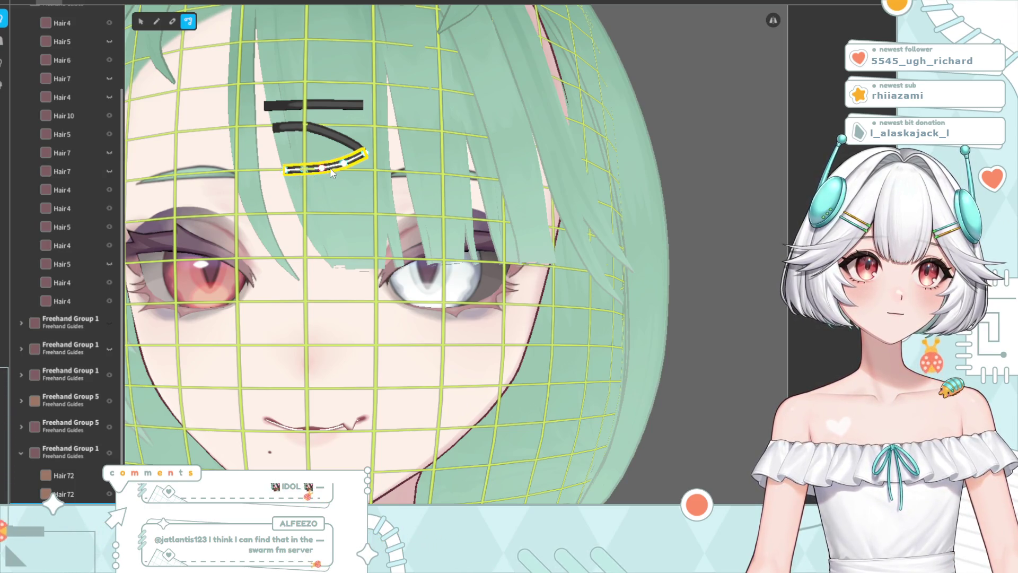
left_click(363, 150)
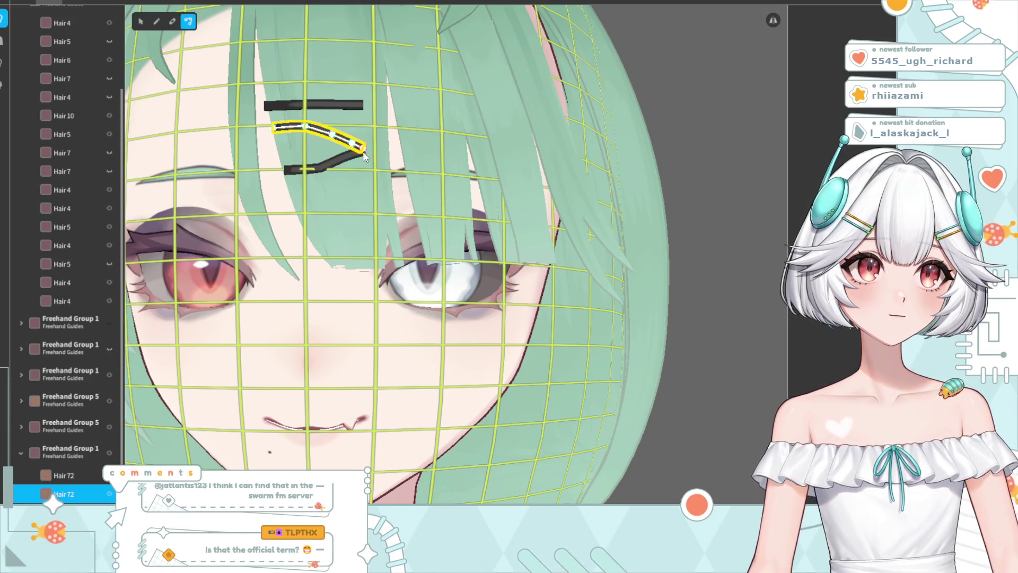
left_click(353, 160)
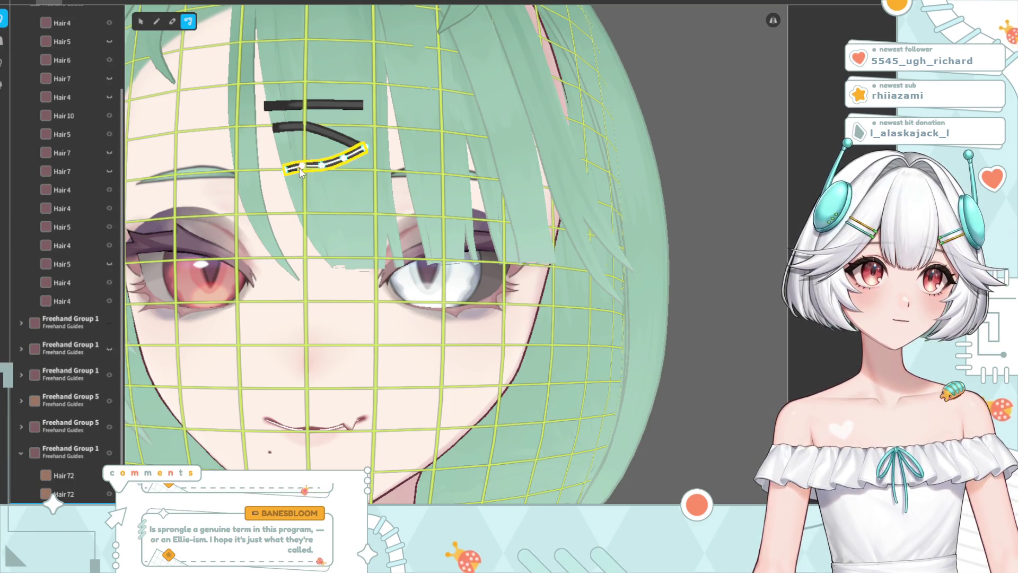
mouse_move(297, 163)
left_mouse_down()
mouse_move(281, 161)
mouse_move(324, 159)
left_mouse_up()
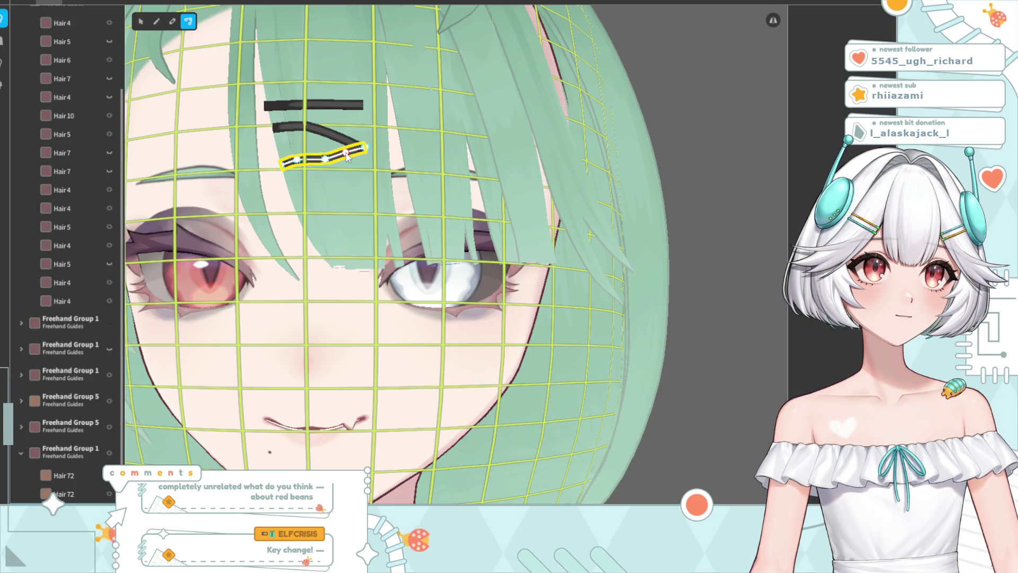
left_click(339, 139)
right_click(665, 72)
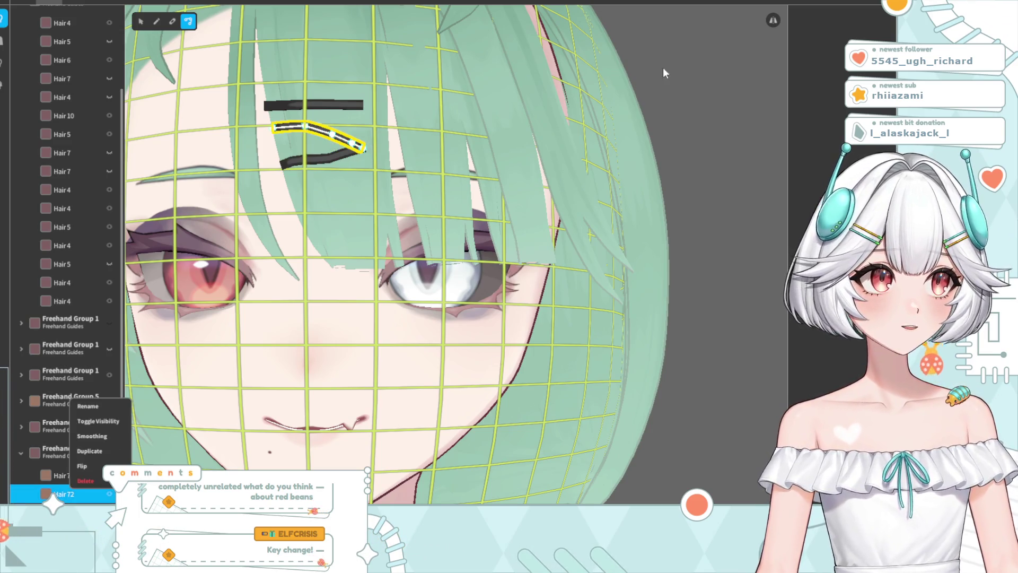
Widen the upper hairpin stroke and the lower stroke slightly with the Width slider
key("Escape")
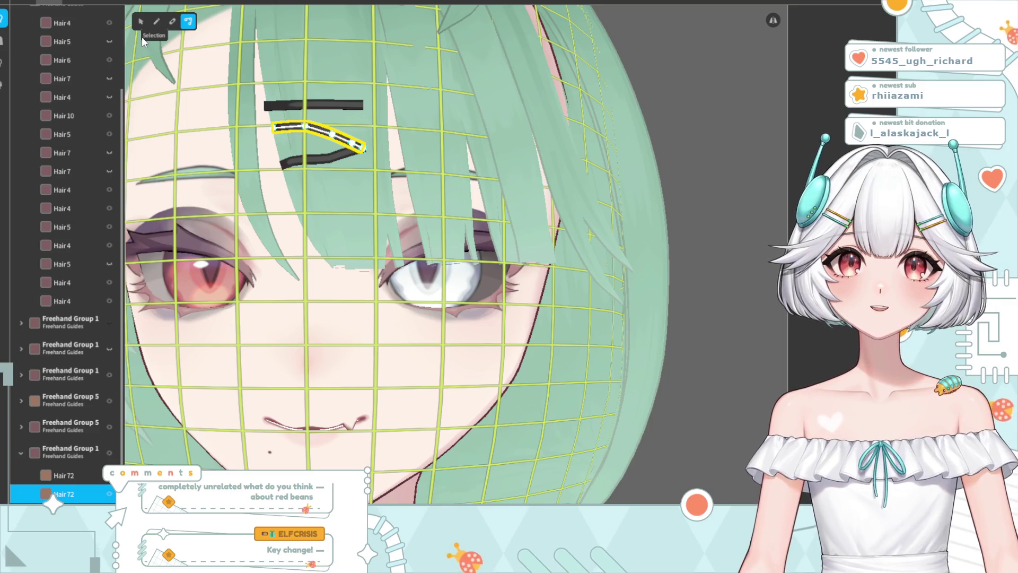
left_click(141, 22)
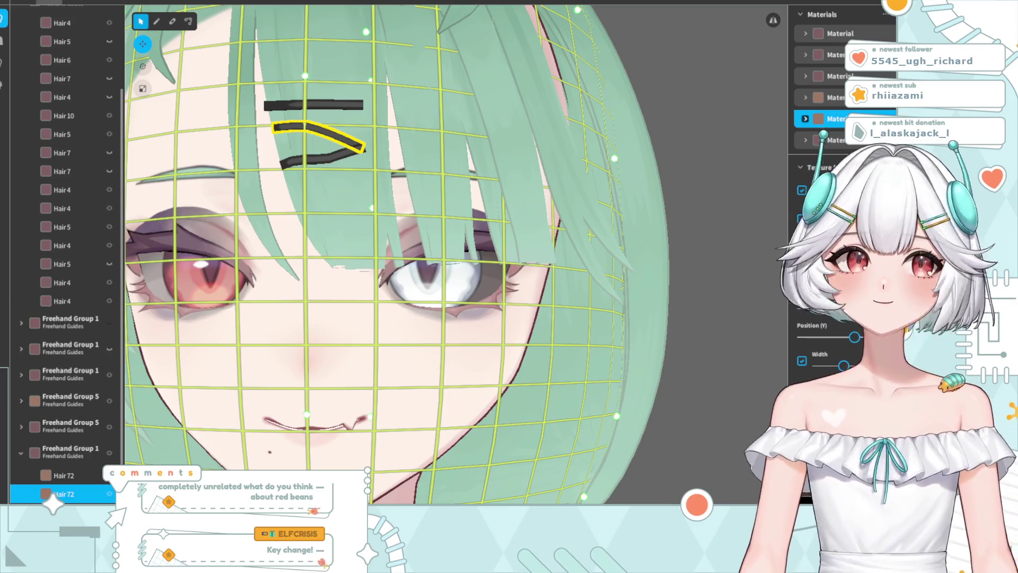
scroll(850, 344, "down", 1)
left_click_drag(854, 344, 859, 344)
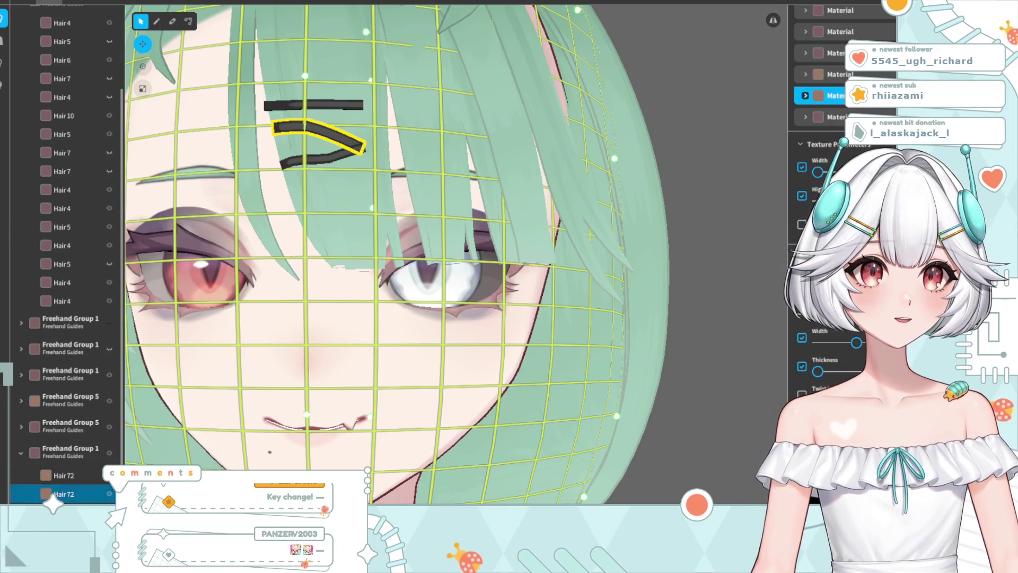
left_click(324, 158)
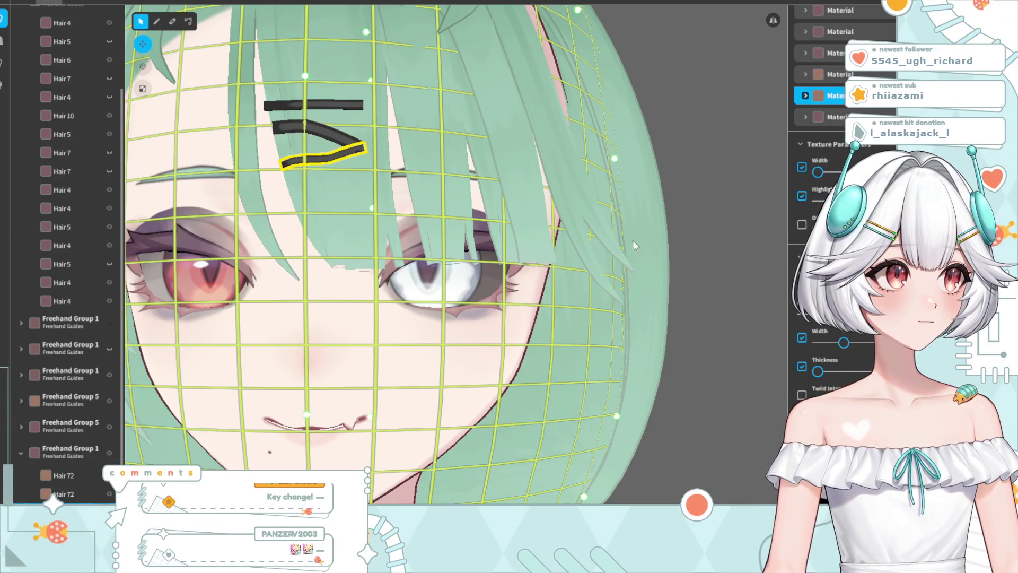
left_click(849, 343)
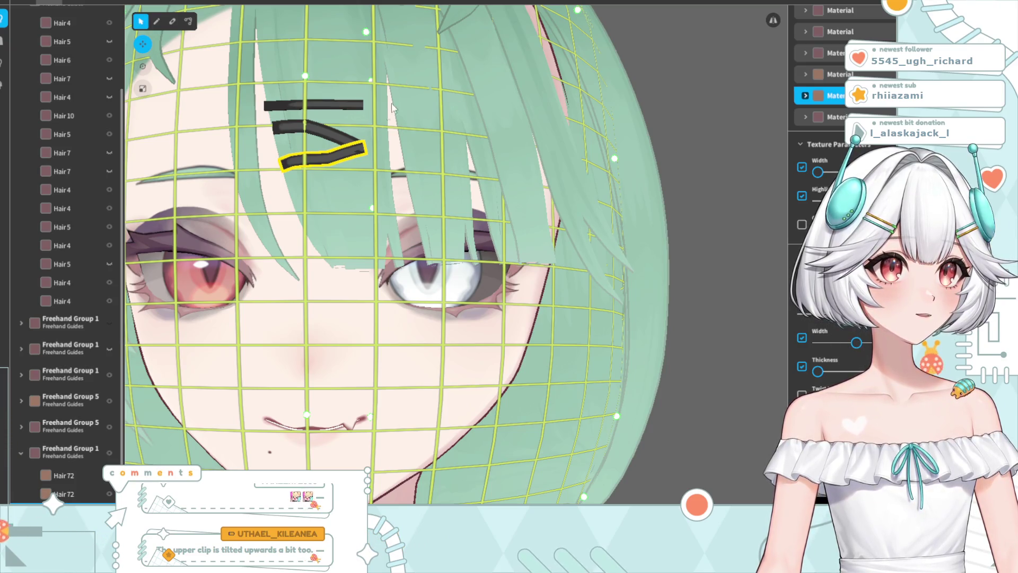
Flatten the lower and upper hairpin strokes by dragging their control points
left_click(190, 22)
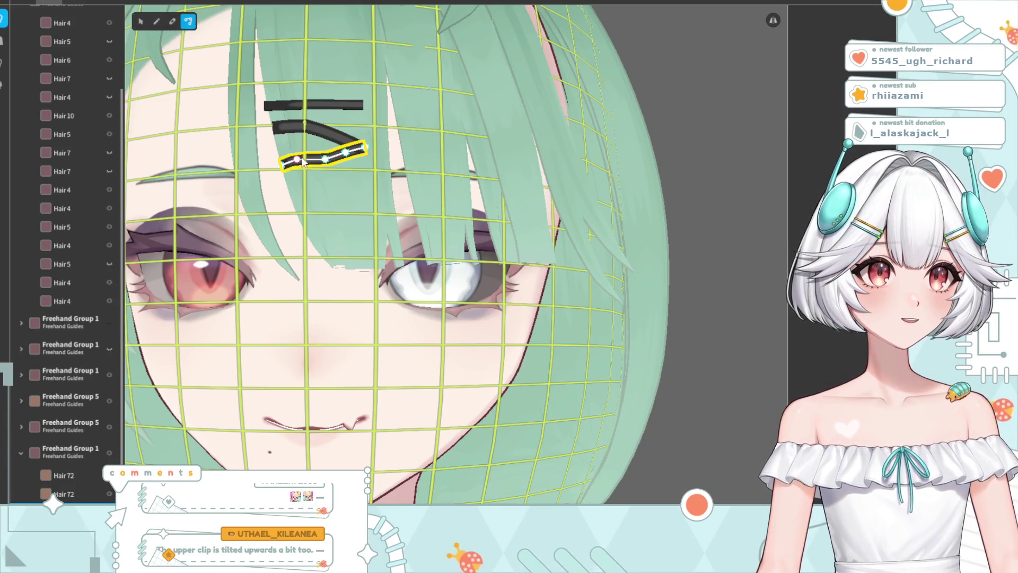
left_click_drag(302, 159, 304, 165)
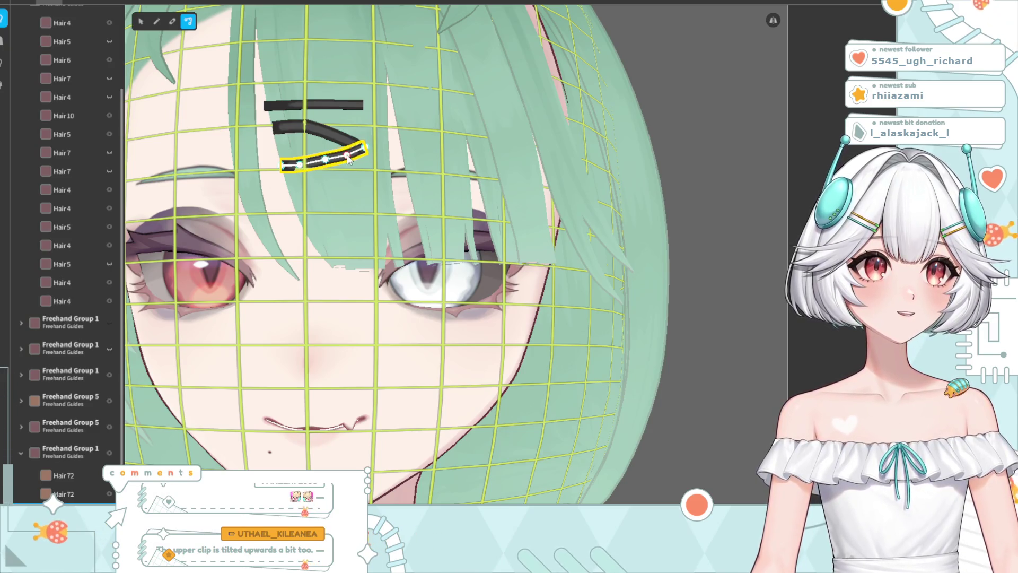
left_click(361, 143)
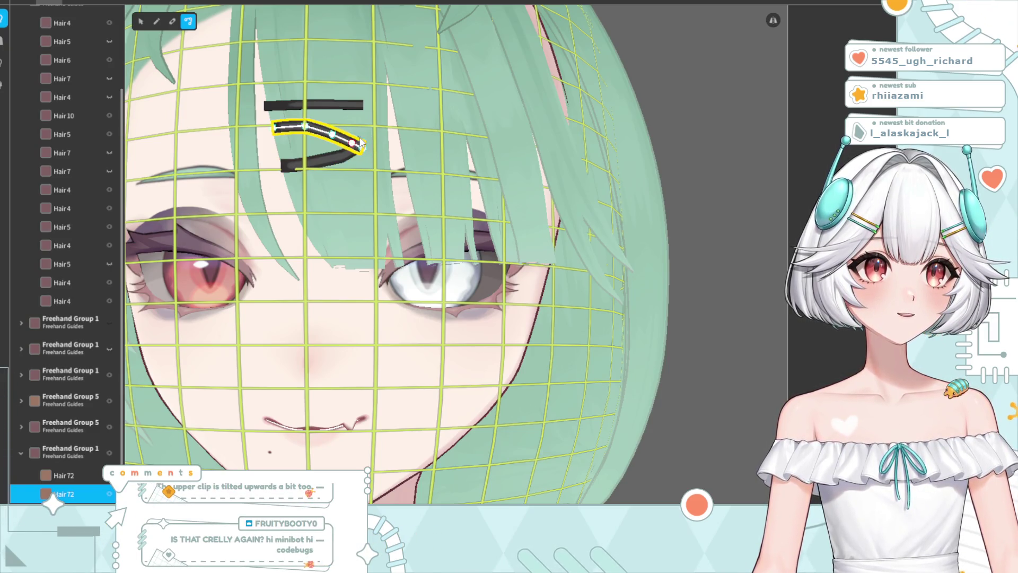
left_click_drag(353, 142, 347, 135)
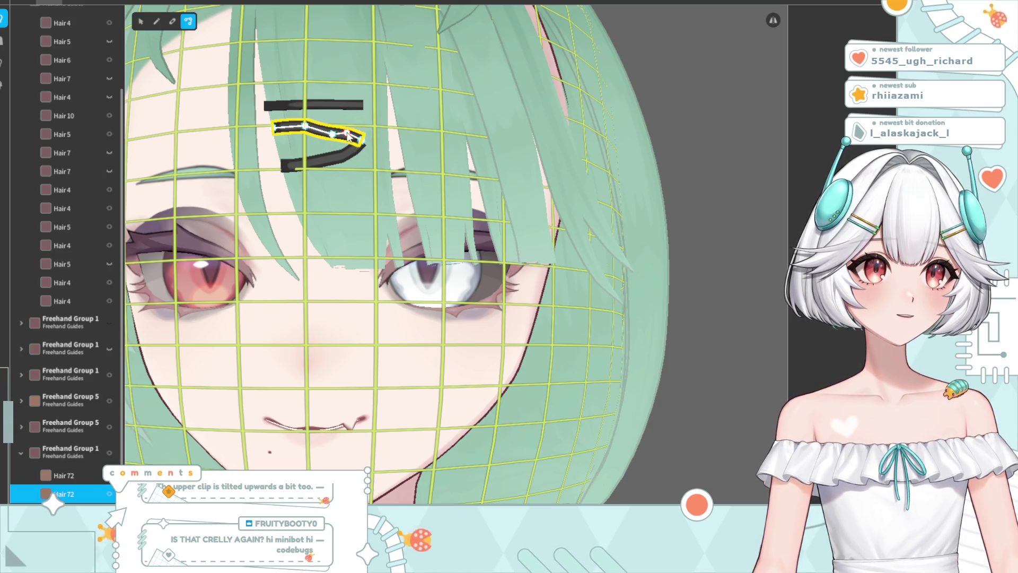
left_click(331, 129)
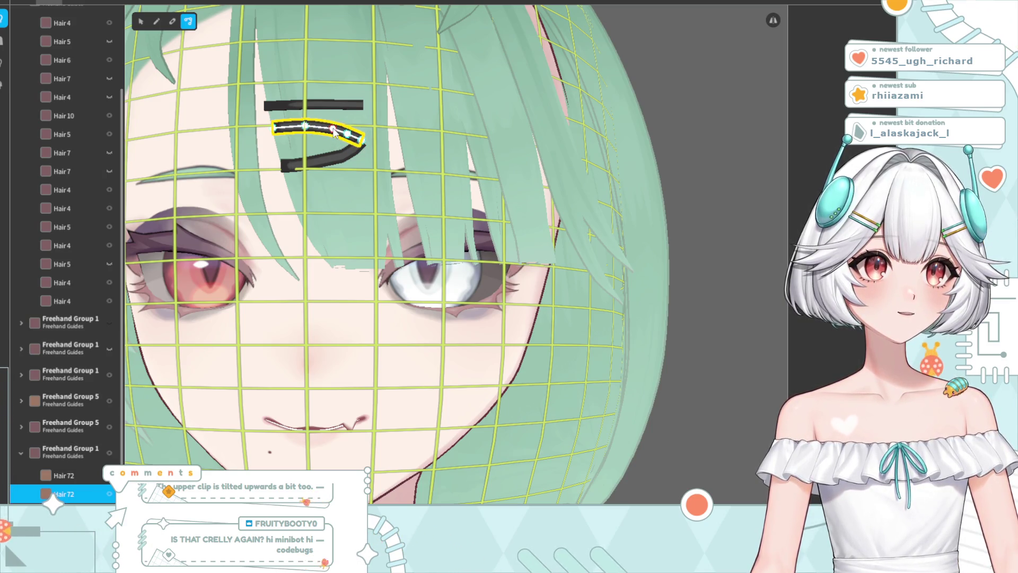
left_click(343, 157)
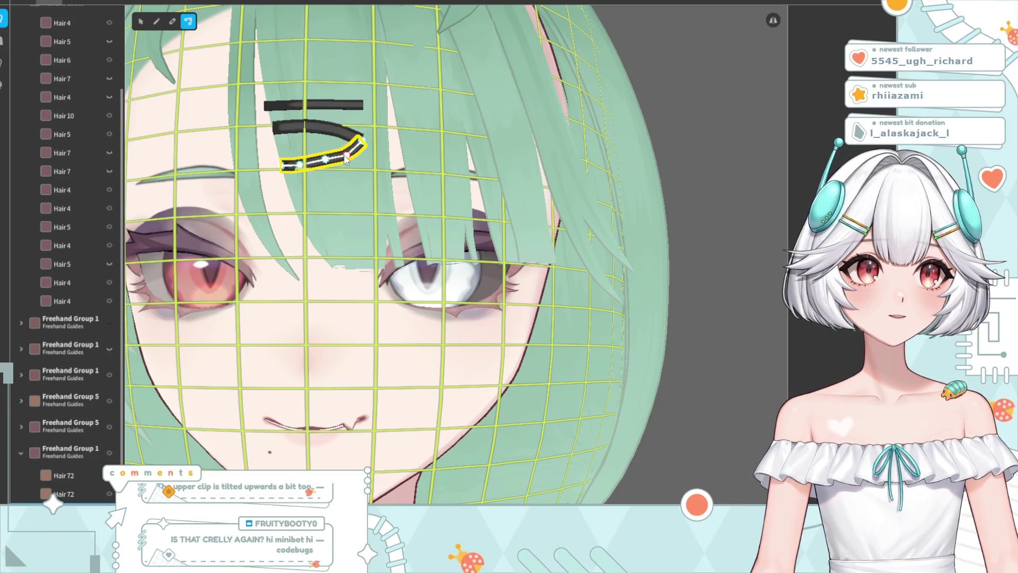
scroll(582, 114, "down", 5)
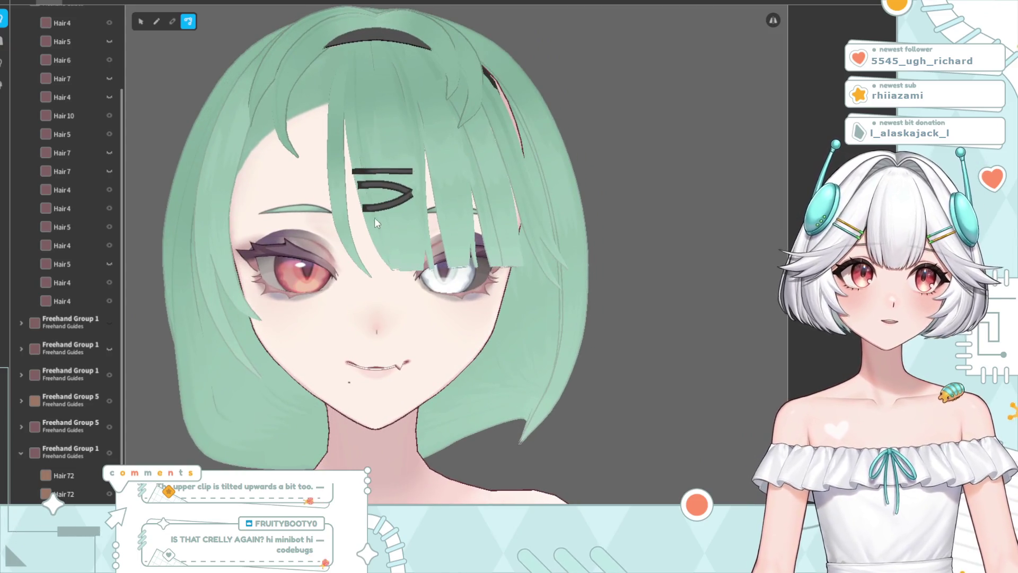
Lower the stroke's left end and preview the upper and lower hairpin strokes
scroll(374, 217, "up", 5)
left_click_drag(303, 179, 305, 182)
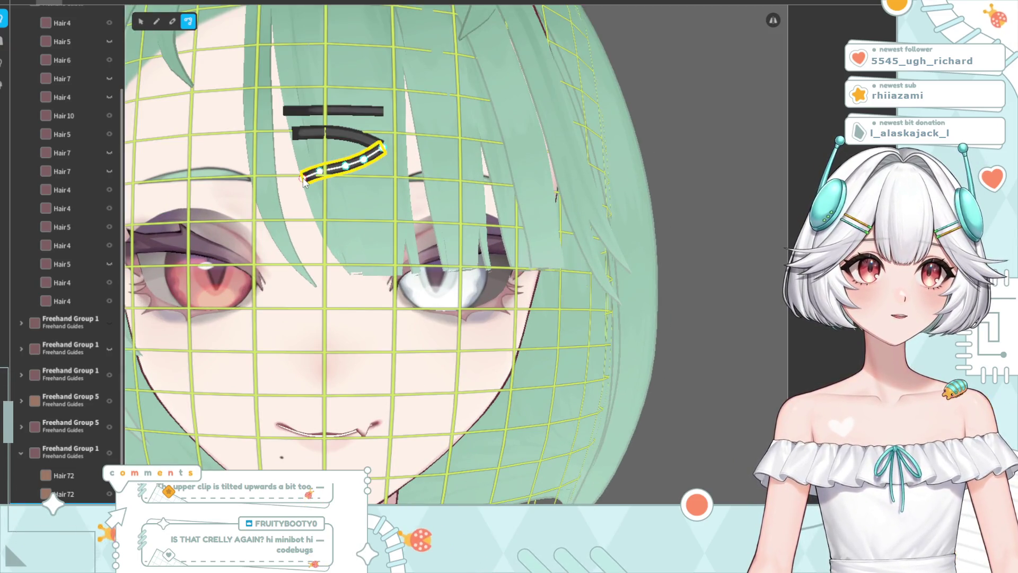
left_click(292, 134)
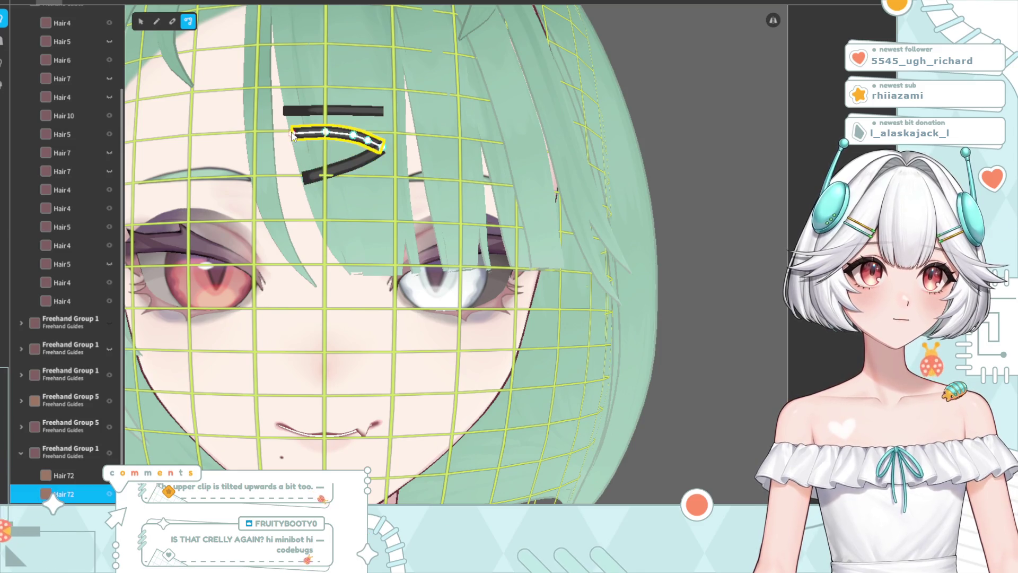
left_click(667, 129)
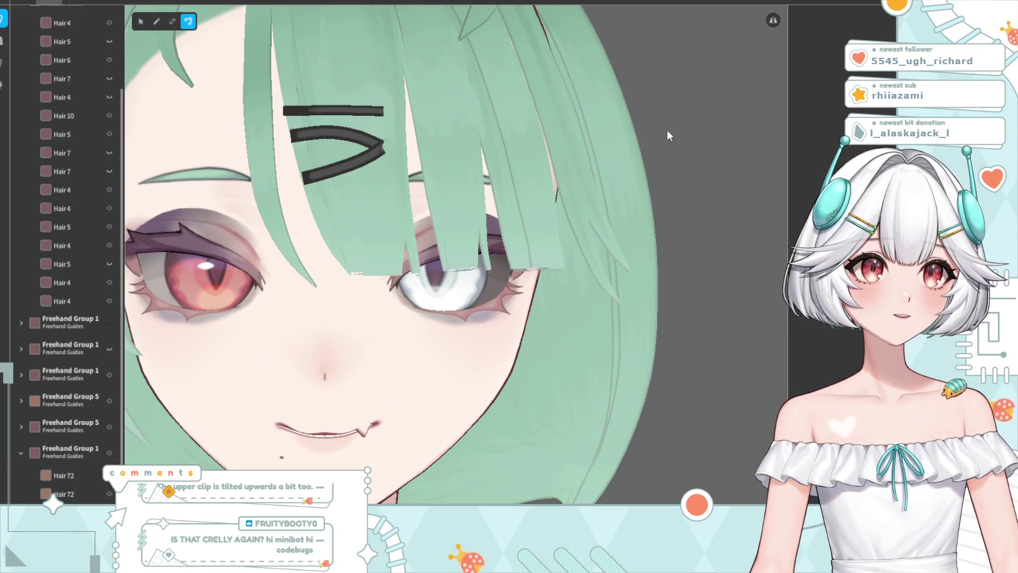
scroll(554, 224, "down", 5)
scroll(432, 276, "up", 5)
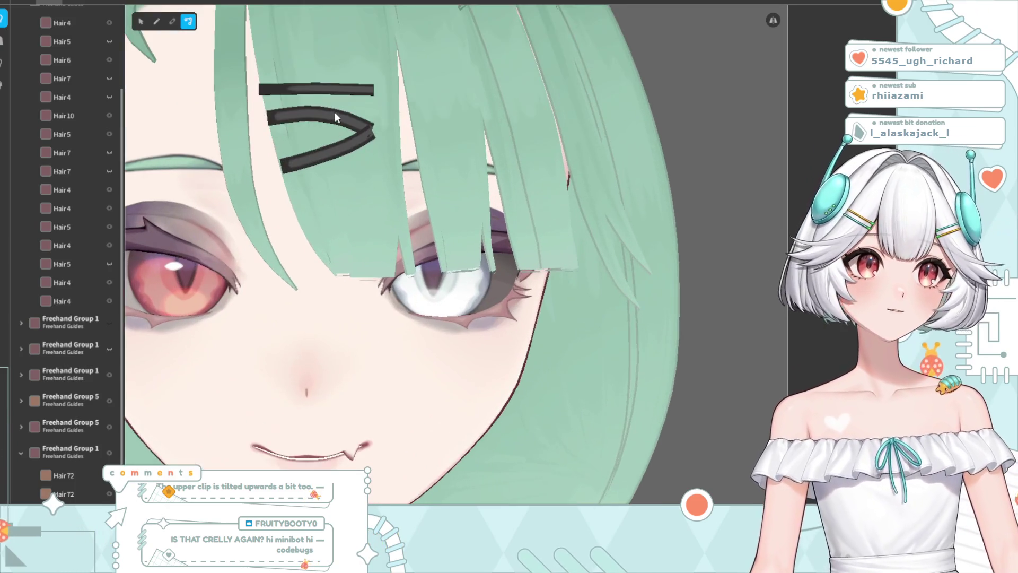
left_click(323, 117)
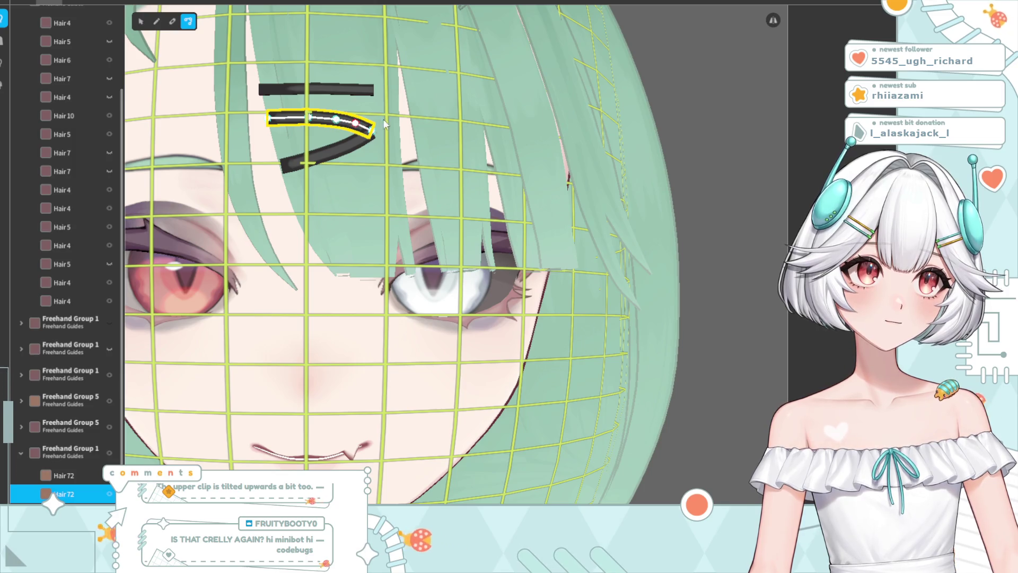
left_click(677, 80)
scroll(373, 256, "down", 5)
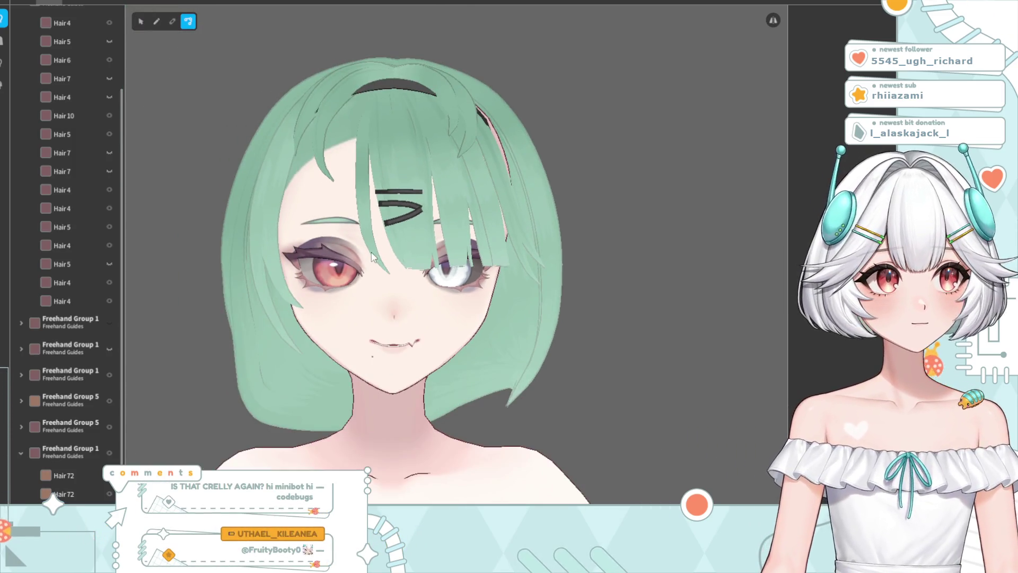
scroll(385, 254, "up", 5)
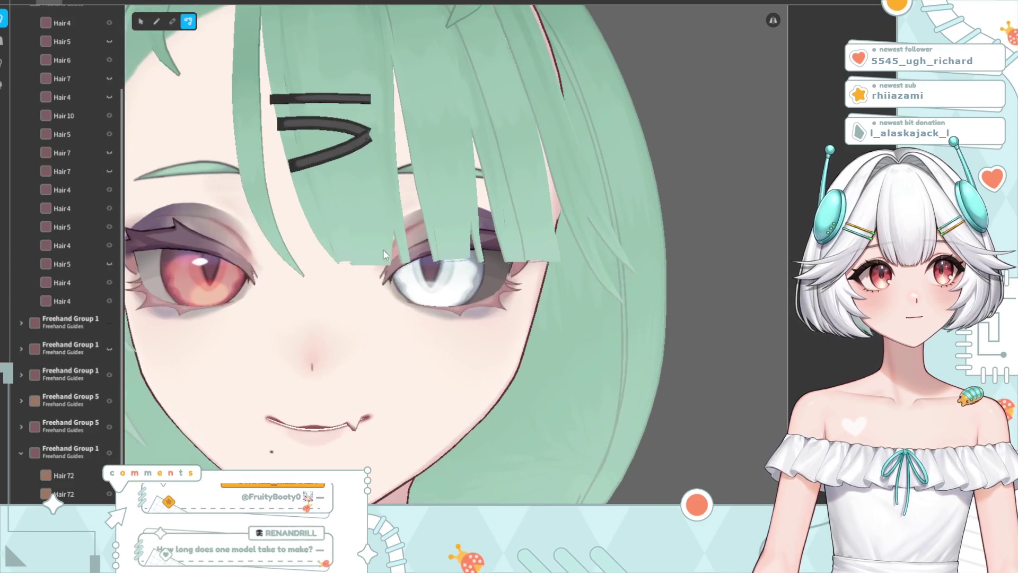
left_click(356, 182)
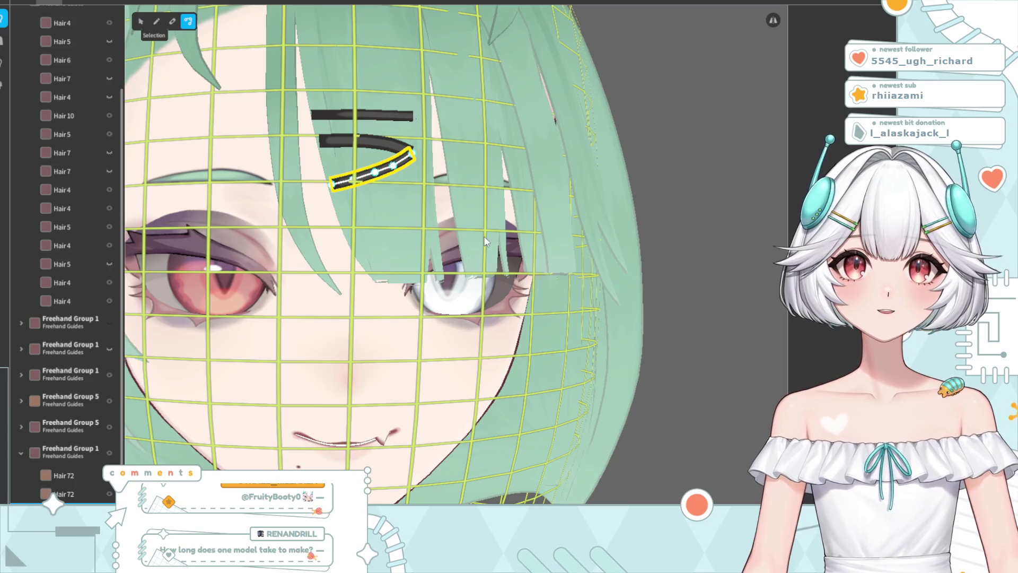
Review the lower stroke's material settings and recheck both hairpin strokes' control points
key("v")
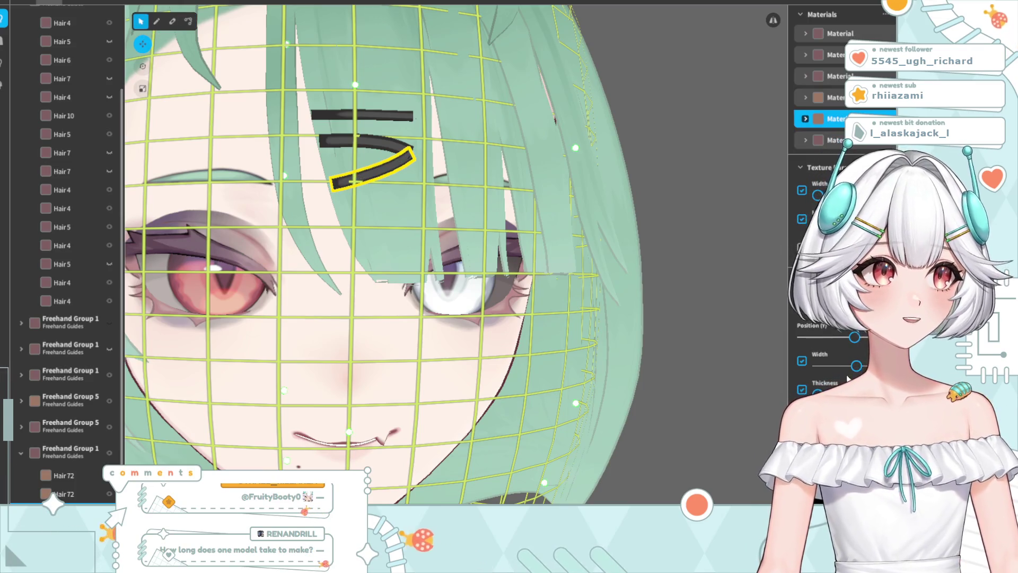
scroll(848, 371, "down", 2)
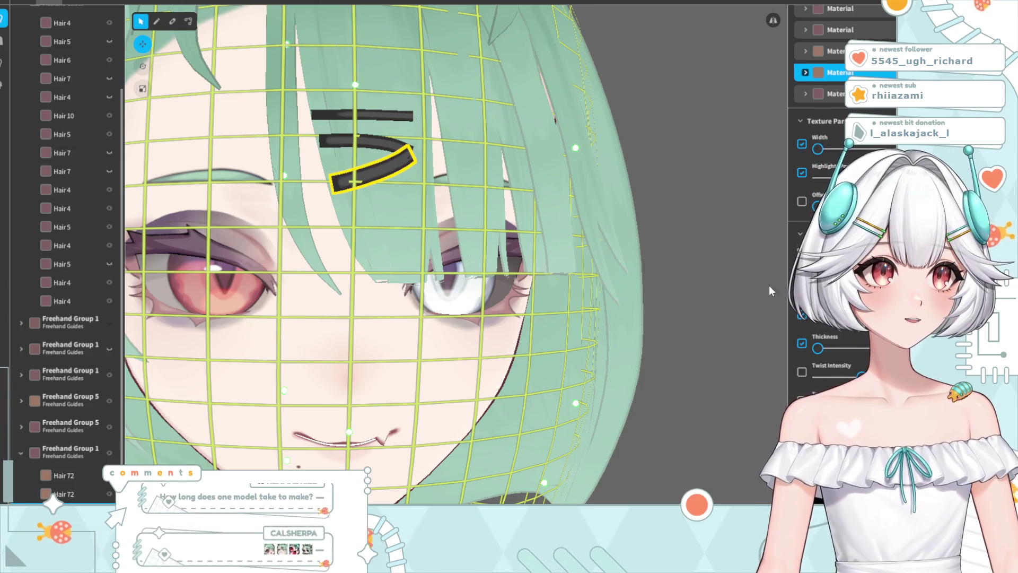
left_click(365, 145)
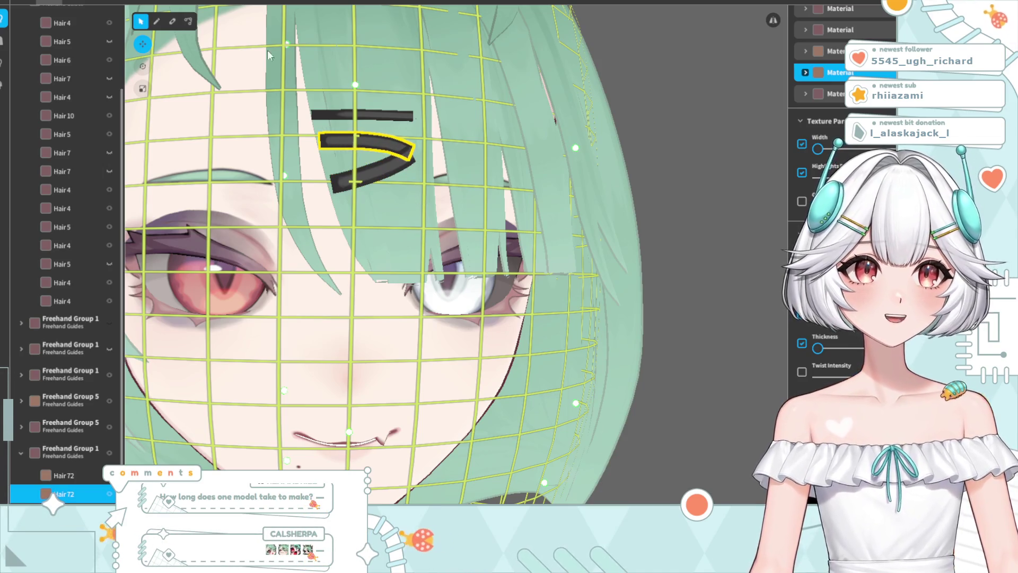
left_click(188, 21)
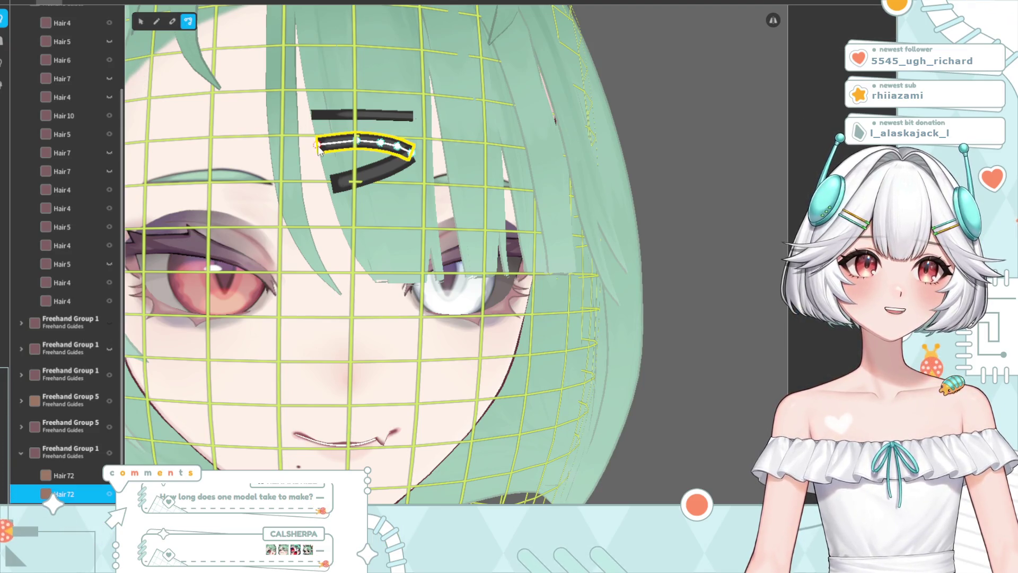
left_click(330, 188)
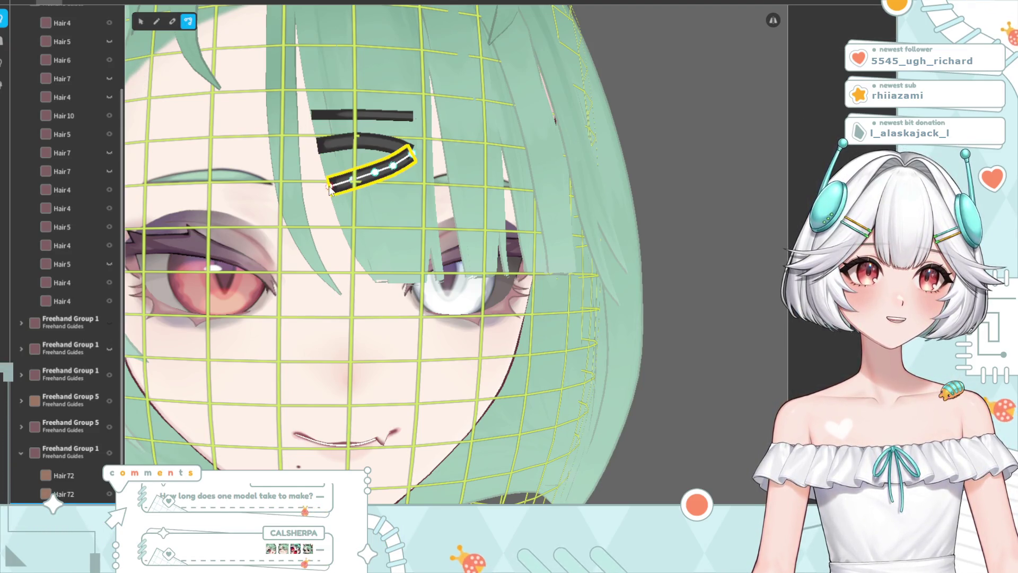
left_click(667, 112)
scroll(476, 237, "down", 3)
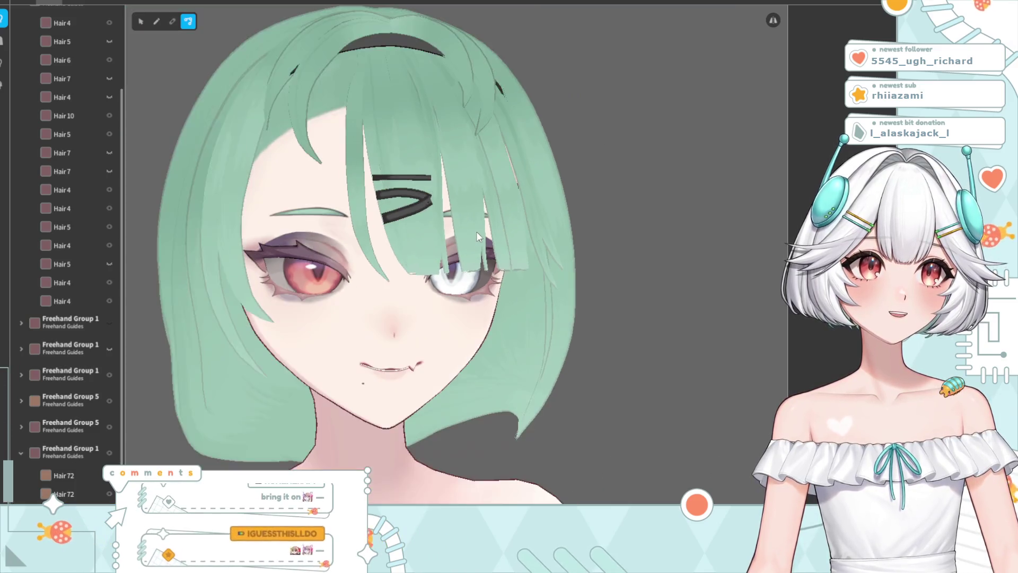
scroll(477, 237, "down", 3)
scroll(412, 260, "up", 3)
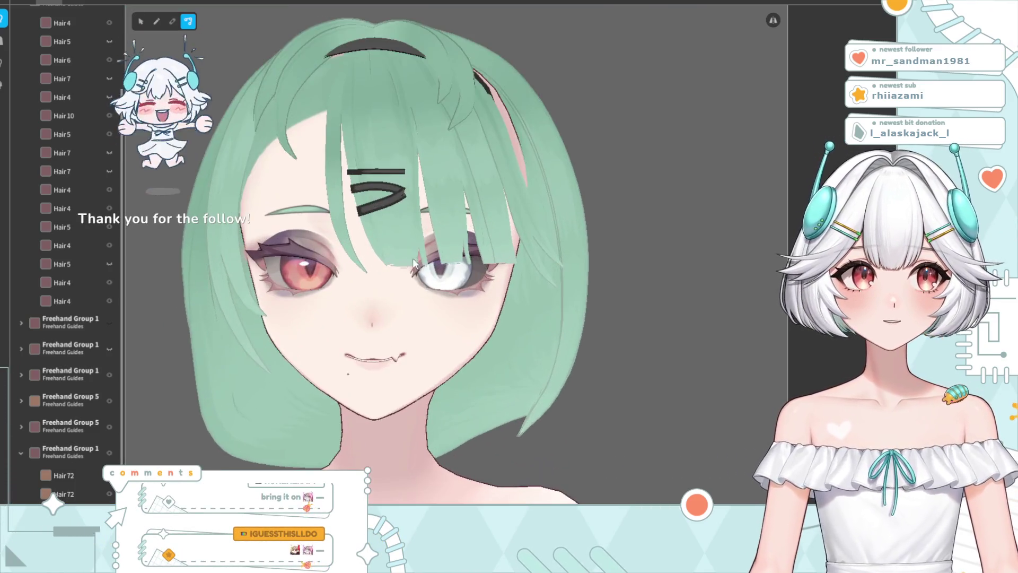
scroll(412, 258, "up", 4)
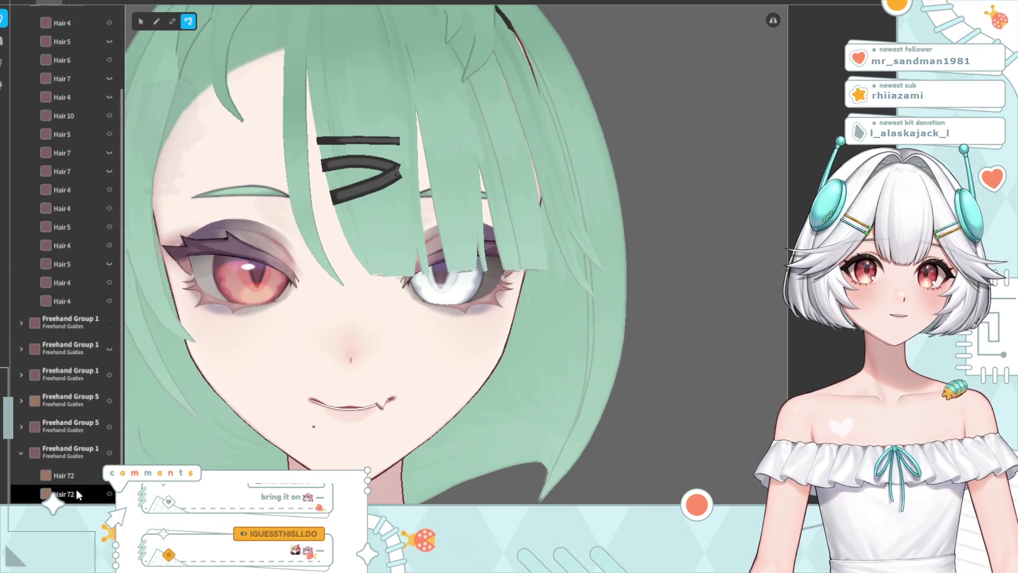
Give the Hair 72 hairpin layer the last hair material and open its texture editing
left_click(63, 494)
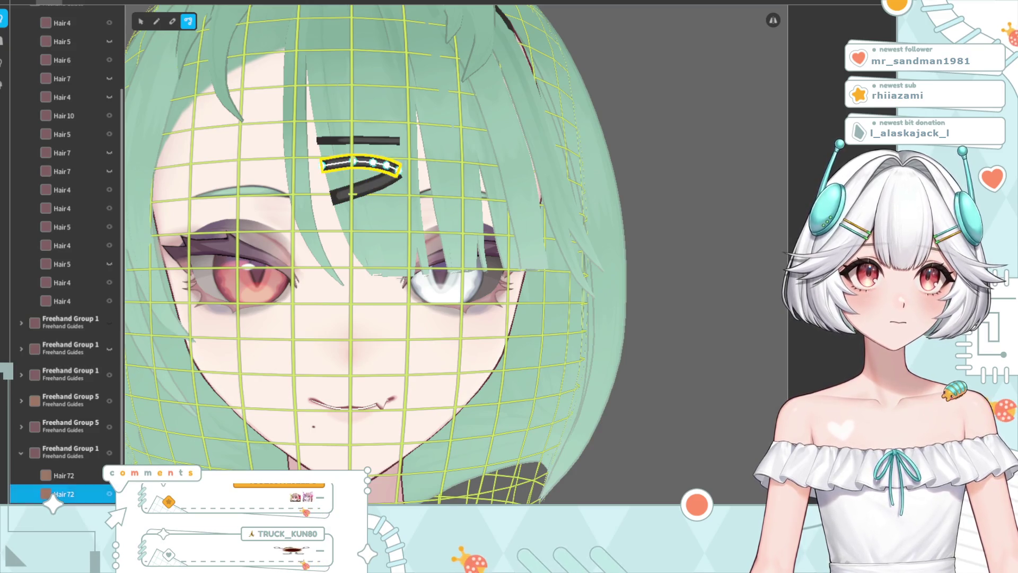
key("v")
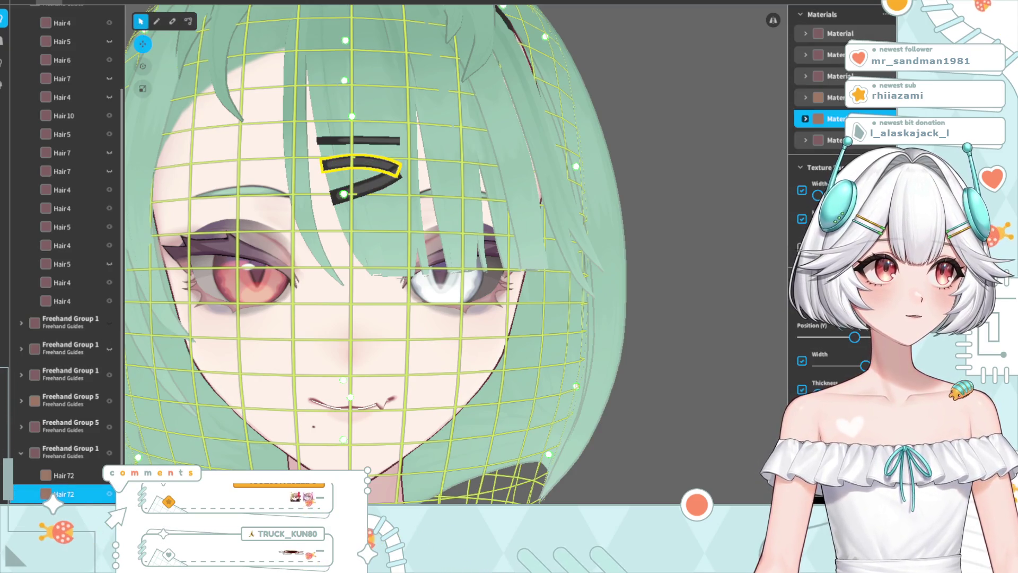
left_click(806, 162)
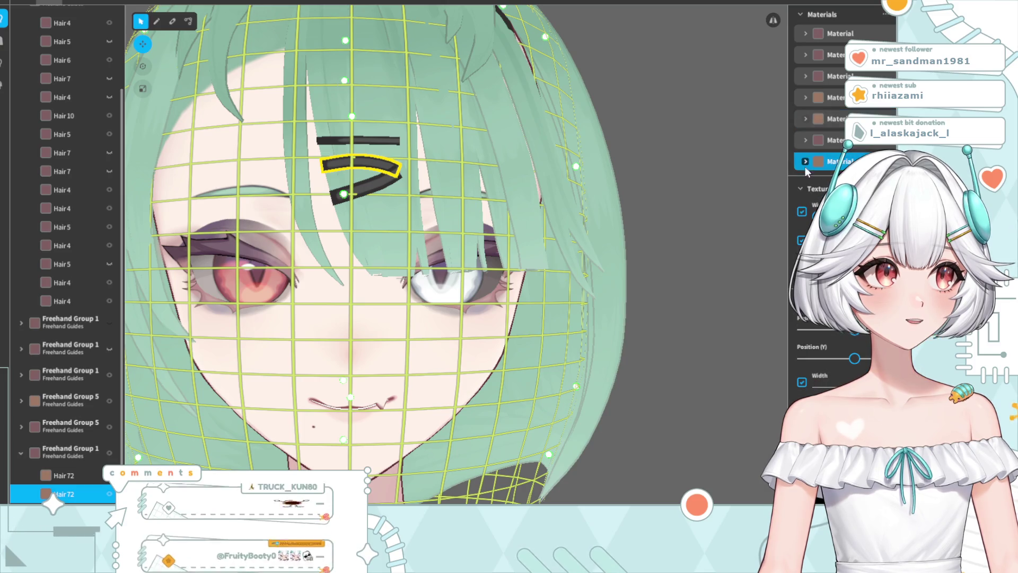
left_click(827, 249)
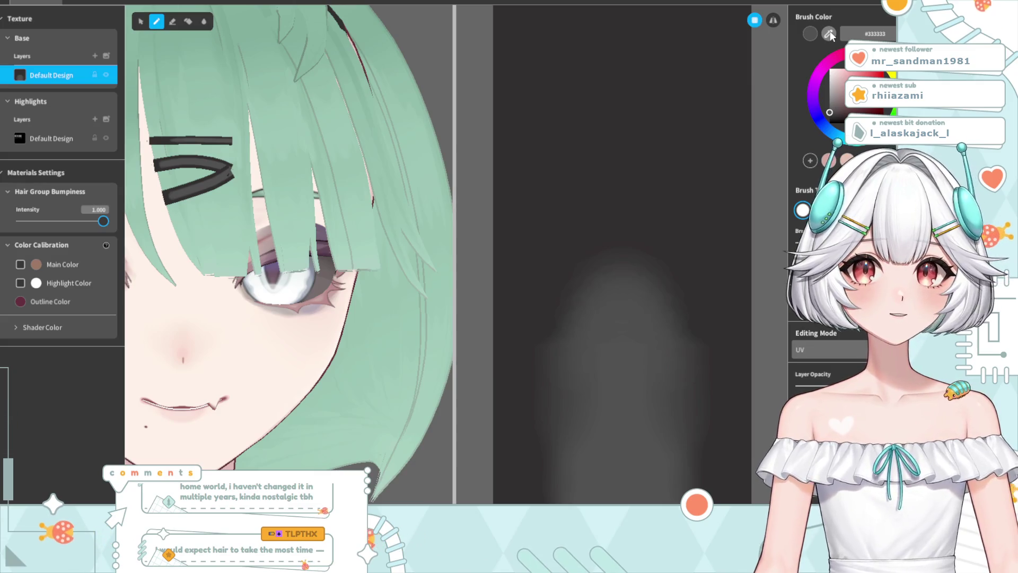
Add Layer 1, paint the hairpin UV canvas white, and set the brush to #171515
left_click(95, 56)
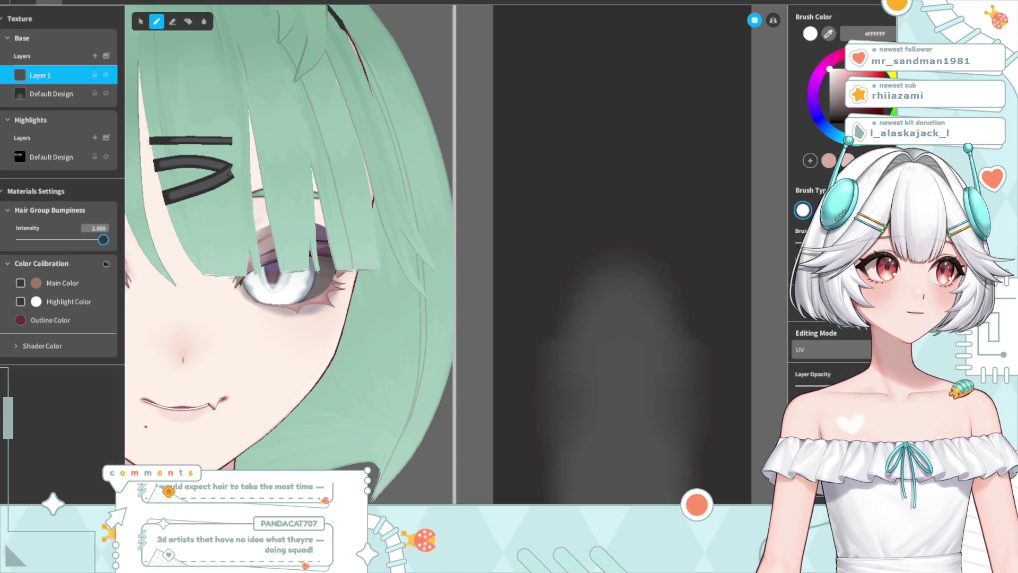
mouse_move(597, 68)
left_mouse_down()
mouse_move(551, 450)
mouse_move(711, 201)
mouse_move(718, 107)
mouse_move(584, 418)
mouse_move(629, 126)
left_mouse_up()
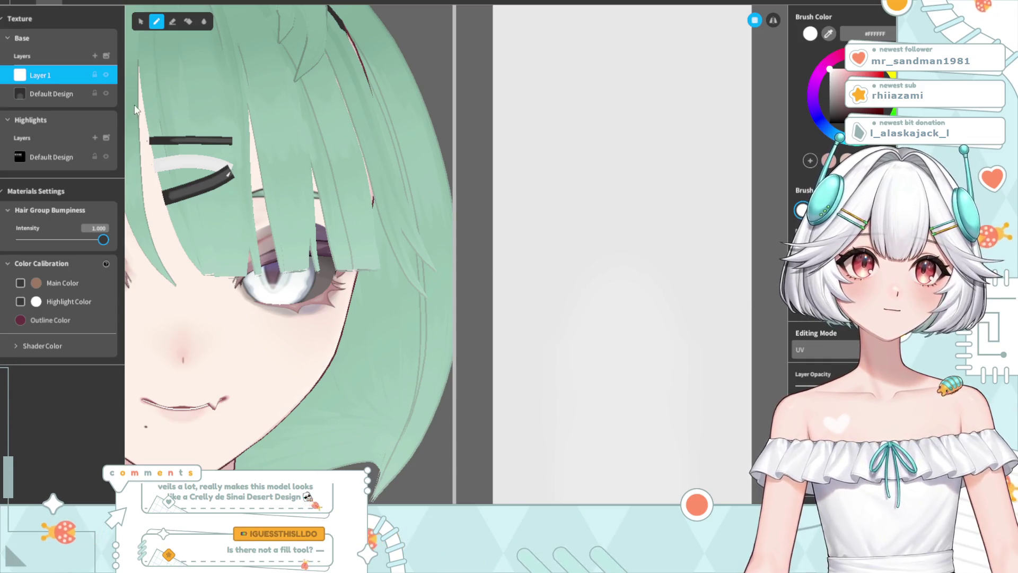
left_click(836, 124)
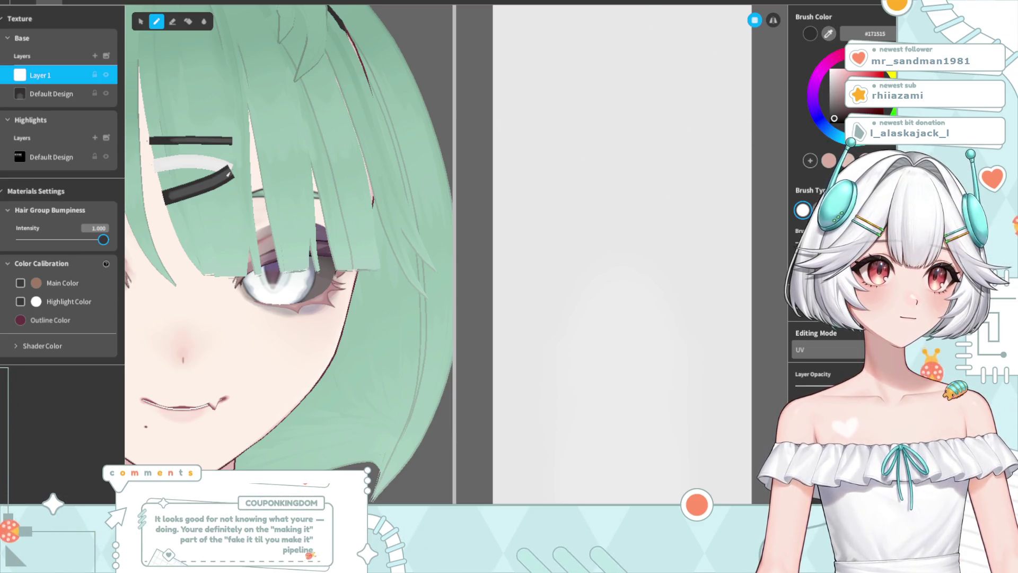
left_click(834, 118)
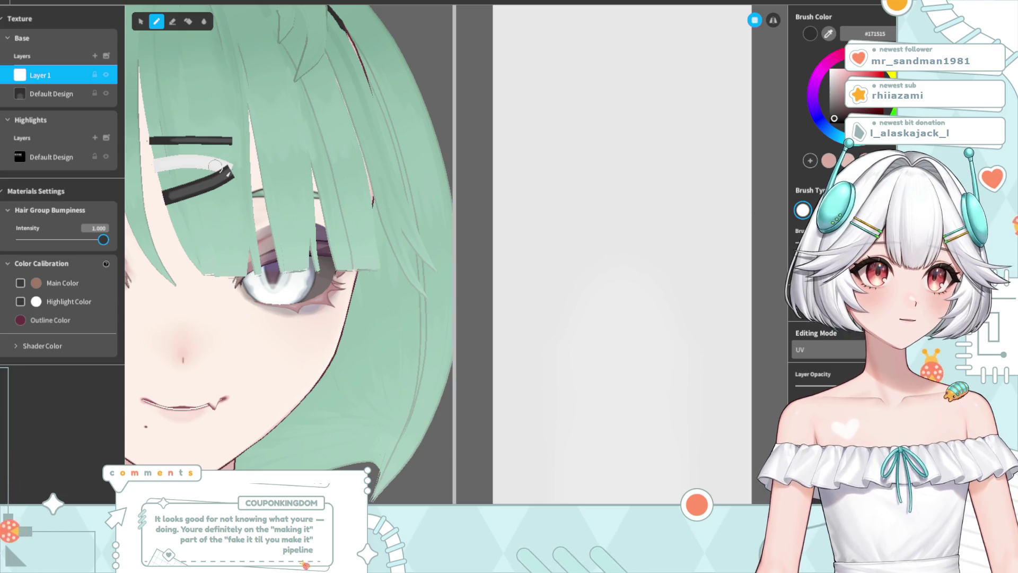
scroll(675, 359, "down", 3)
scroll(670, 363, "up", 2)
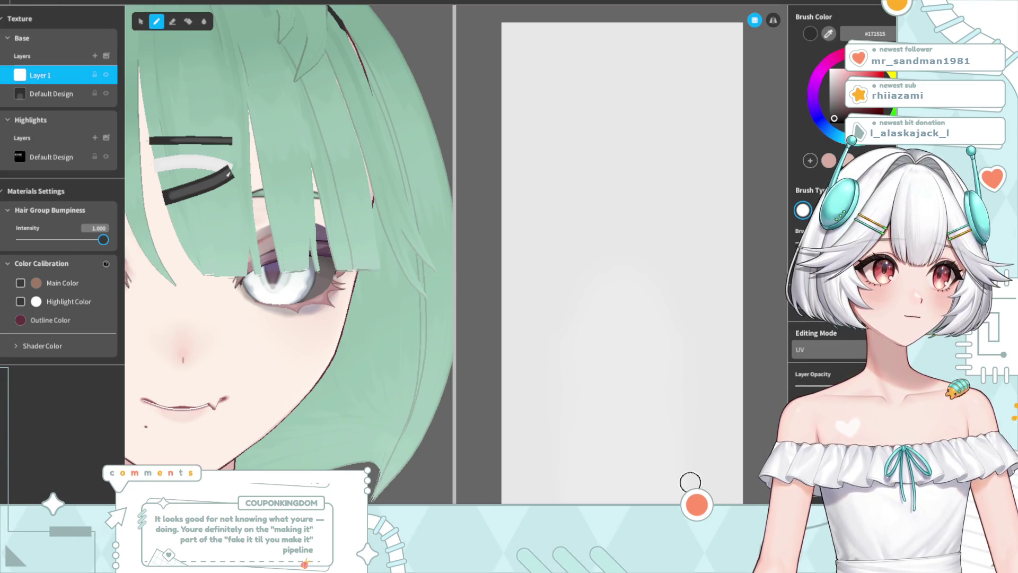
Try freehand dark strokes on the hairpin texture, undoing and deleting the misplaced ones
left_click(646, 441)
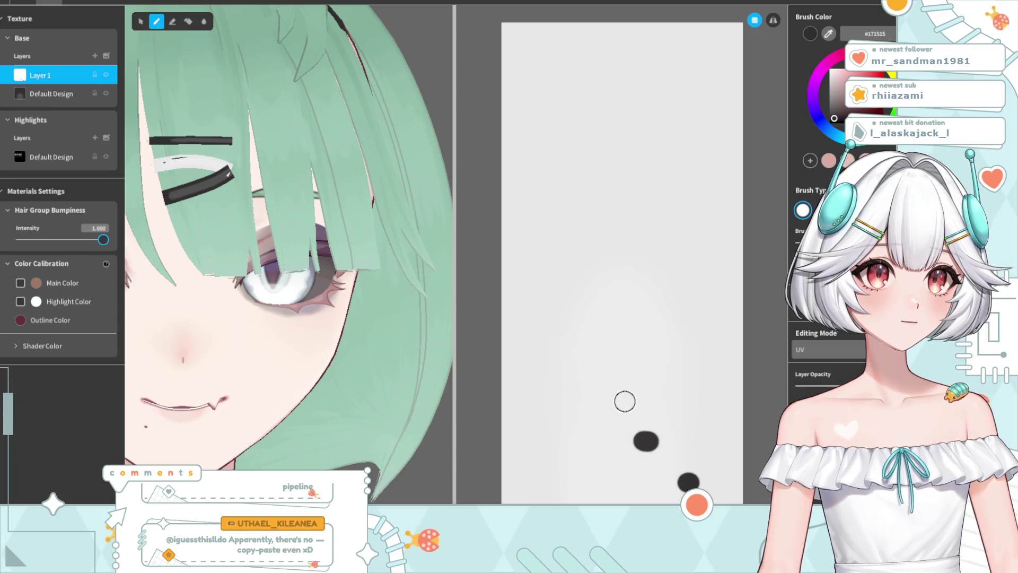
key("ctrl+z")
key("ctrl+z")
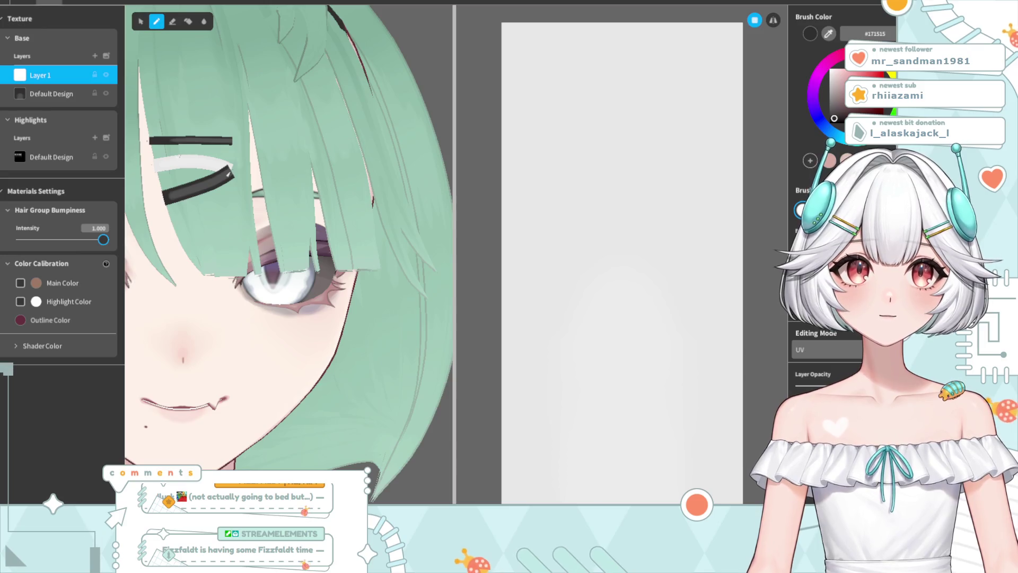
key("ctrl+z")
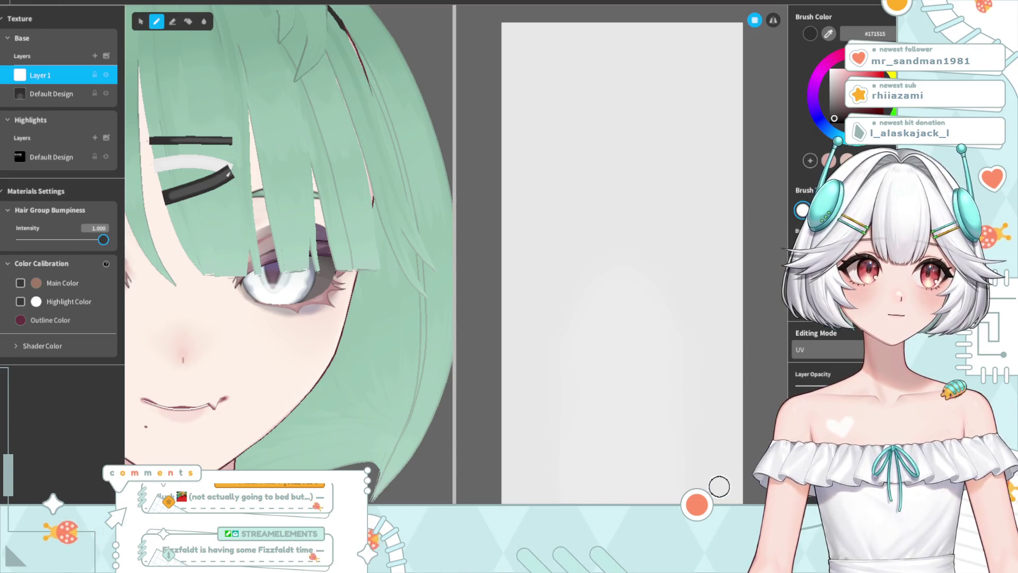
mouse_move(624, 501)
left_mouse_down()
mouse_move(723, 391)
mouse_move(582, 166)
mouse_move(709, 175)
mouse_move(599, 193)
mouse_move(632, 388)
mouse_move(675, 154)
mouse_move(689, 189)
mouse_move(462, 229)
mouse_move(652, 454)
mouse_move(603, 488)
left_mouse_up()
left_click_drag(620, 26, 562, 33)
key("Delete")
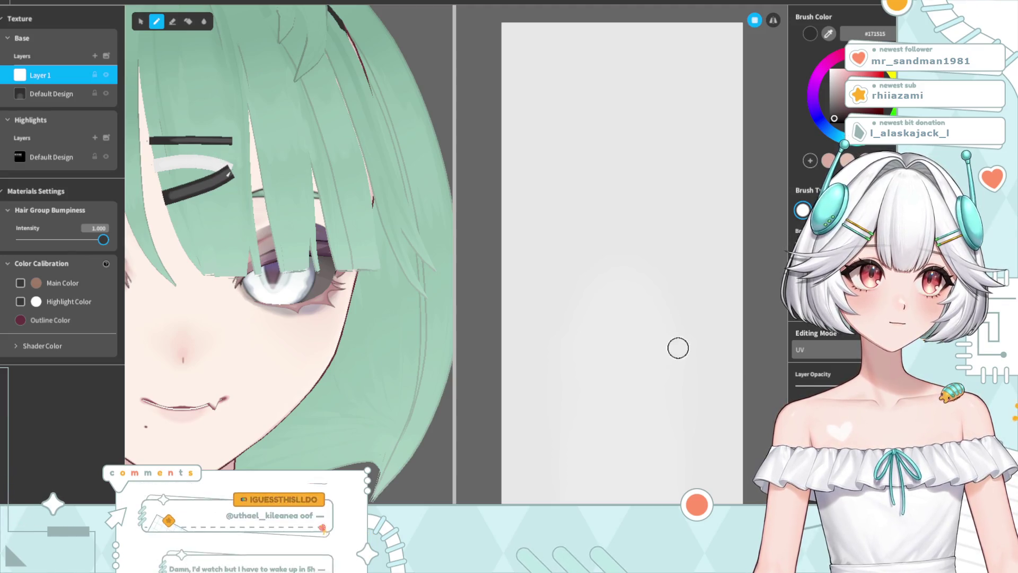
right_click_drag(341, 115, 326, 124)
right_click_drag(219, 227, 235, 232)
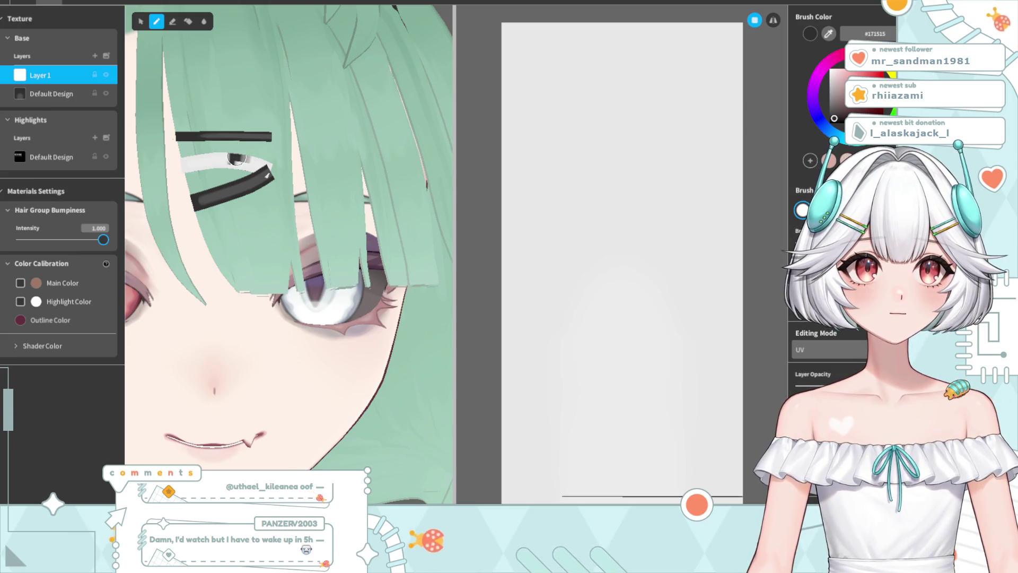
mouse_move(644, 419)
left_mouse_down()
mouse_move(624, 399)
mouse_move(627, 422)
left_mouse_up()
key("ctrl+z")
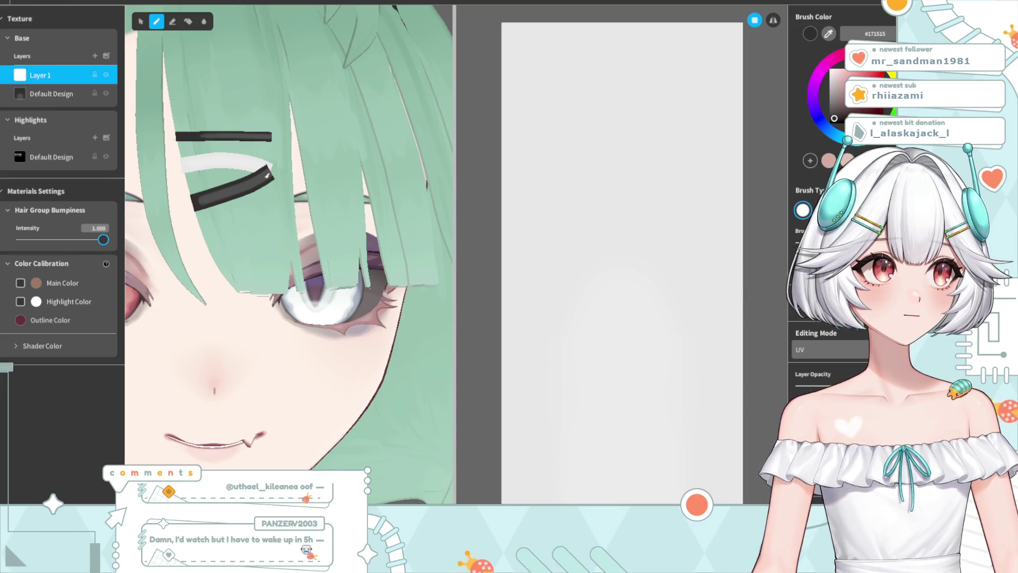
Stamp scattered dark spots across the white hairpin texture, redoing one near the bottom edge
left_click(643, 432)
left_click(590, 253)
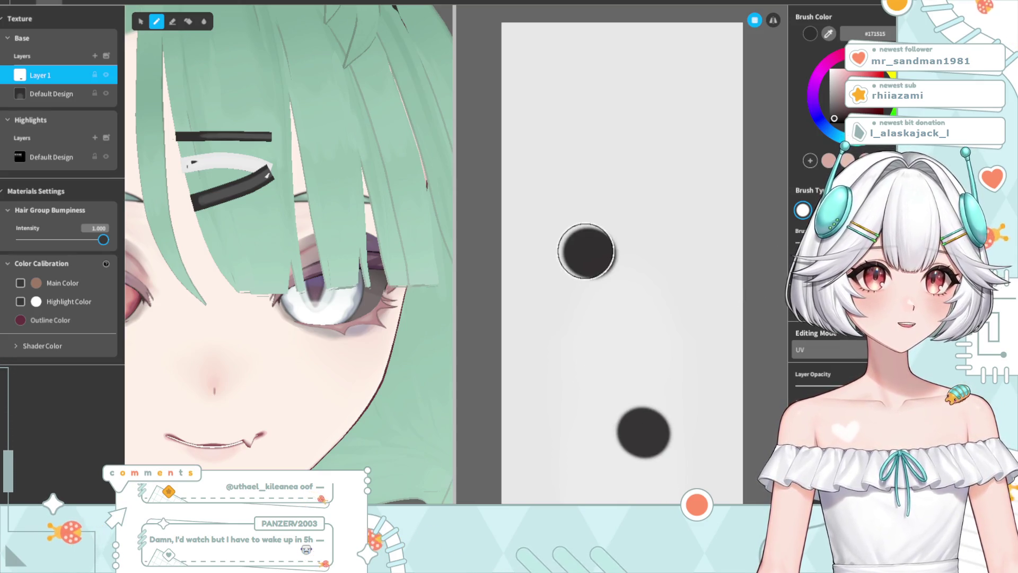
left_click_drag(590, 137, 597, 136)
left_click(521, 486)
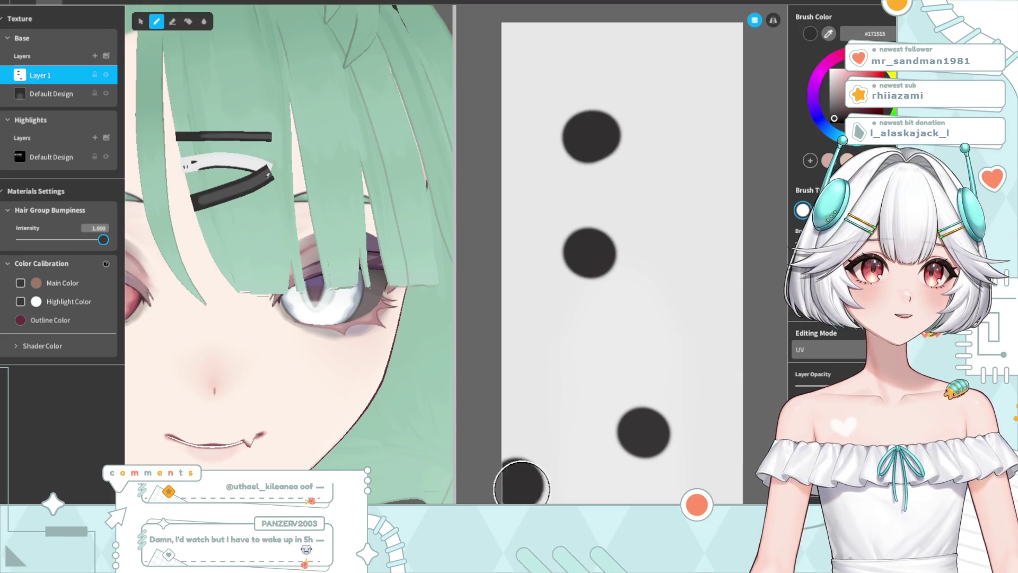
left_click(550, 371)
left_click(696, 346)
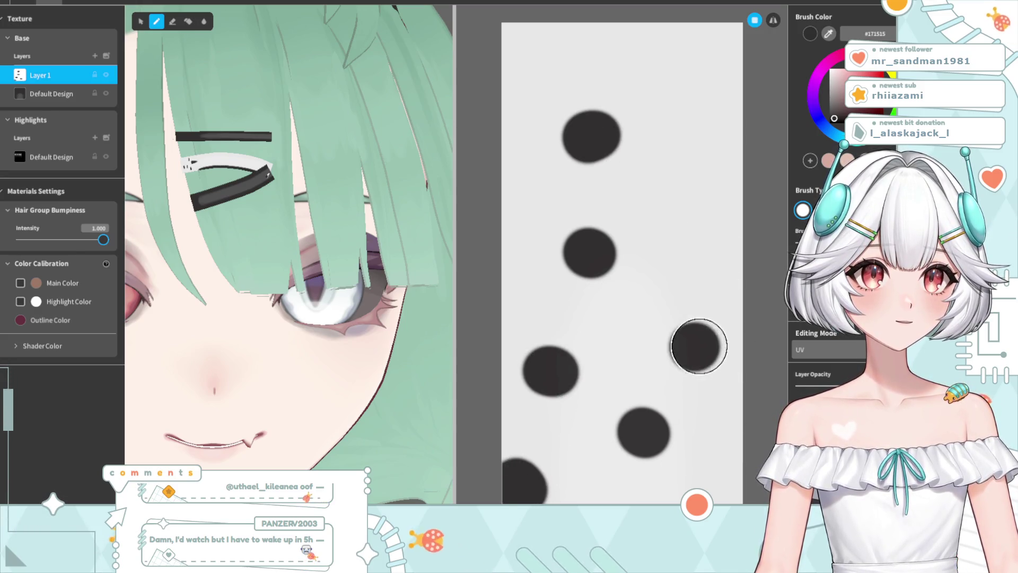
left_click(668, 228)
left_click(698, 489)
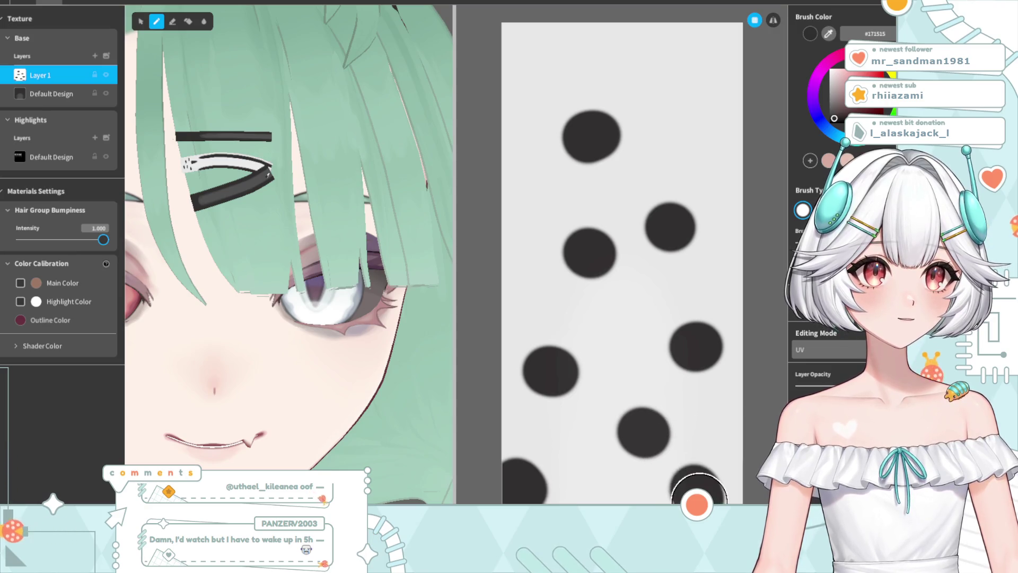
key("ctrl+z")
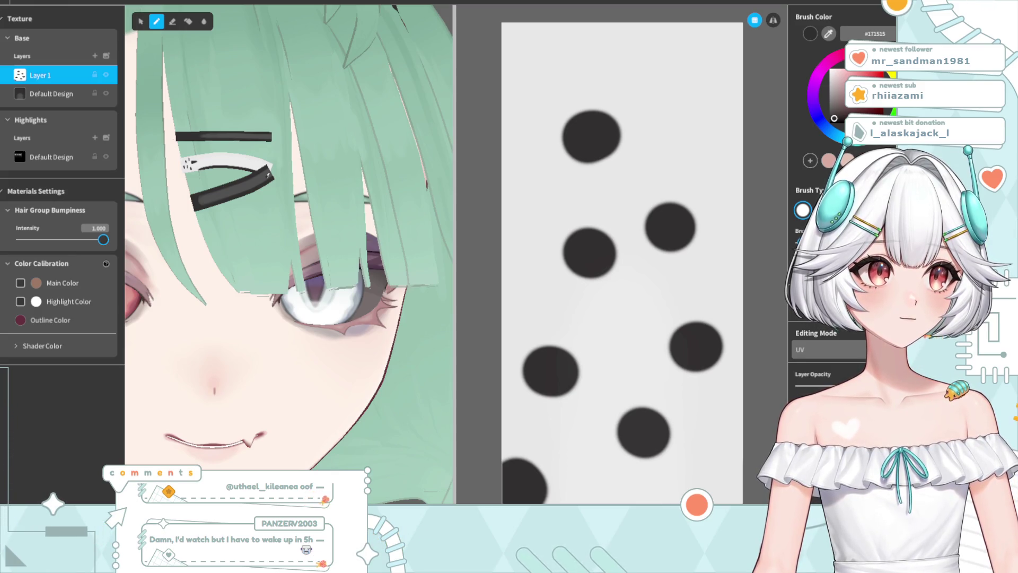
left_click(682, 495)
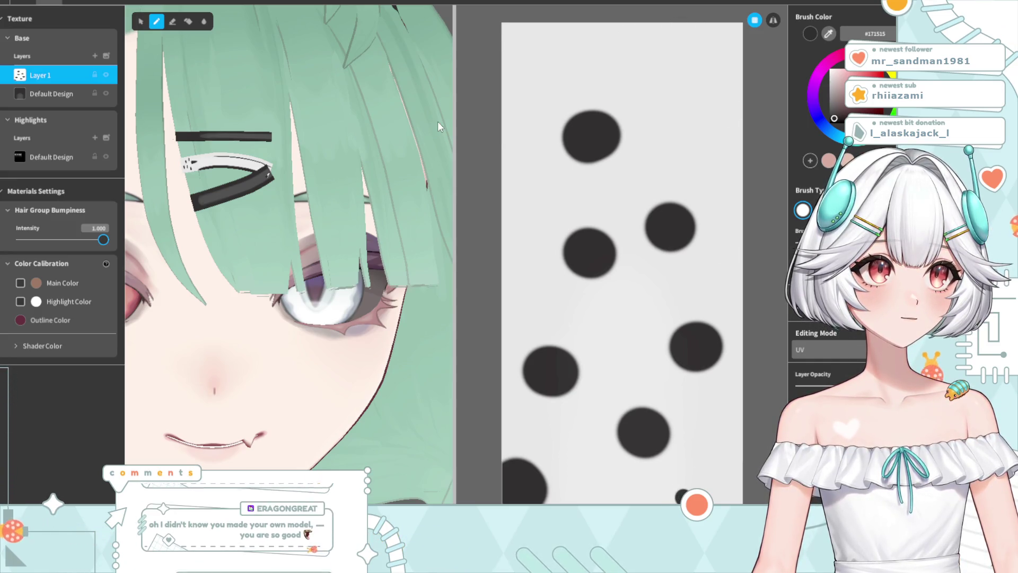
right_click_drag(250, 205, 268, 211)
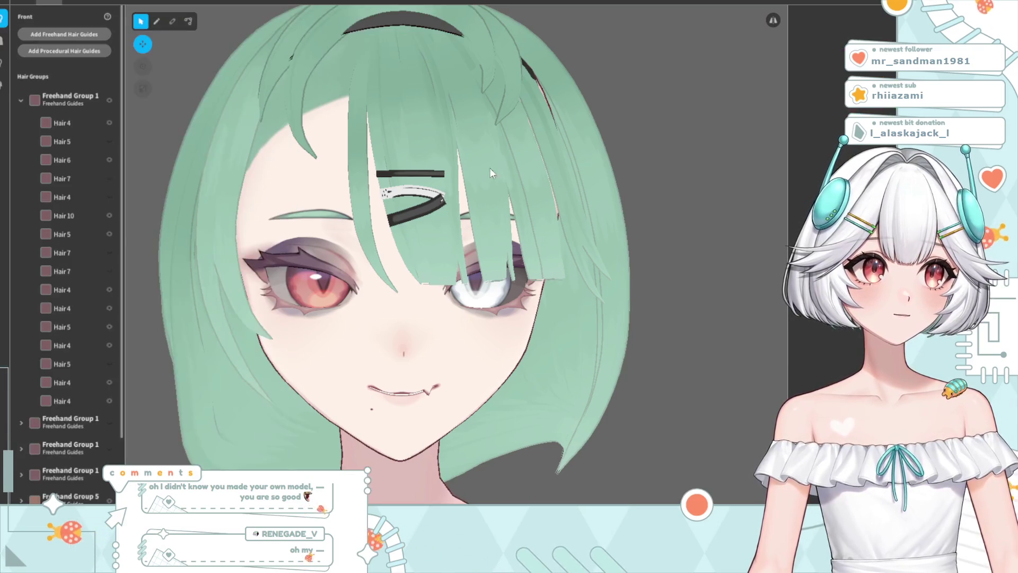
Select Hair 72 and give the dark bar below the dotted clip the white dotted material
scroll(68, 451, "down", 2)
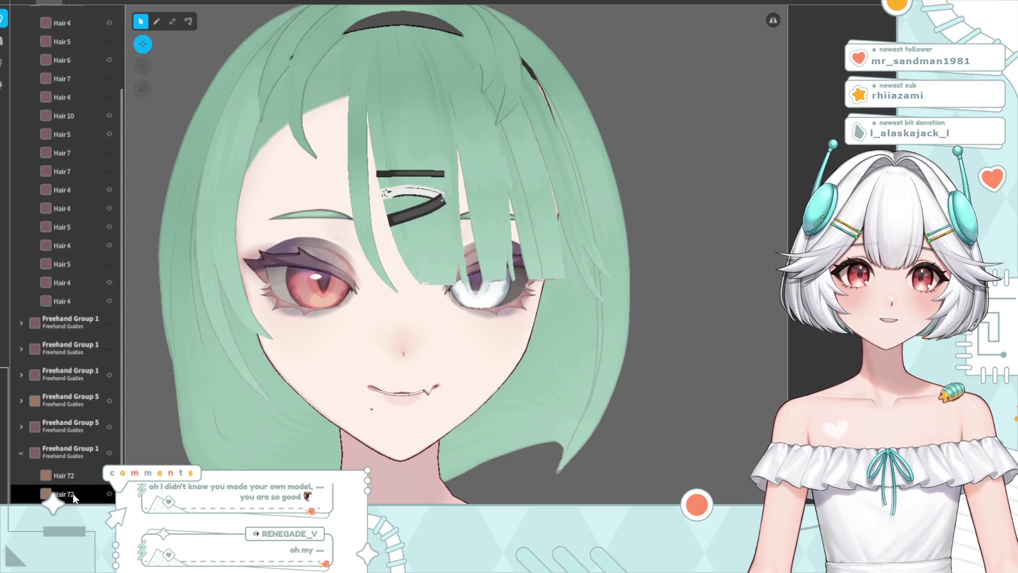
left_click(69, 498)
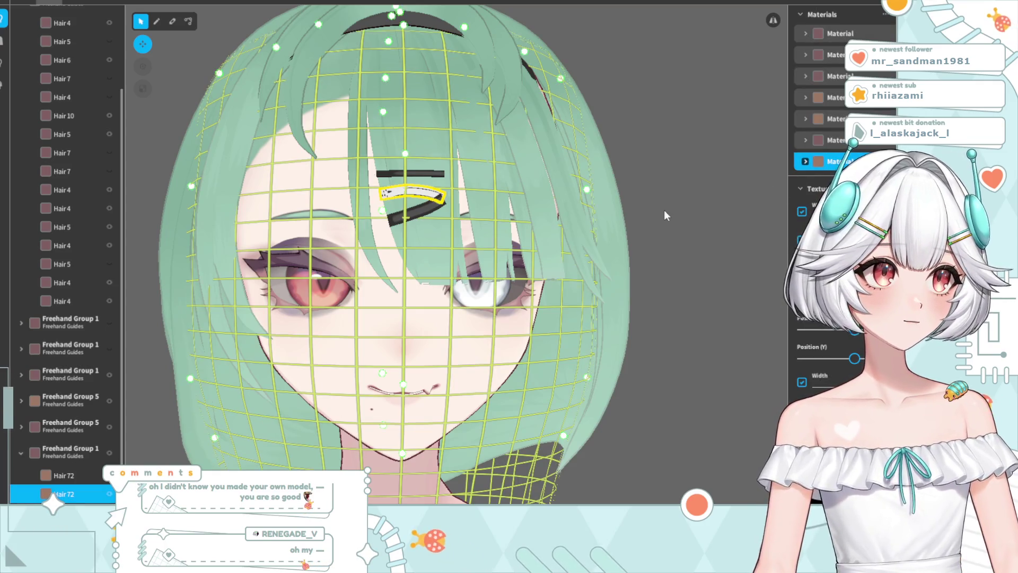
scroll(664, 210, "up", 2)
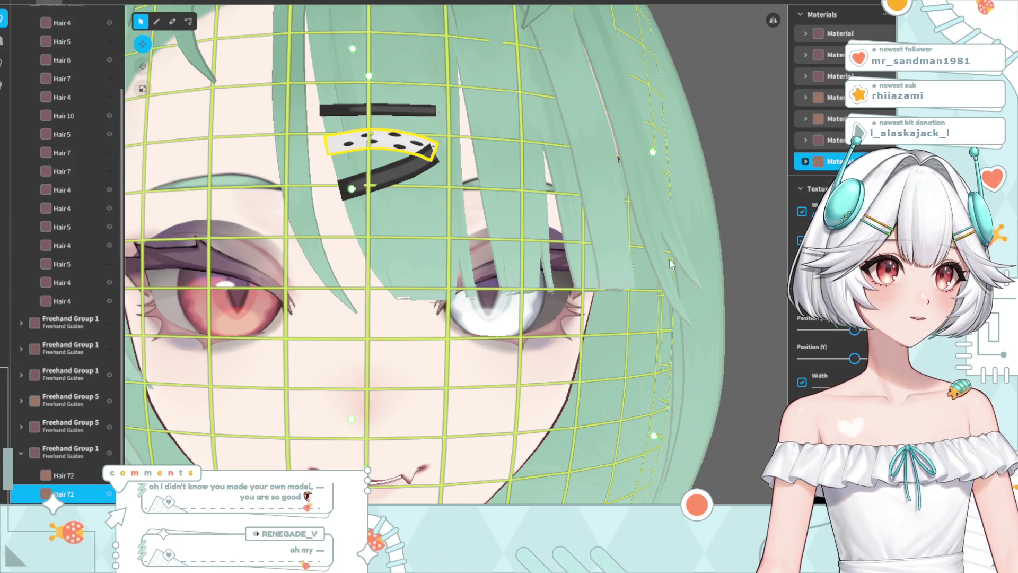
left_click(390, 171)
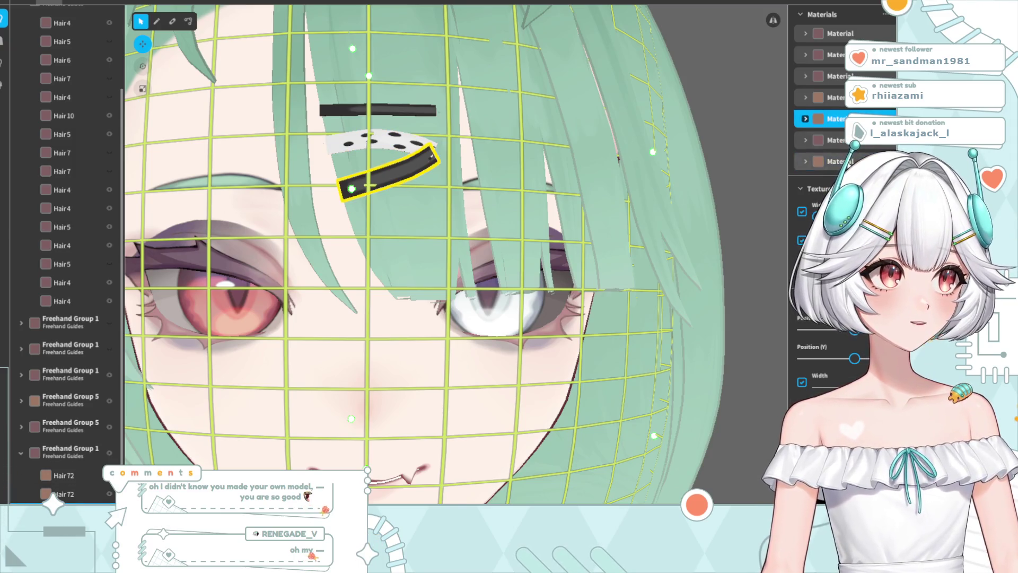
left_click(833, 161)
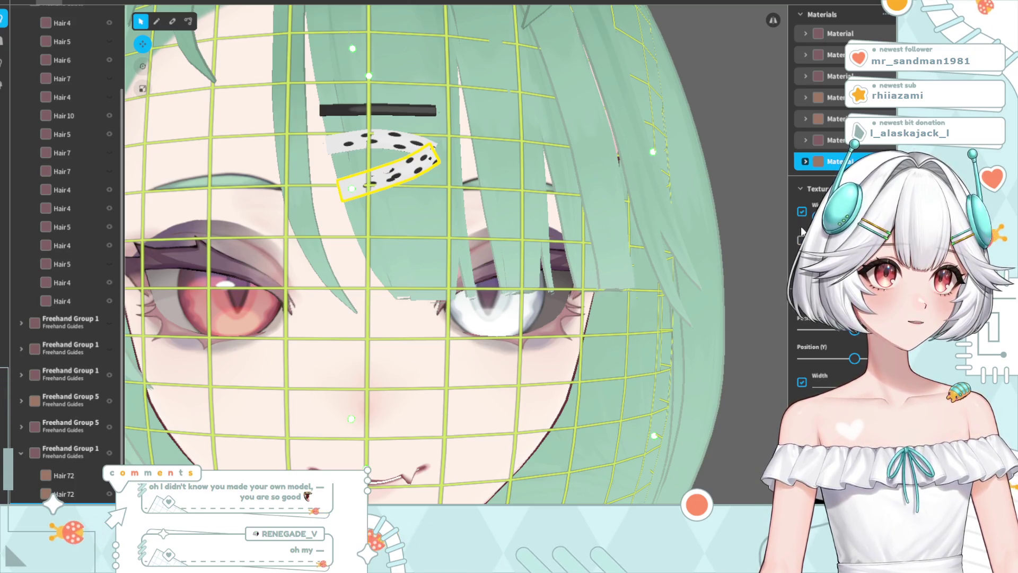
Delete the lower clip piece and select the spotted clip strand just below the black hairpin
mouse_move(462, 220)
right_mouse_down()
mouse_move(443, 223)
mouse_move(437, 217)
mouse_move(457, 222)
mouse_move(411, 199)
right_mouse_up()
scroll(411, 199, "up", 2)
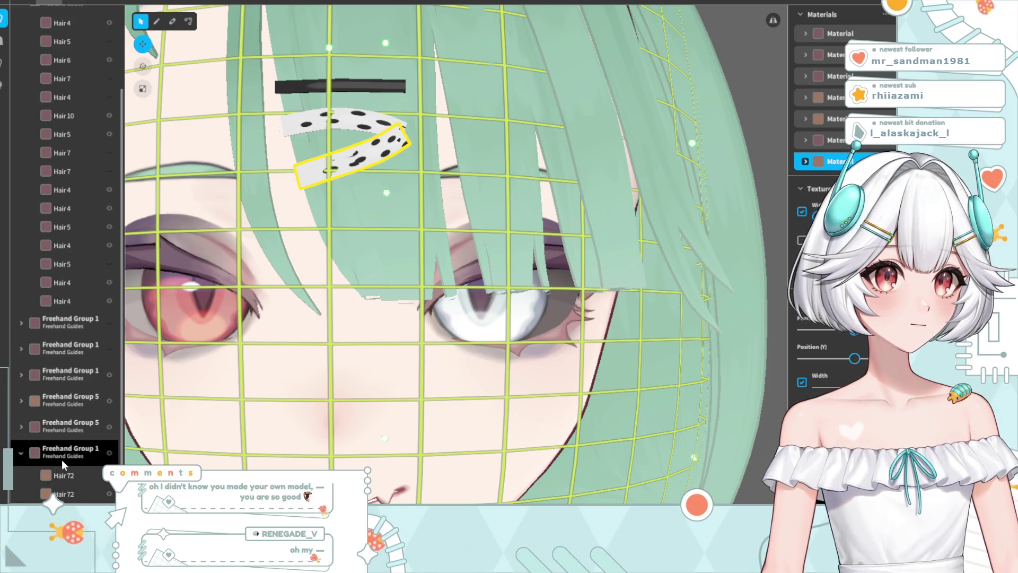
scroll(444, 238, "down", 2)
mouse_move(389, 254)
right_mouse_down()
mouse_move(450, 258)
mouse_move(395, 261)
right_mouse_up()
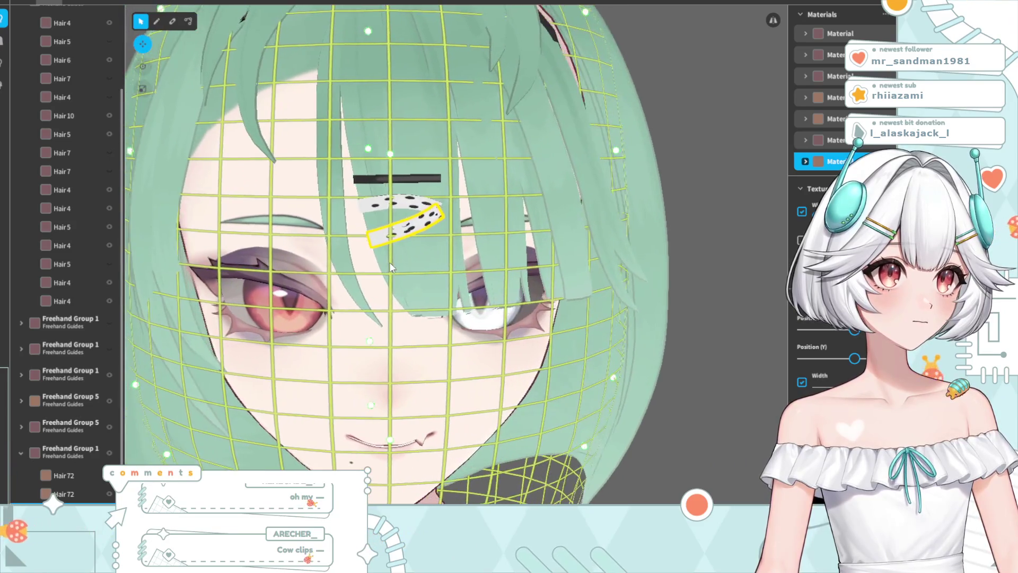
left_click(676, 119)
scroll(475, 215, "down", 2)
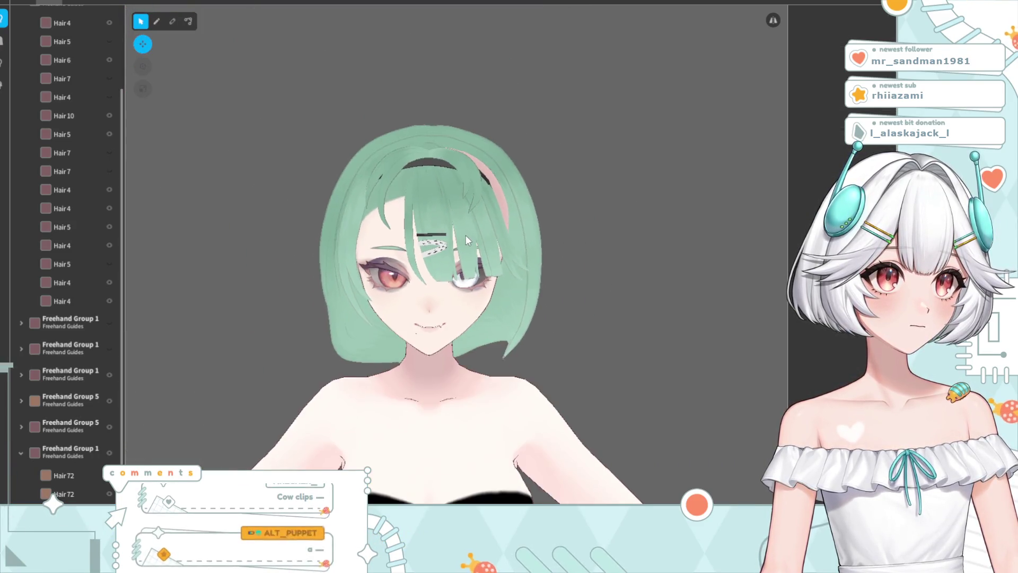
scroll(463, 233, "up", 5)
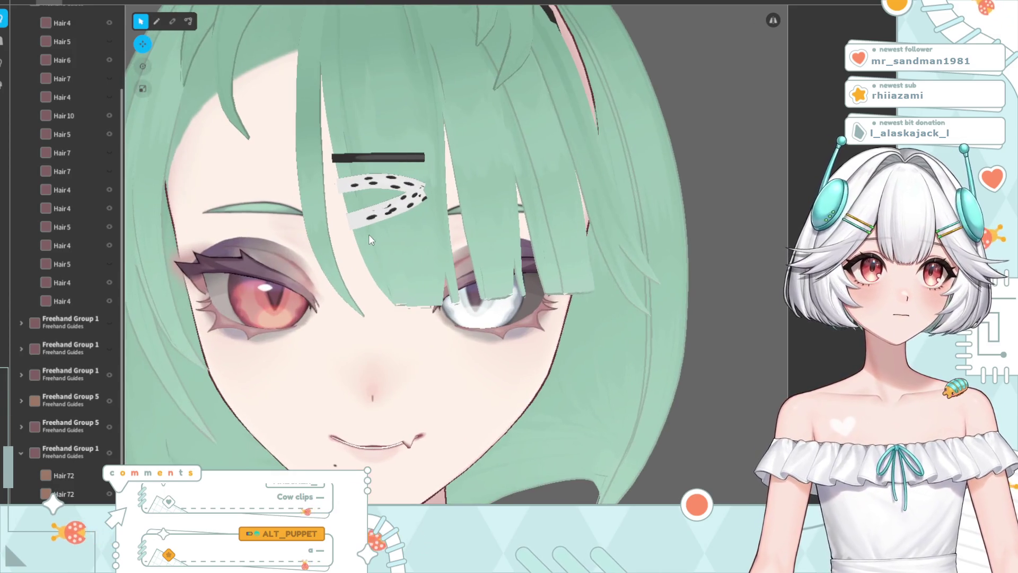
left_click(395, 224)
scroll(393, 219, "up", 2)
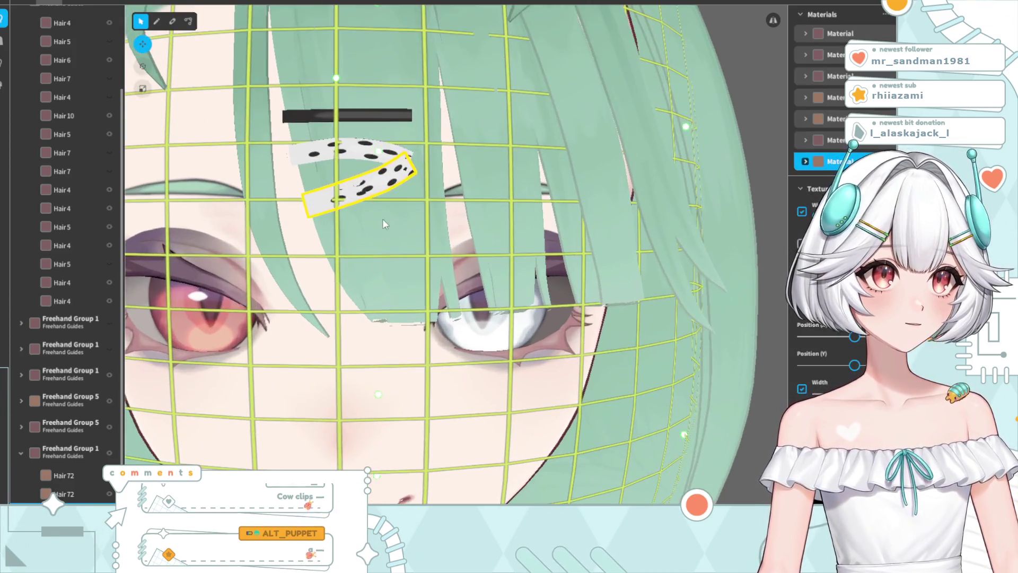
left_click(375, 190)
left_click(375, 191)
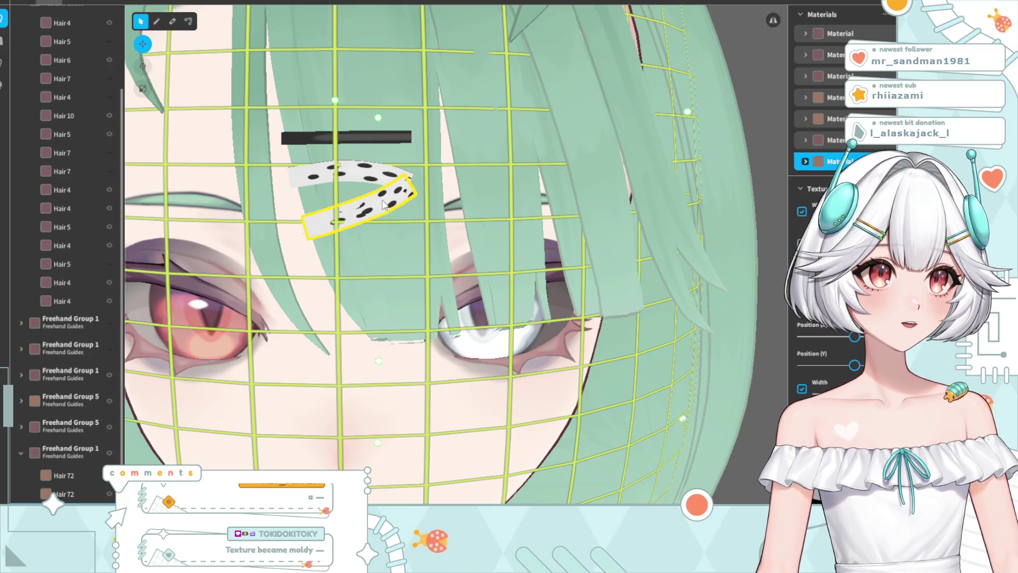
key("Delete")
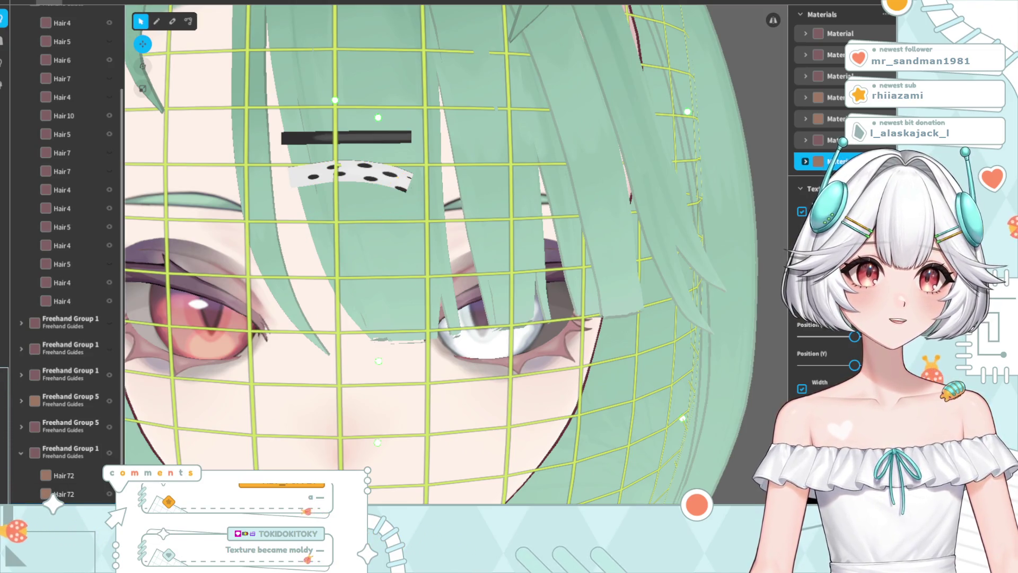
left_click(370, 177)
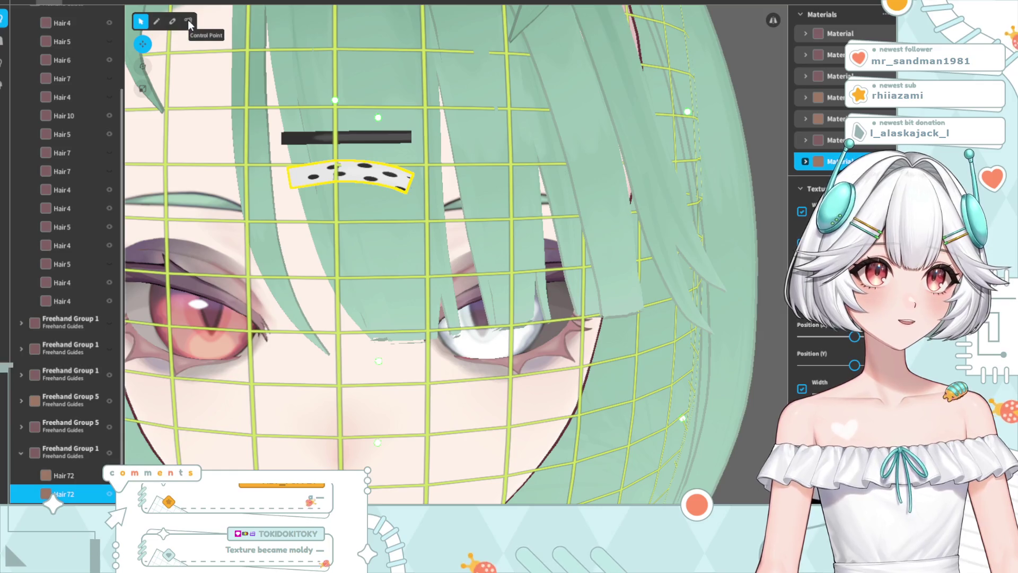
Redraw Hair 72 as a looping curve with the Retouch Brush, then bend it into a band
left_click(170, 21)
mouse_move(419, 195)
left_mouse_down()
mouse_move(372, 230)
mouse_move(355, 309)
mouse_move(527, 269)
mouse_move(389, 256)
left_mouse_up()
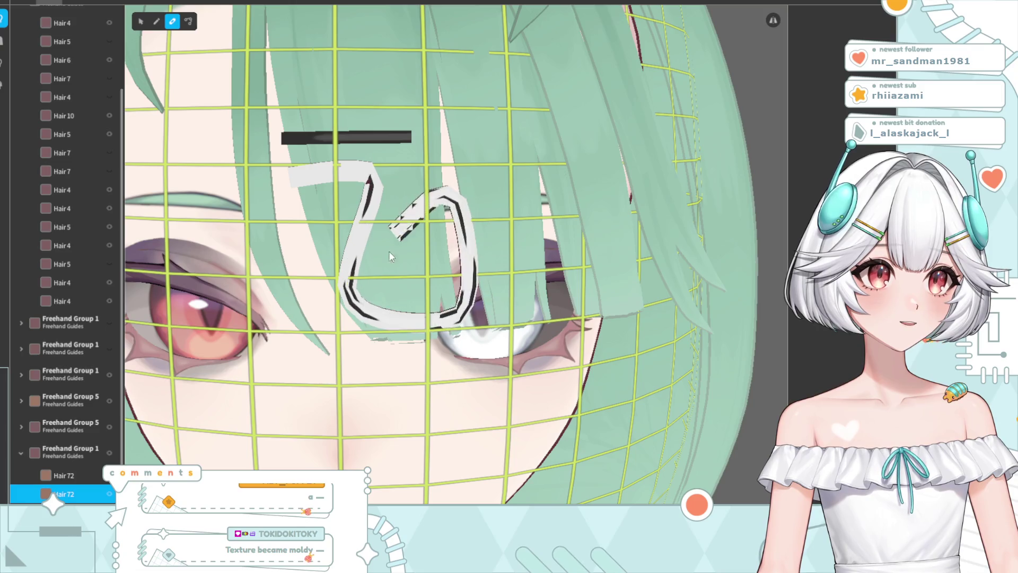
left_click(188, 22)
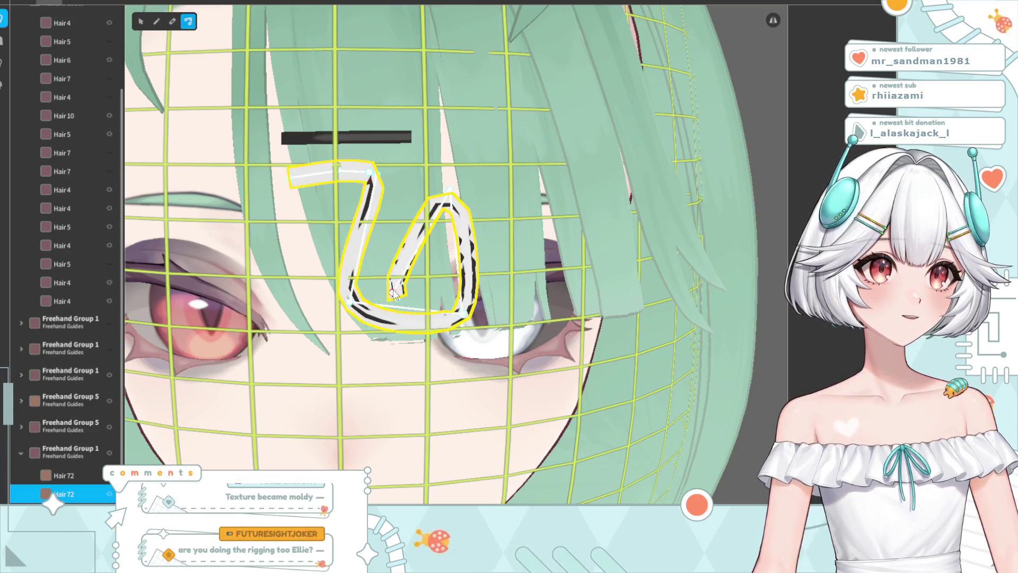
left_click_drag(393, 294, 307, 228)
left_click_drag(395, 289, 391, 218)
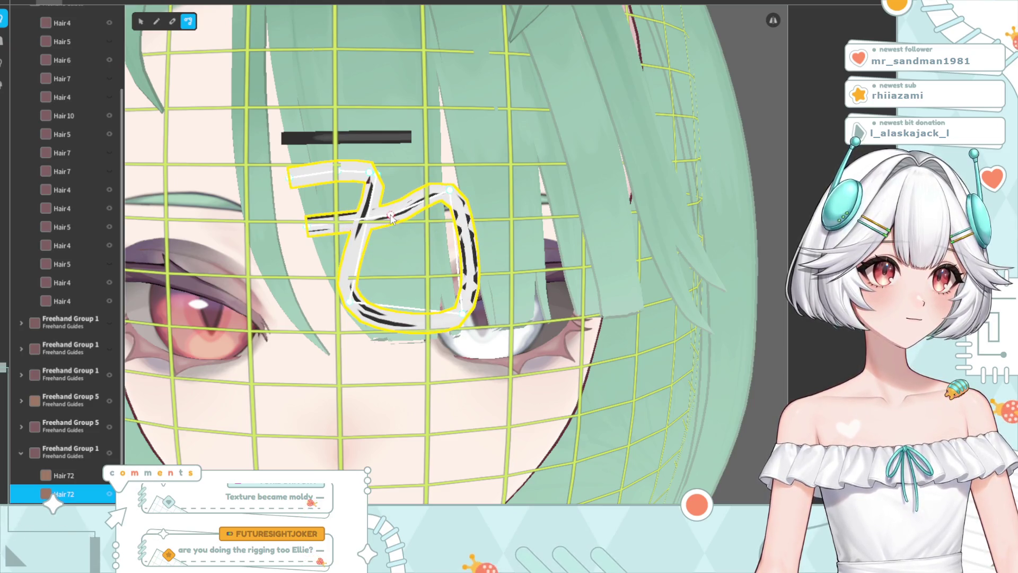
left_click_drag(376, 316, 407, 197)
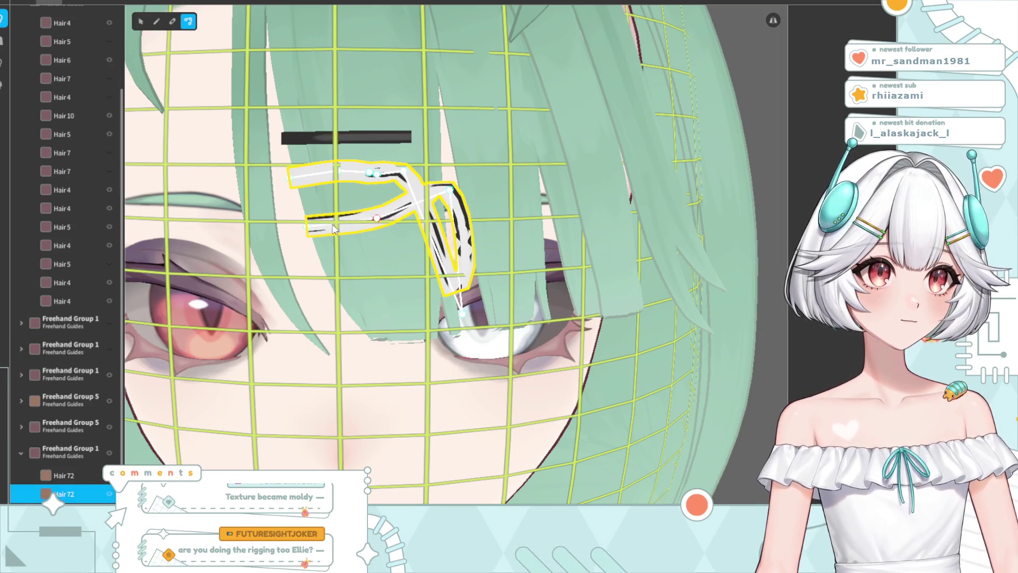
Adjust the clip's arms and tips into a rounded sideways U, then reselect it to review
left_click_drag(334, 228, 335, 230)
mouse_move(451, 193)
left_mouse_down()
mouse_move(440, 289)
mouse_move(413, 203)
left_mouse_up()
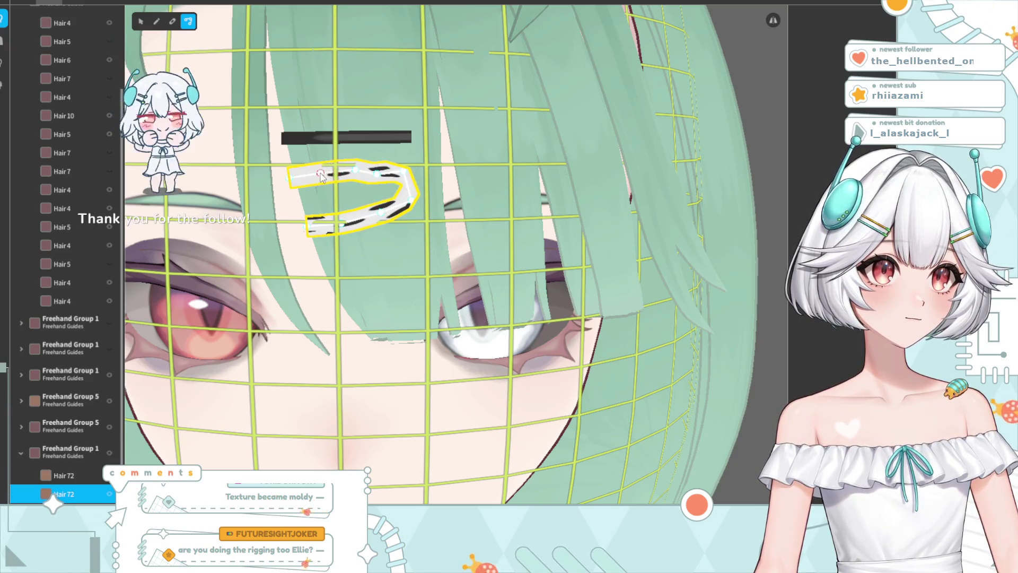
left_click_drag(414, 196, 407, 187)
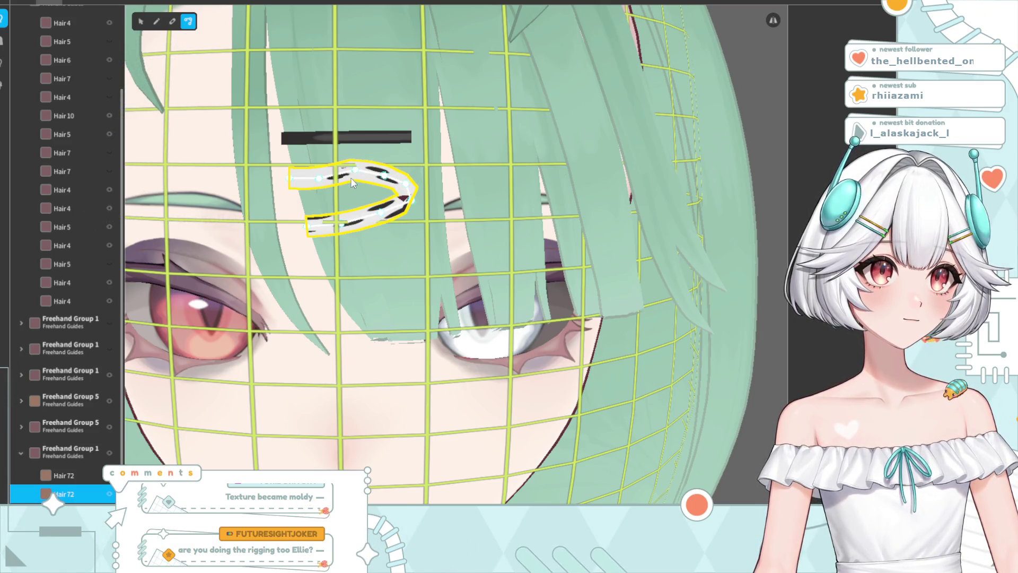
left_click_drag(318, 179, 293, 171)
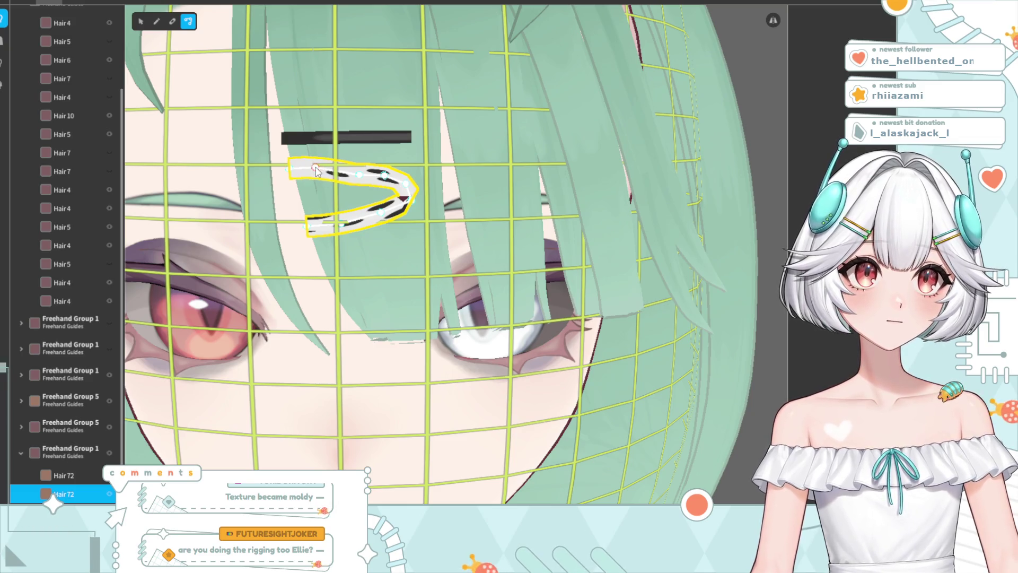
left_click_drag(355, 178, 360, 168)
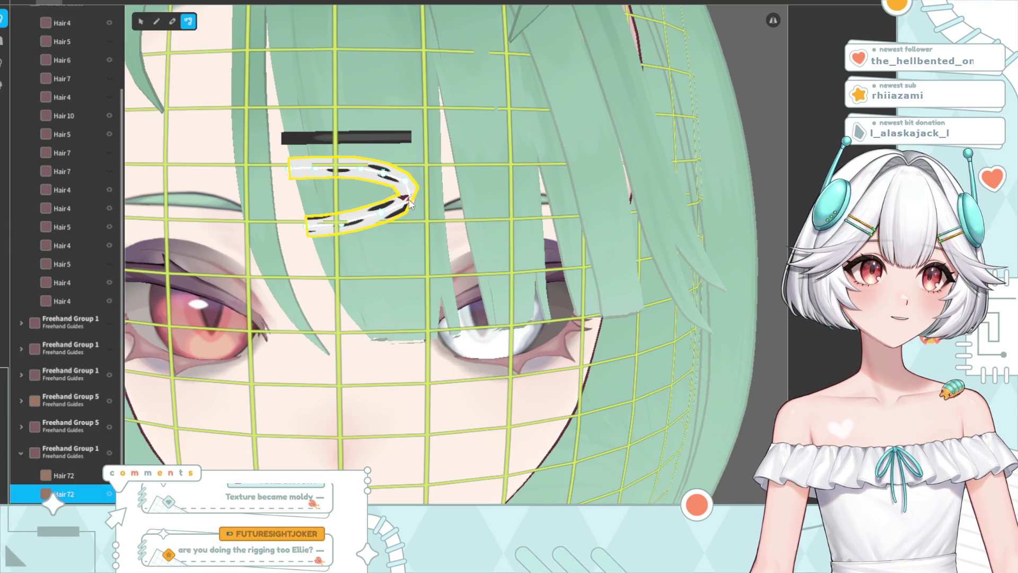
left_click_drag(412, 194, 406, 194)
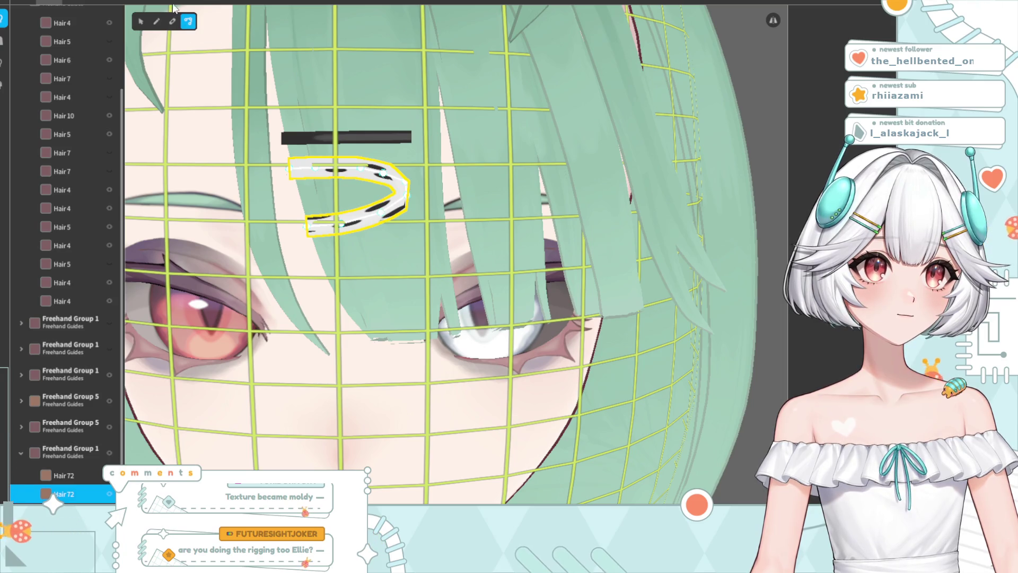
key("Escape")
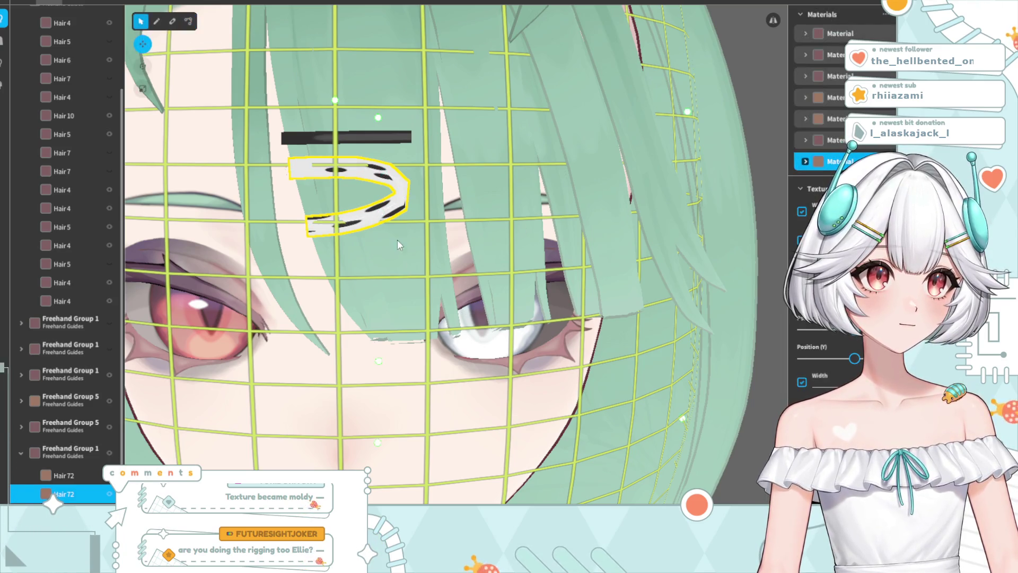
scroll(493, 313, "down", 5)
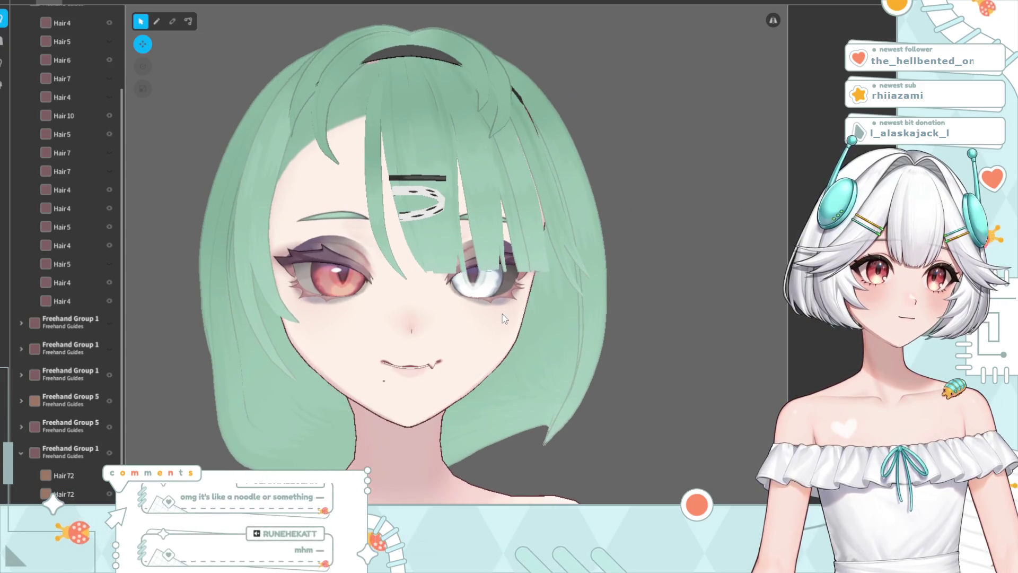
scroll(413, 286, "up", 3)
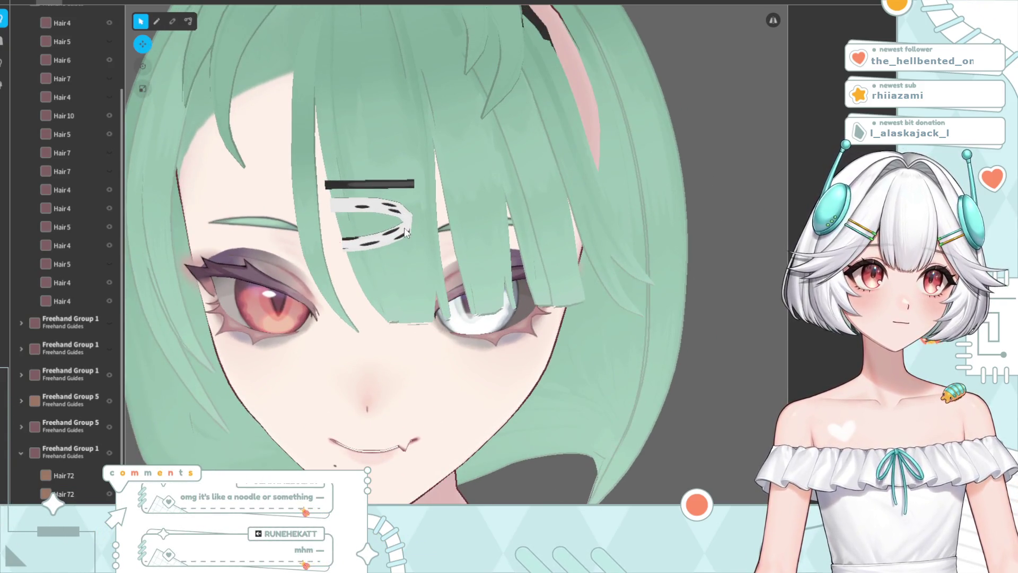
left_click(405, 232)
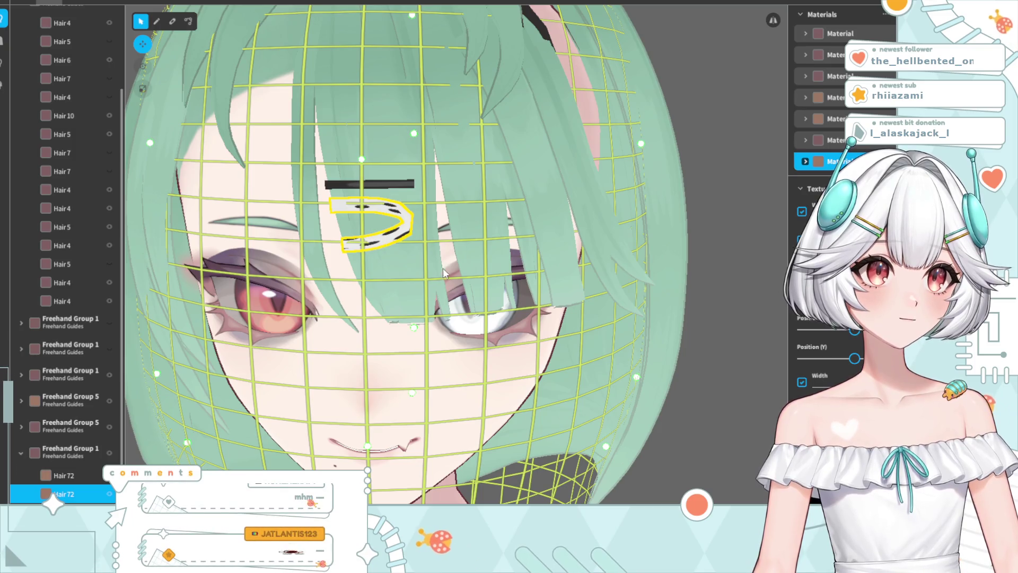
left_click(724, 196)
scroll(452, 271, "down", 5)
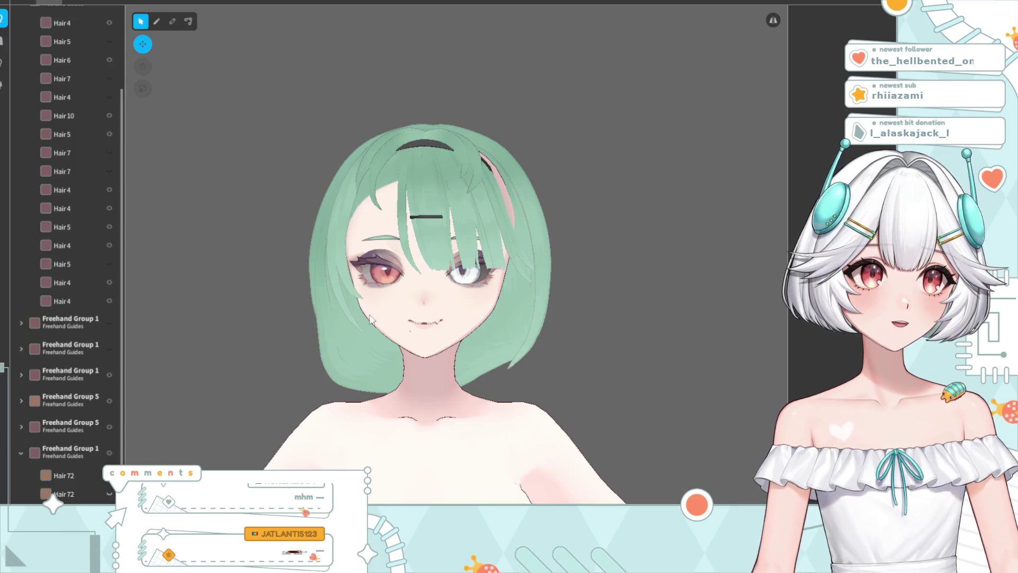
scroll(441, 287, "up", 3)
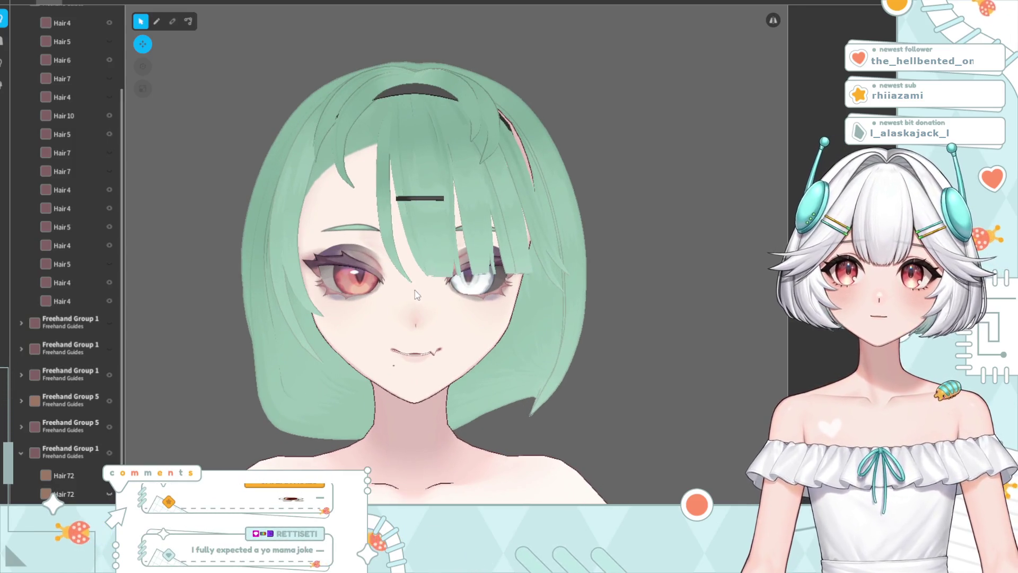
scroll(461, 228, "up", 3)
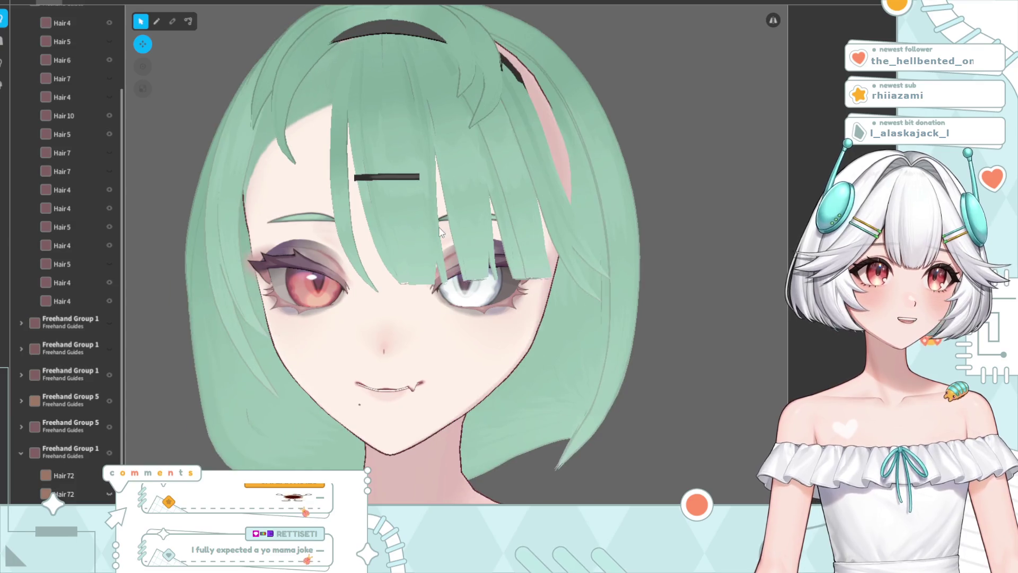
scroll(459, 245, "down", 5)
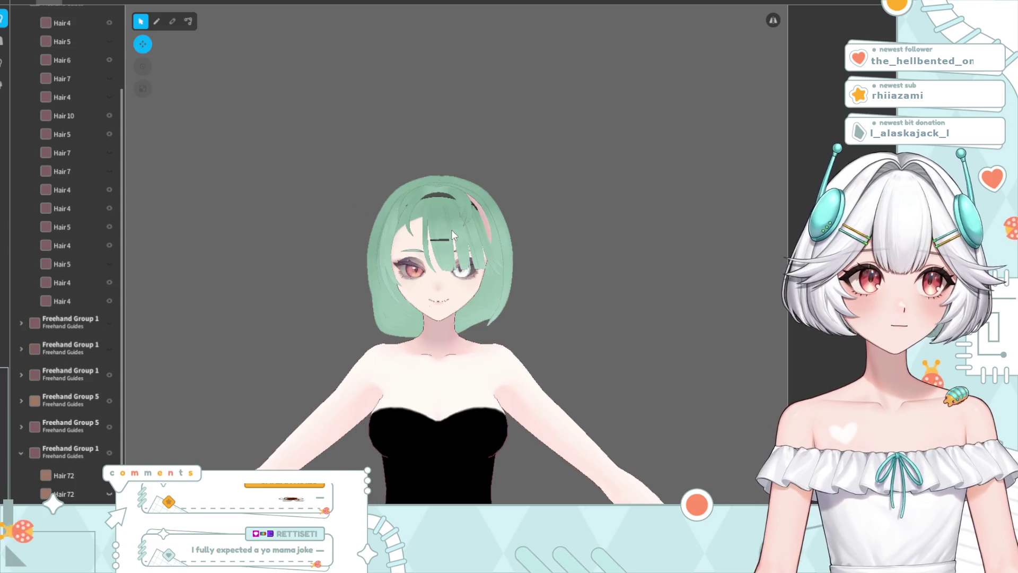
scroll(451, 230, "up", 2)
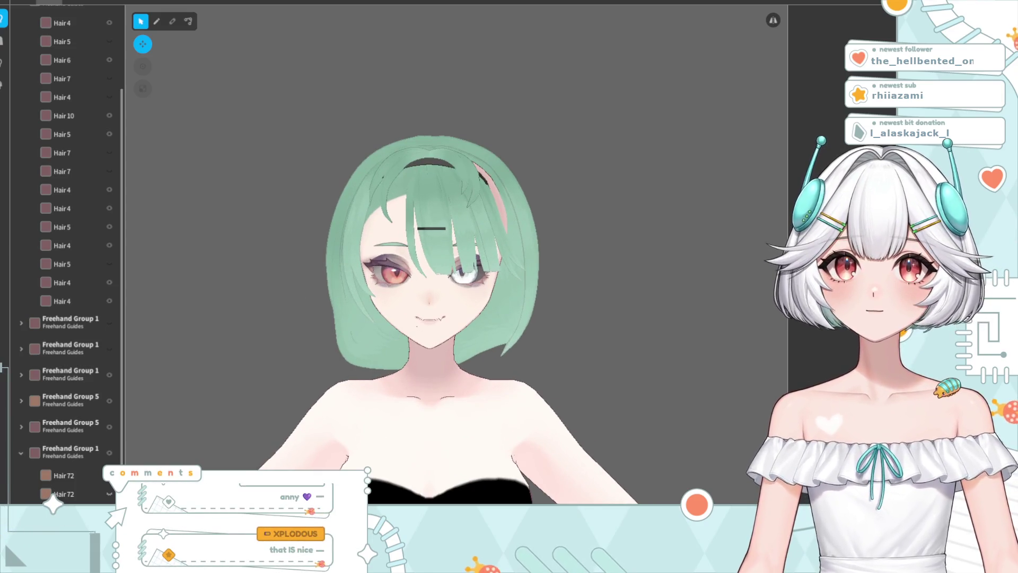
left_click(19, 260)
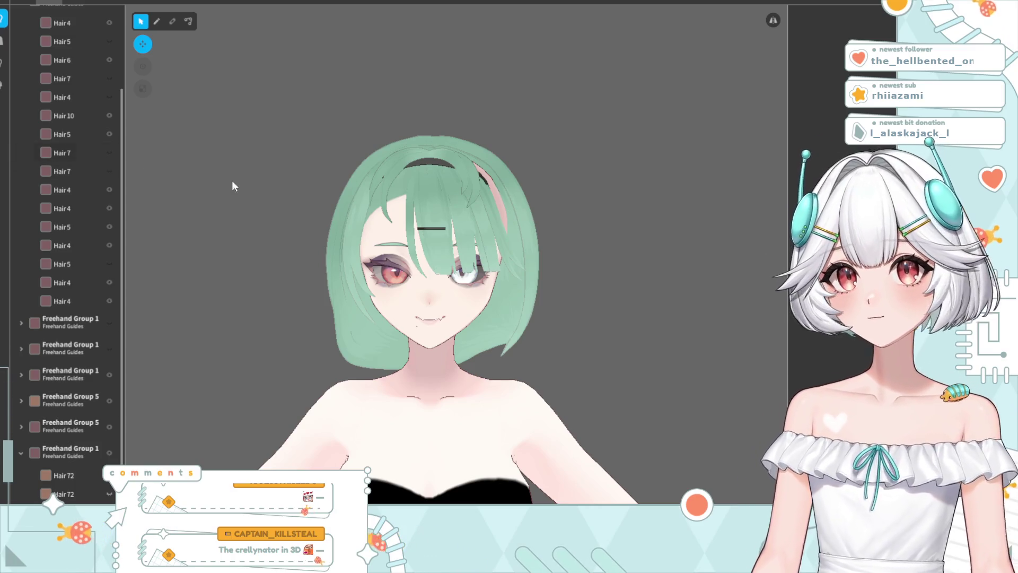
scroll(493, 306, "up", 3)
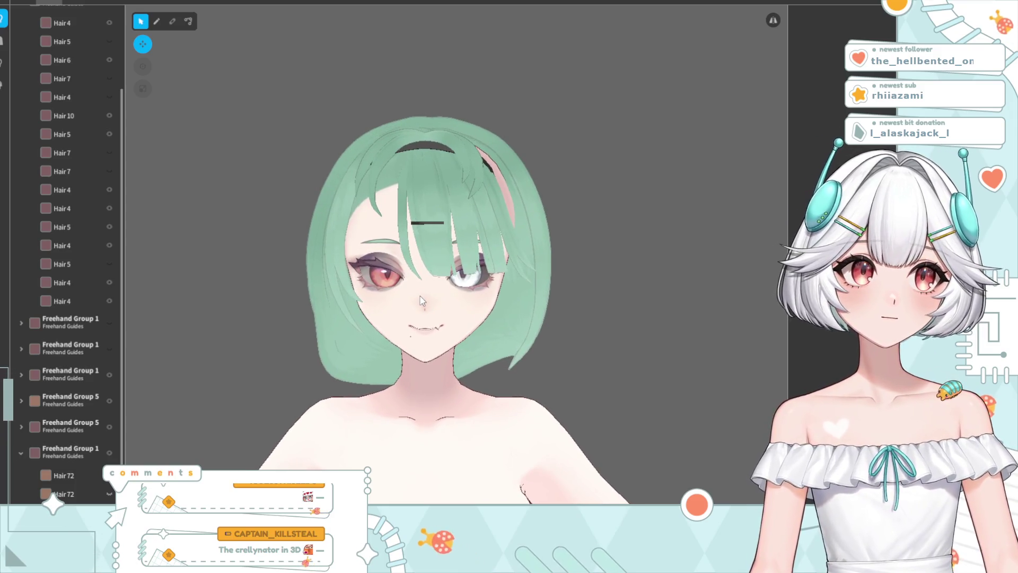
scroll(491, 317, "up", 2)
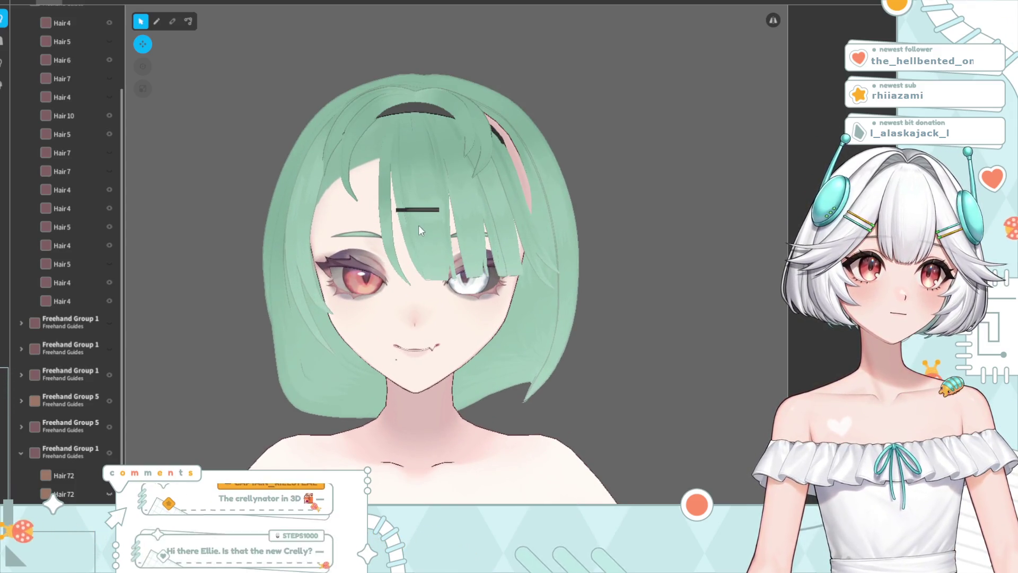
scroll(424, 234, "up", 3)
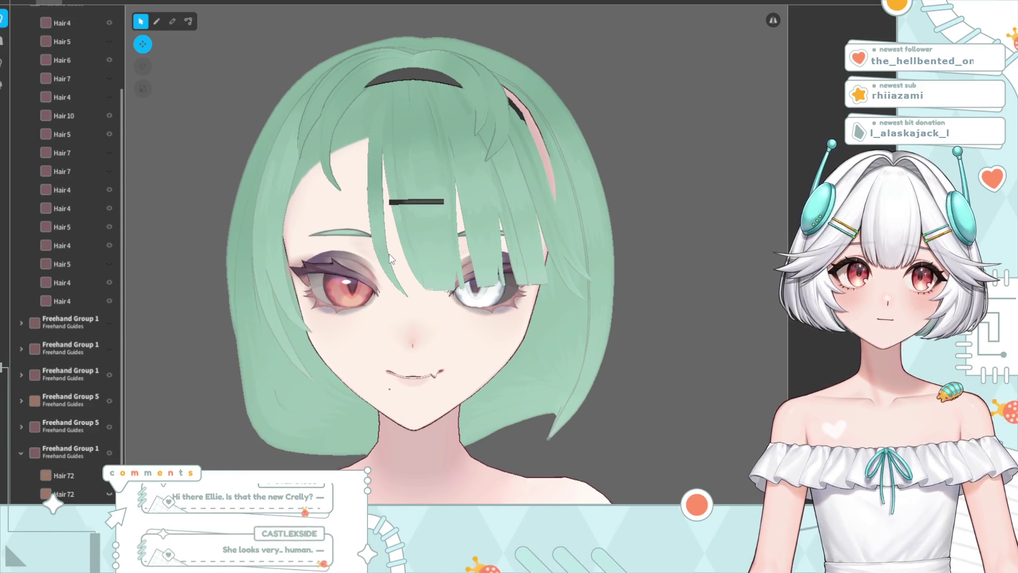
left_click(379, 252)
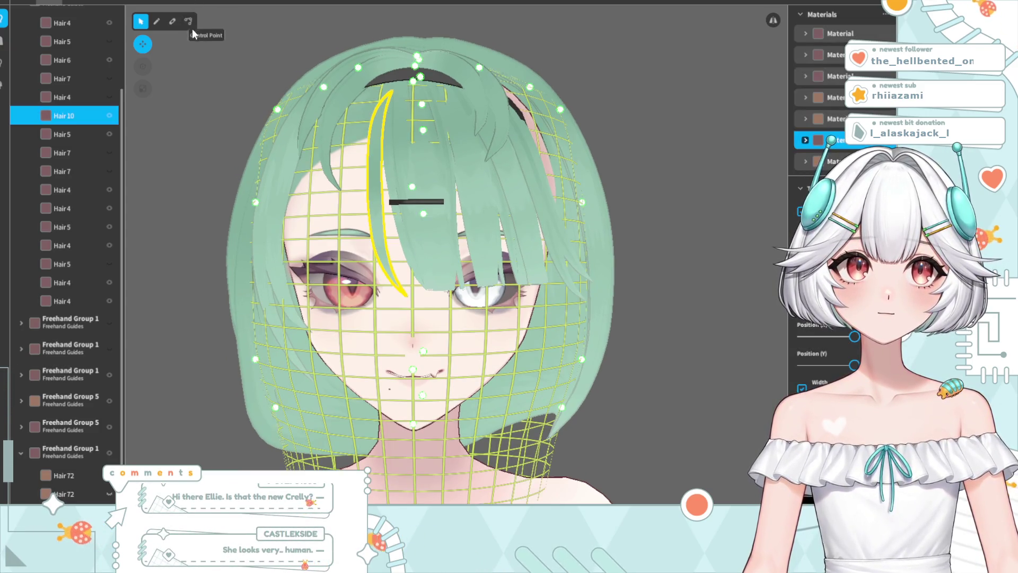
left_click(188, 21)
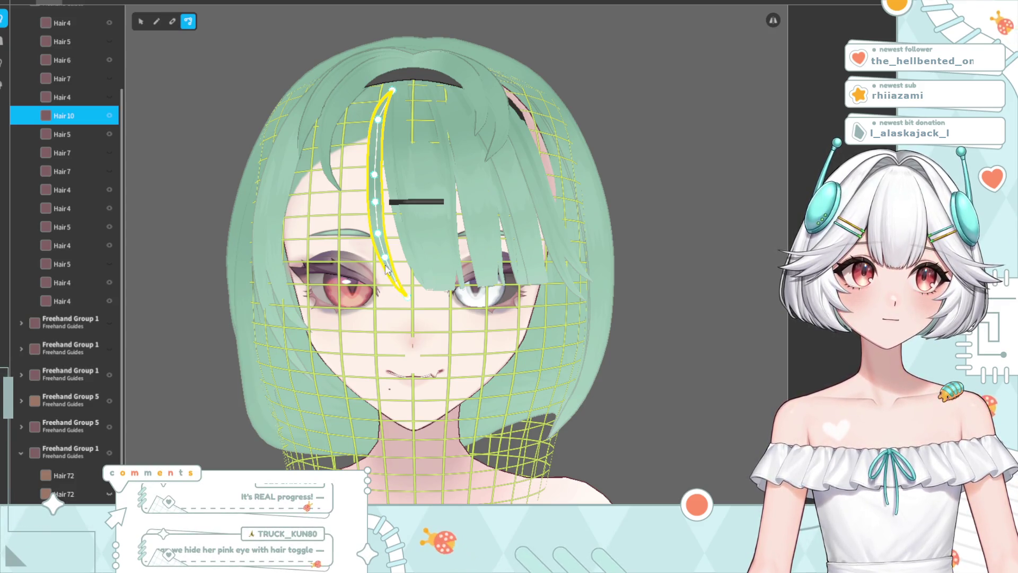
left_click(683, 139)
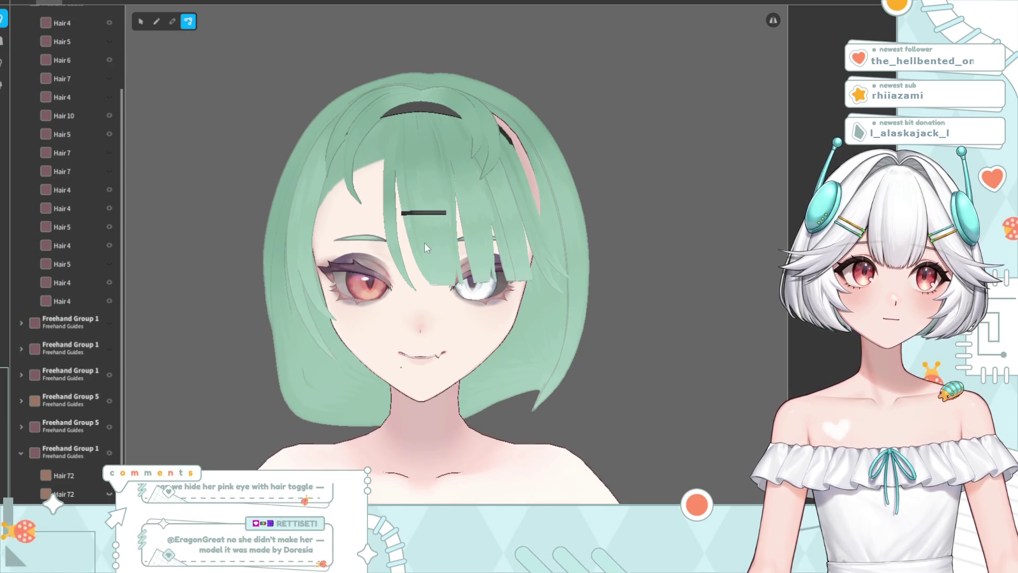
scroll(342, 250, "up", 2)
left_click(371, 241)
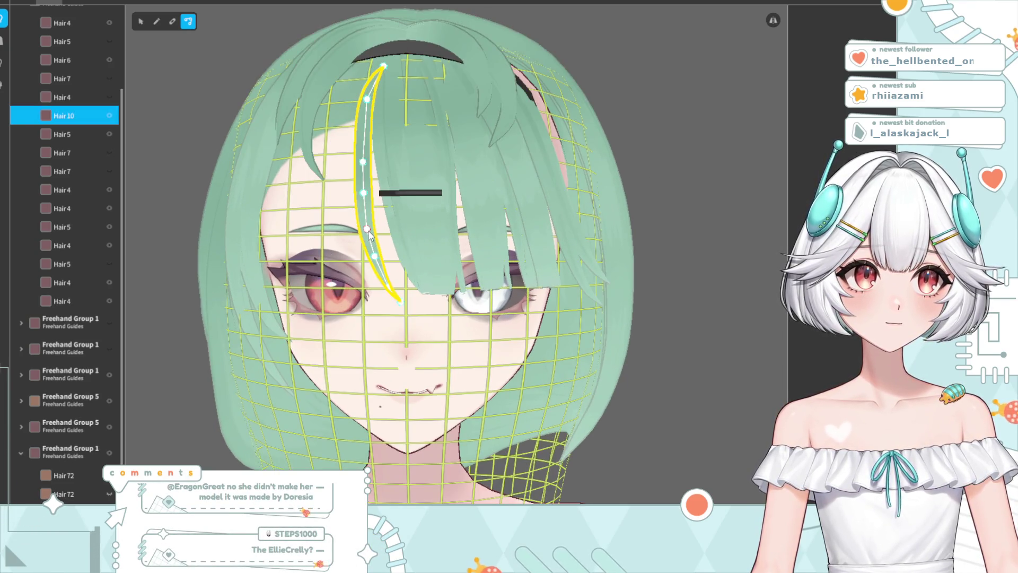
left_click(592, 114)
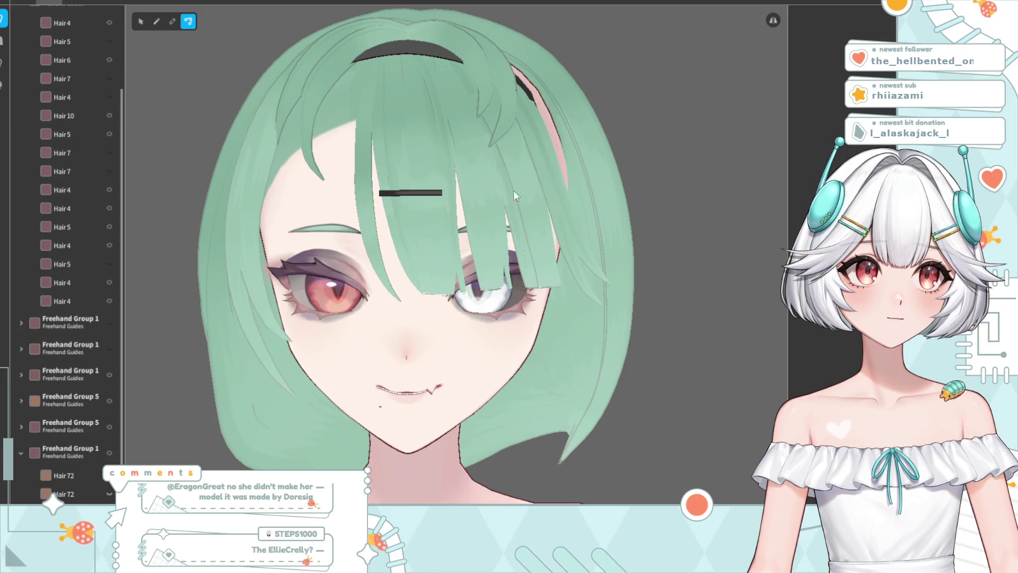
left_click(391, 291)
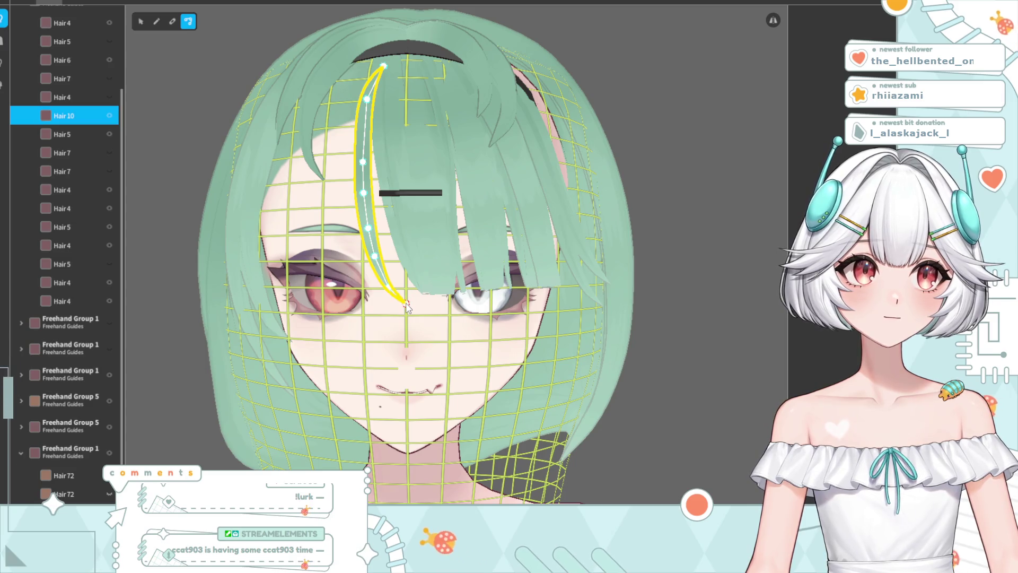
left_click(742, 71)
scroll(517, 222, "down", 3)
scroll(402, 262, "up", 5)
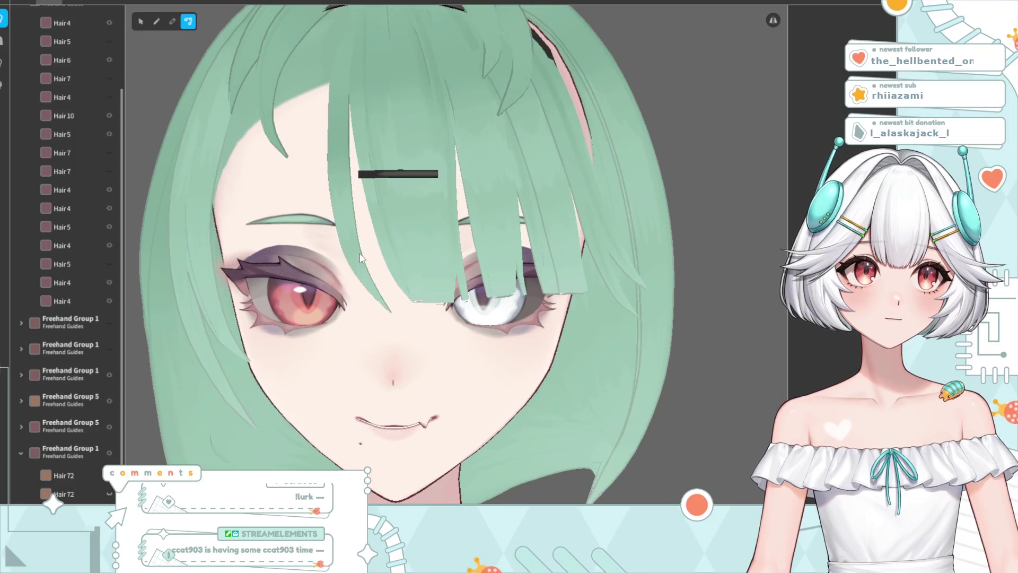
left_click(342, 219)
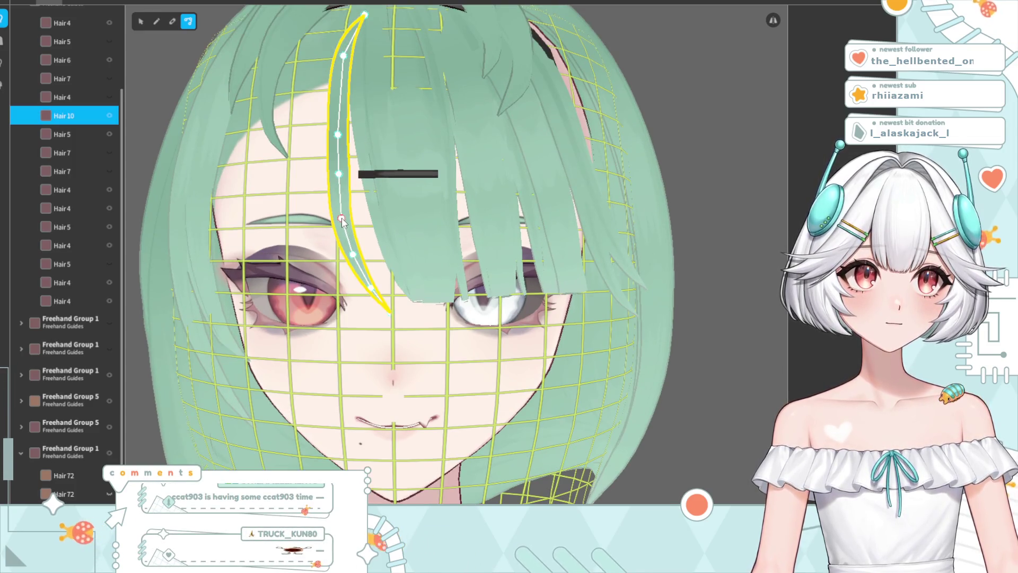
left_click(625, 128)
scroll(530, 179, "down", 3)
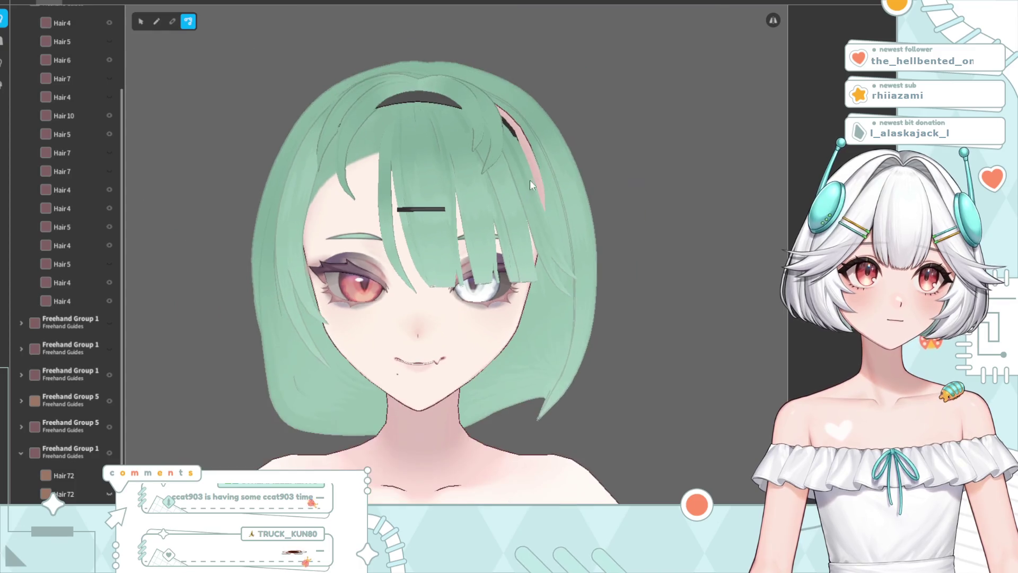
left_click_drag(534, 231, 535, 231)
scroll(424, 221, "down", 3)
scroll(424, 250, "up", 3)
mouse_move(424, 253)
right_mouse_down()
mouse_move(441, 232)
mouse_move(435, 226)
mouse_move(212, 191)
right_mouse_up()
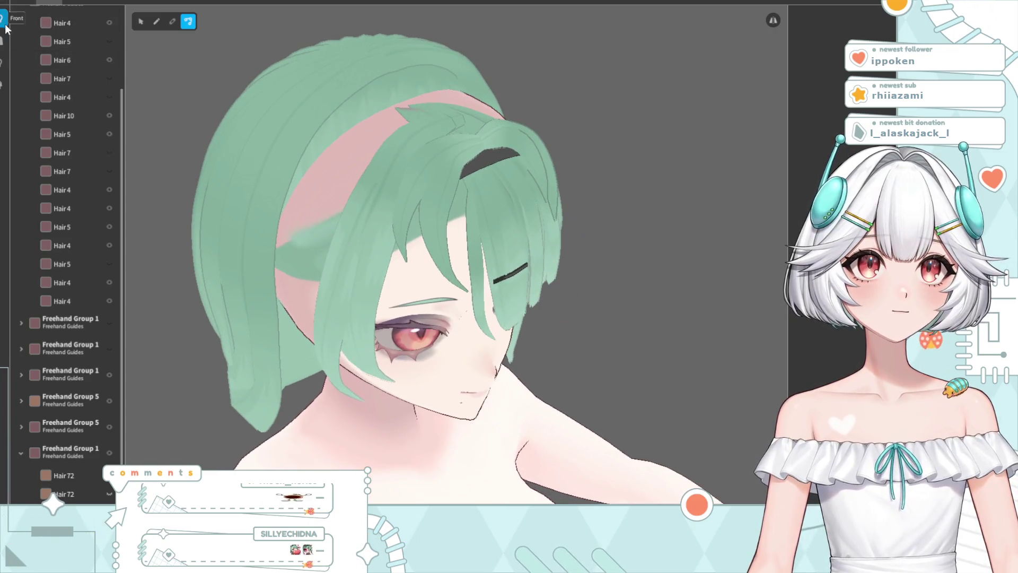
Toggle side hair group 2's visibility on and off to see which strands it holds
left_click(3, 62)
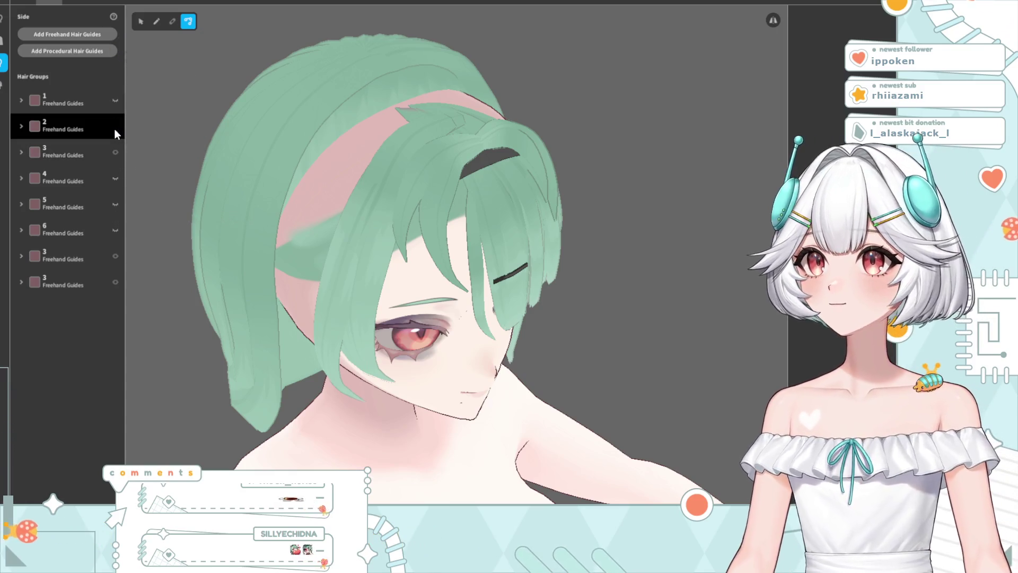
left_click(115, 128)
left_click(114, 128)
left_click(113, 128)
left_click(114, 129)
left_click(113, 128)
left_click(113, 129)
left_click(113, 129)
left_click(114, 128)
Delete the three Hair 1 strands from side hair group 2
left_click(48, 132)
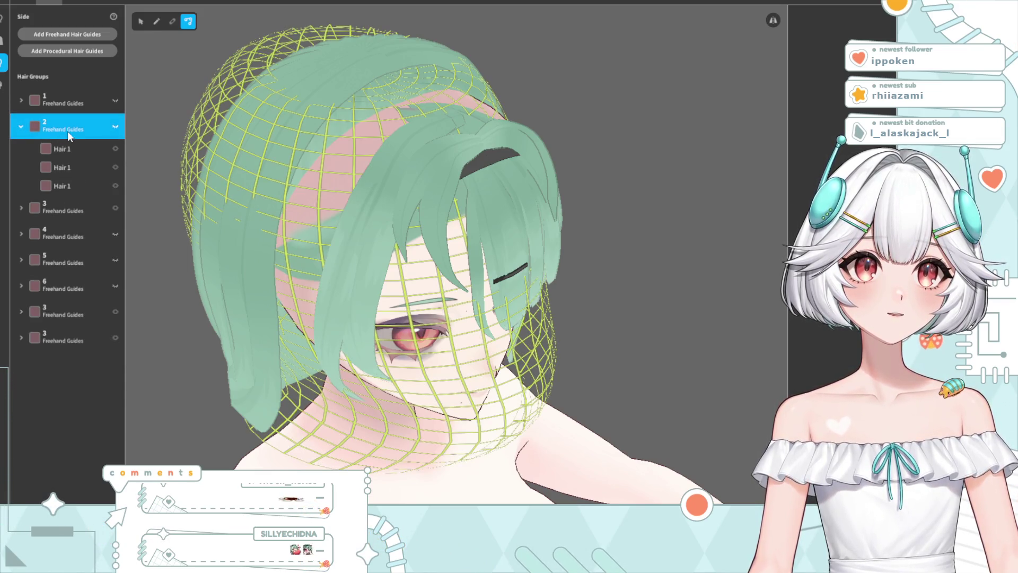
right_click(111, 147)
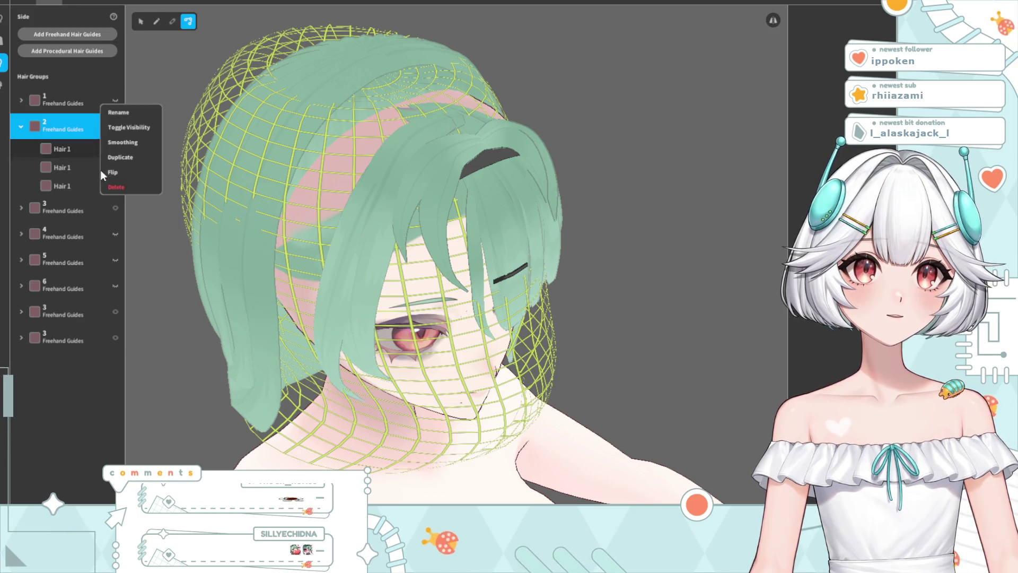
left_click(139, 187)
right_click(64, 149)
left_click(109, 189)
right_click(60, 148)
left_click(107, 189)
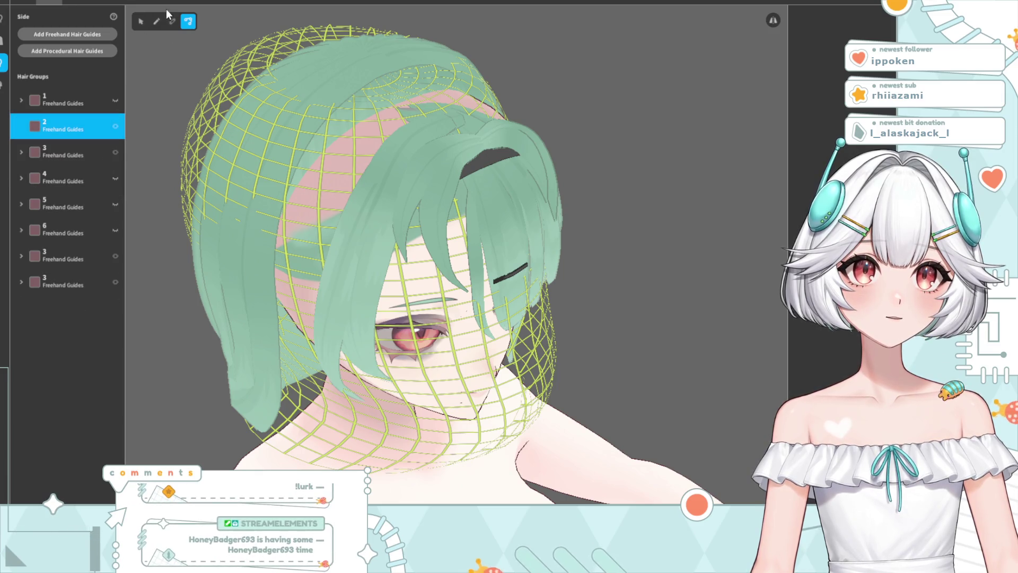
Draw a new strand, Hair 14, over the bare pink scalp and return to the front view
mouse_move(430, 159)
right_mouse_down()
mouse_move(468, 226)
mouse_move(444, 206)
mouse_move(466, 208)
mouse_move(437, 127)
mouse_move(424, 158)
right_mouse_up()
left_click_drag(420, 137, 366, 397)
right_click_drag(241, 175, 237, 71)
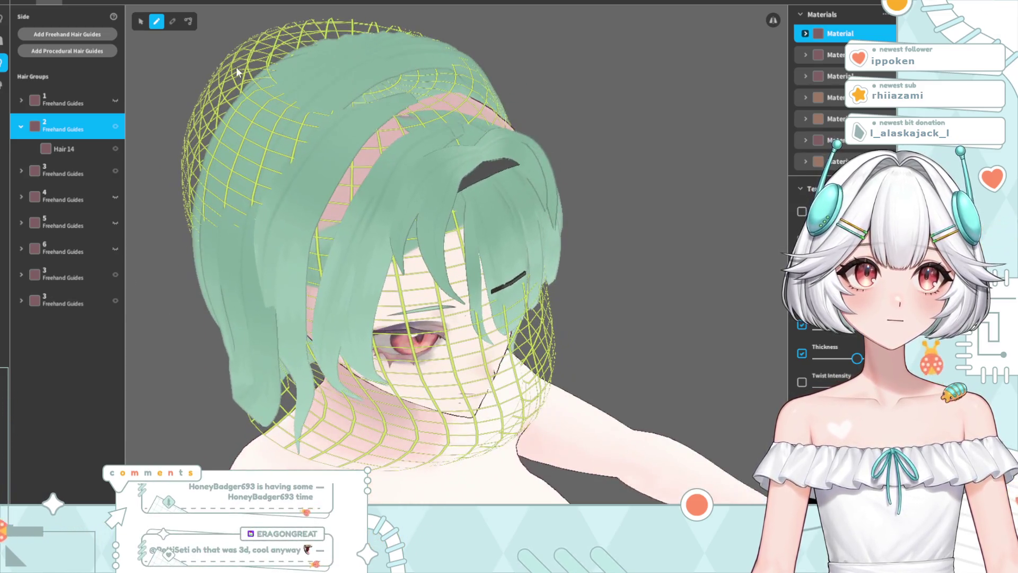
Edit Hair 14's control points, bending its top, middle and tip down the side of the head
left_click(190, 21)
left_click(364, 132)
left_click_drag(394, 86, 349, 133)
left_click_drag(322, 176, 325, 175)
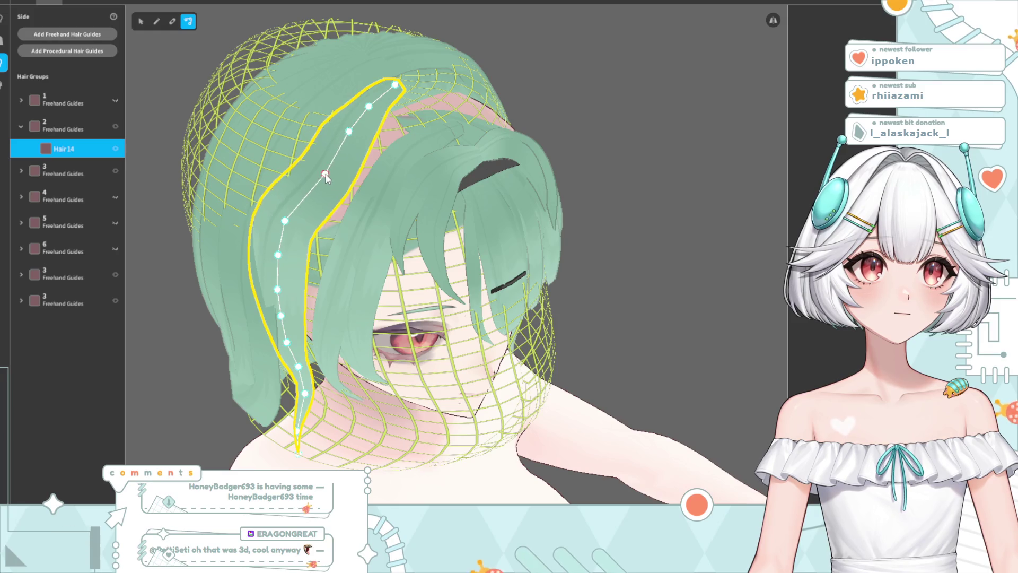
right_click_drag(342, 214, 357, 208)
mouse_move(358, 208)
left_mouse_down()
mouse_move(363, 271)
mouse_move(372, 273)
left_mouse_up()
mouse_move(344, 312)
left_mouse_down()
mouse_move(365, 321)
mouse_move(368, 415)
left_mouse_up()
left_click_drag(346, 436, 367, 441)
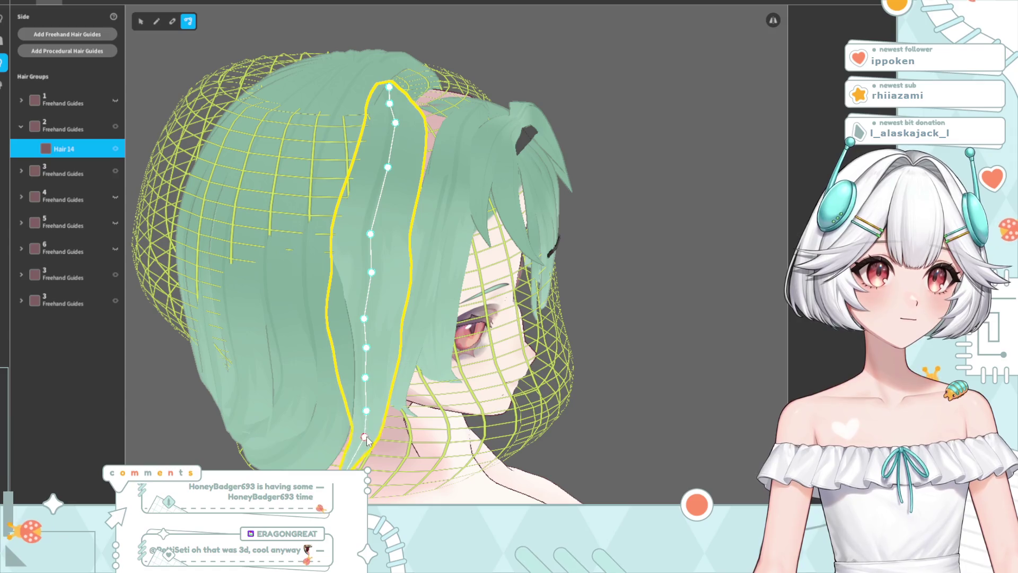
right_click_drag(392, 418, 406, 424)
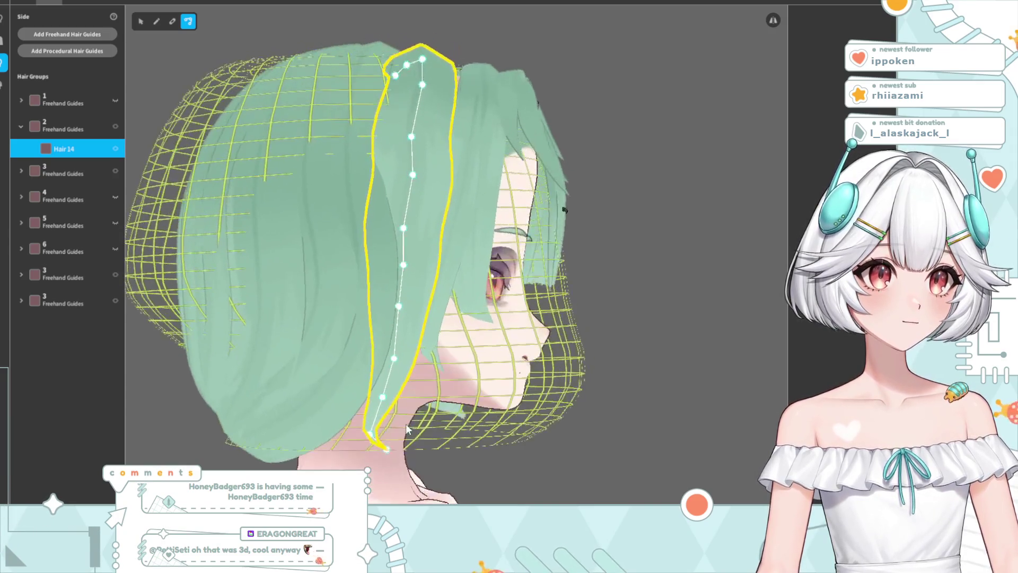
mouse_move(371, 436)
left_mouse_down()
mouse_move(349, 417)
mouse_move(308, 448)
left_mouse_up()
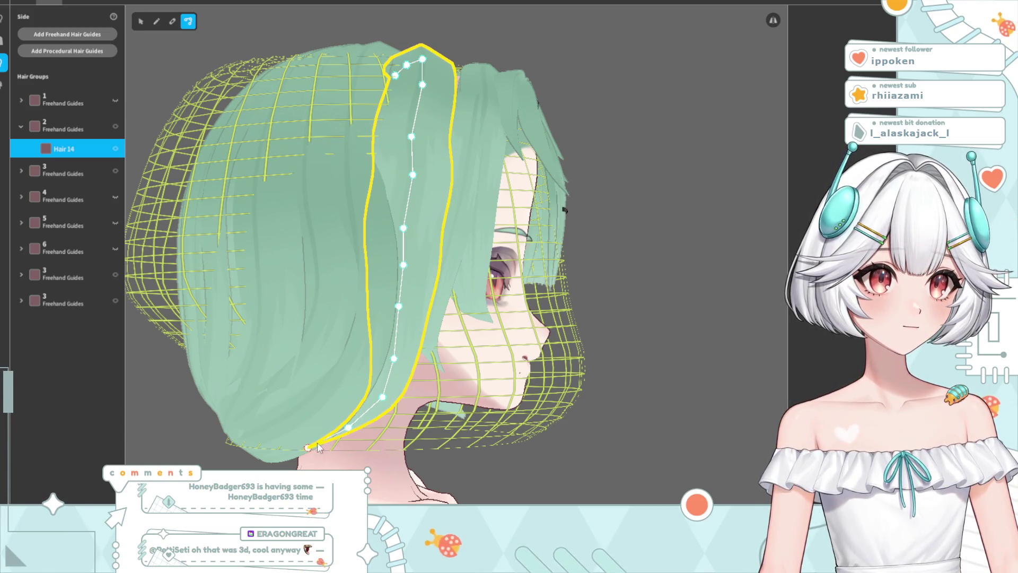
Refine Hair 14's upper and lower points from back and side views, then deselect to preview
mouse_move(427, 361)
right_mouse_down()
mouse_move(635, 216)
mouse_move(622, 232)
right_mouse_up()
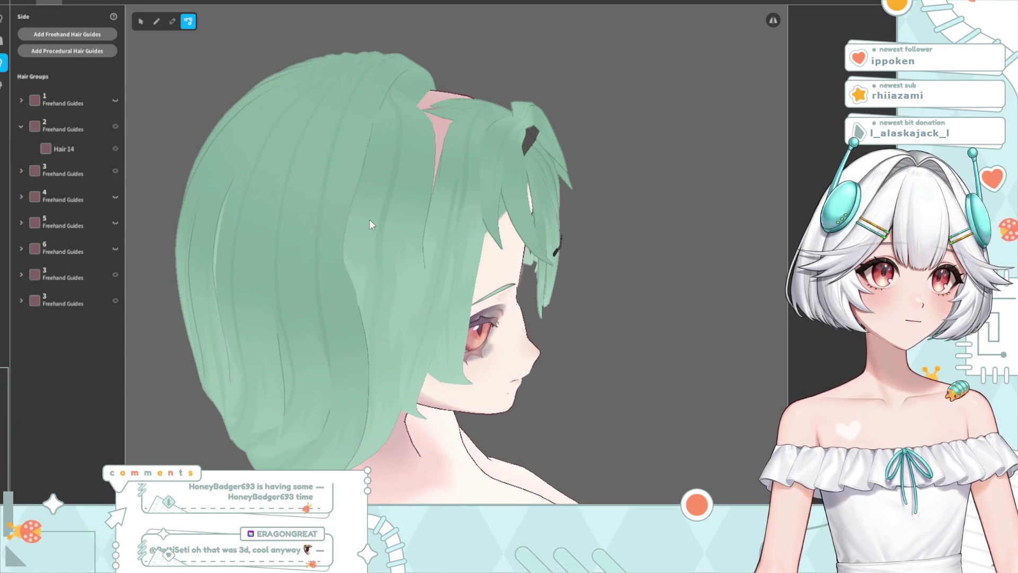
left_click_drag(382, 237, 392, 226)
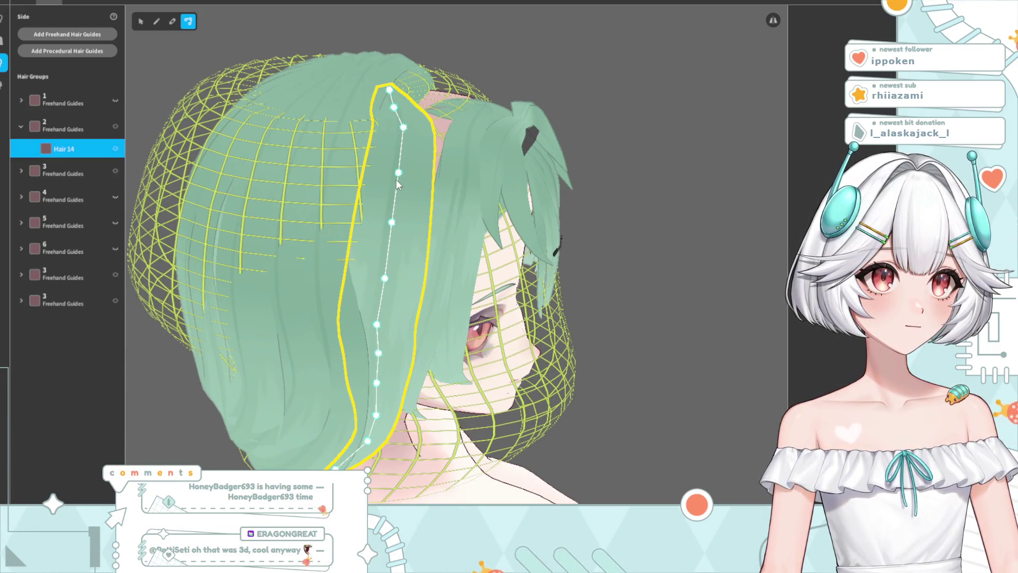
mouse_move(386, 282)
right_mouse_down()
mouse_move(412, 270)
mouse_move(428, 230)
right_mouse_up()
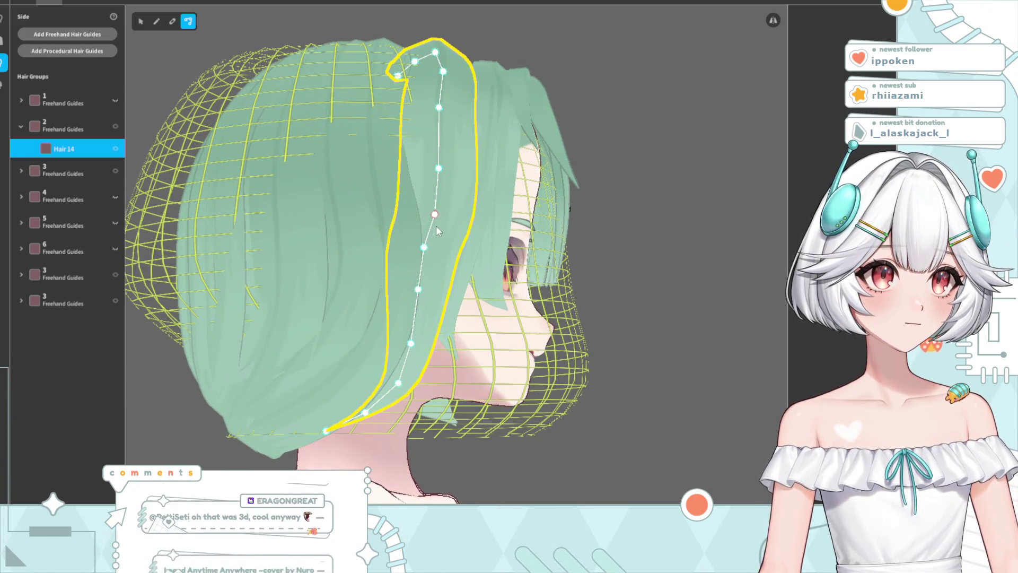
left_click_drag(419, 303, 423, 315)
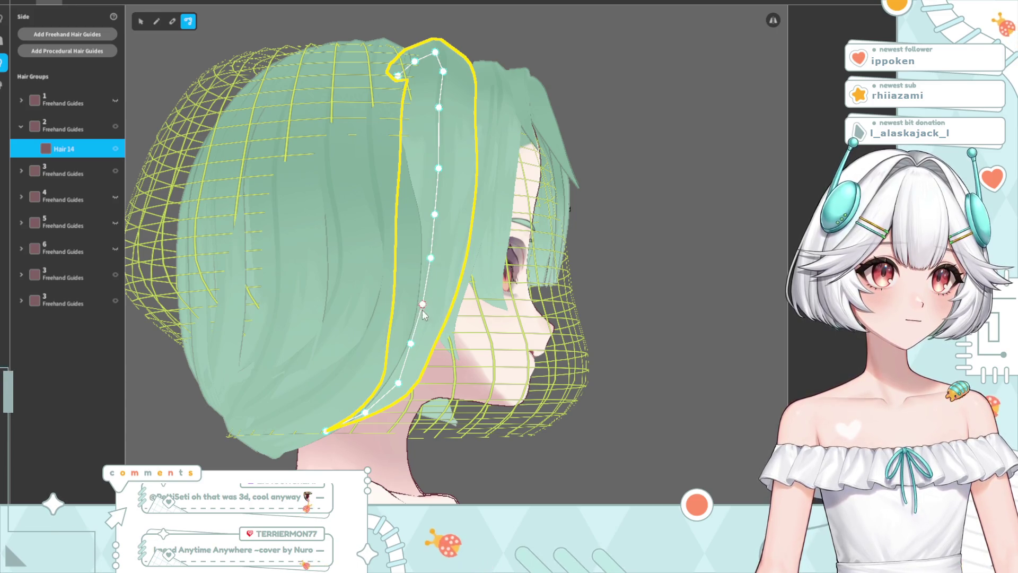
left_click_drag(400, 380, 390, 385)
mouse_move(683, 186)
right_mouse_down()
mouse_move(556, 205)
mouse_move(580, 208)
mouse_move(426, 136)
right_mouse_up()
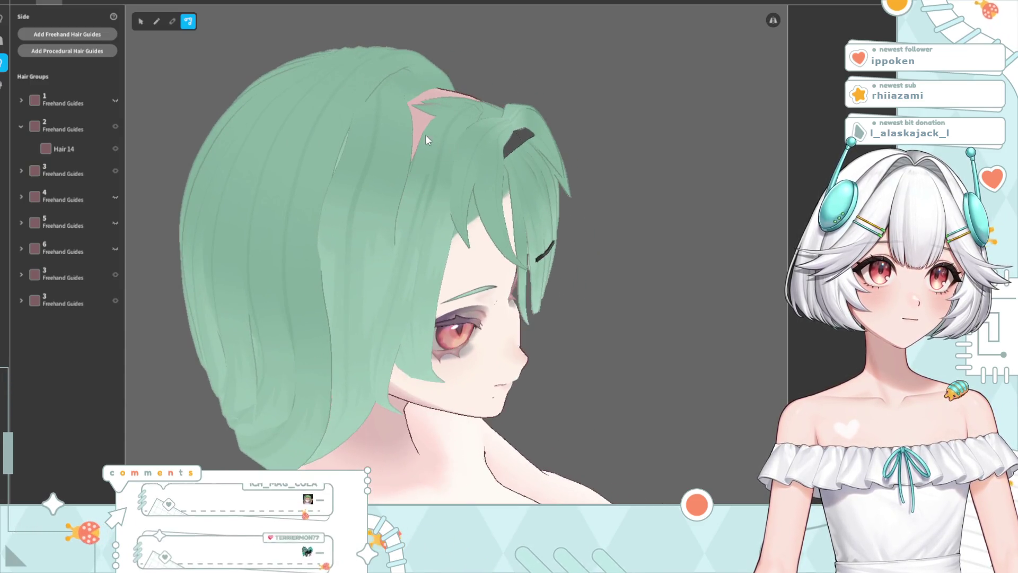
left_click(391, 113)
right_click_drag(401, 94, 423, 123)
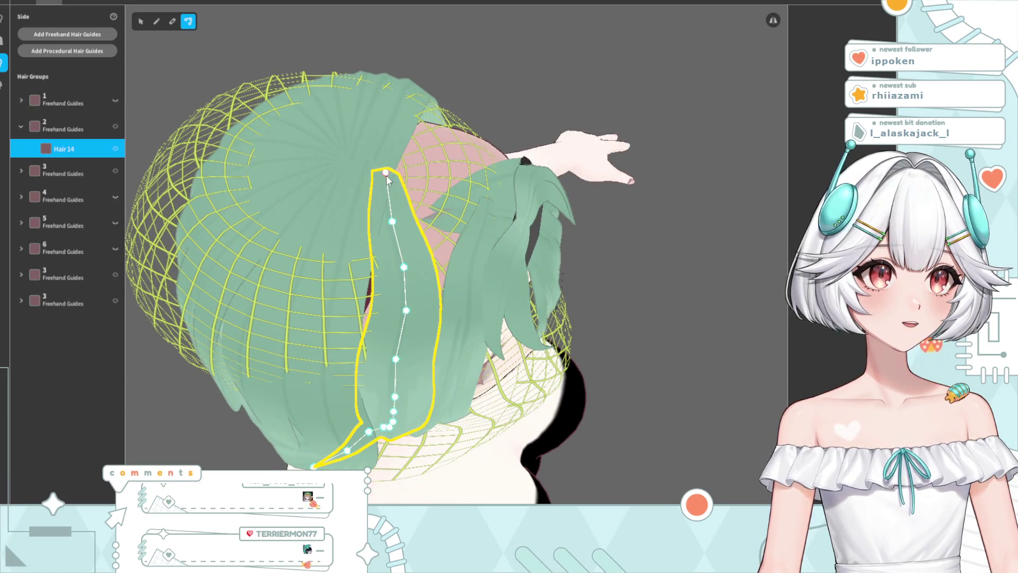
left_click_drag(470, 201, 471, 192)
mouse_move(392, 221)
left_mouse_down()
mouse_move(434, 239)
mouse_move(414, 277)
left_mouse_up()
mouse_move(424, 270)
right_mouse_down()
mouse_move(468, 236)
mouse_move(461, 243)
mouse_move(478, 202)
mouse_move(586, 116)
mouse_move(574, 118)
mouse_move(599, 119)
mouse_move(578, 110)
right_mouse_up()
left_click(586, 117)
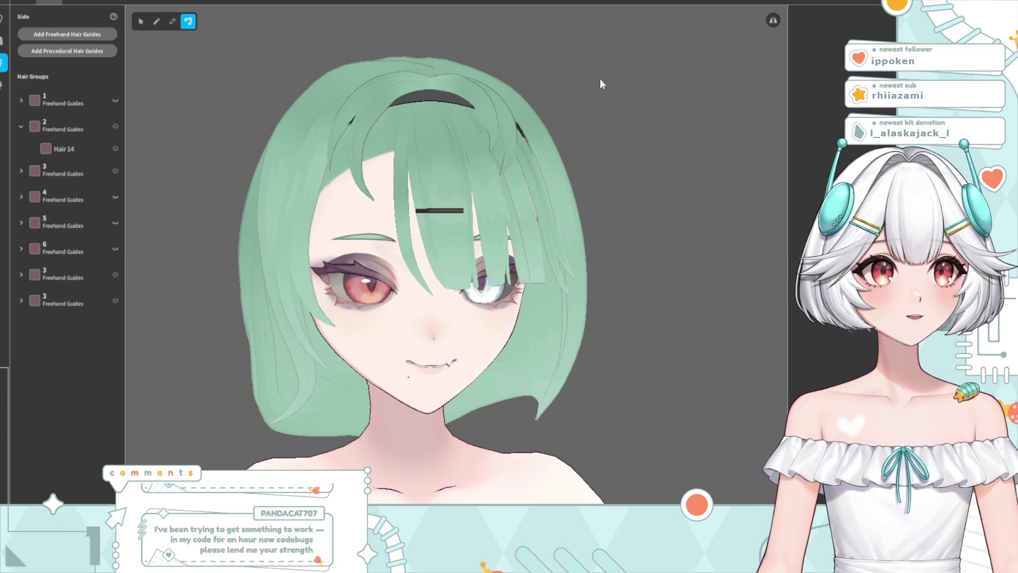
Lower Hair 14's upper control point and nudge its middle guide points slightly outward
mouse_move(401, 151)
right_mouse_down()
mouse_move(418, 207)
mouse_move(444, 195)
mouse_move(422, 189)
mouse_move(467, 175)
right_mouse_up()
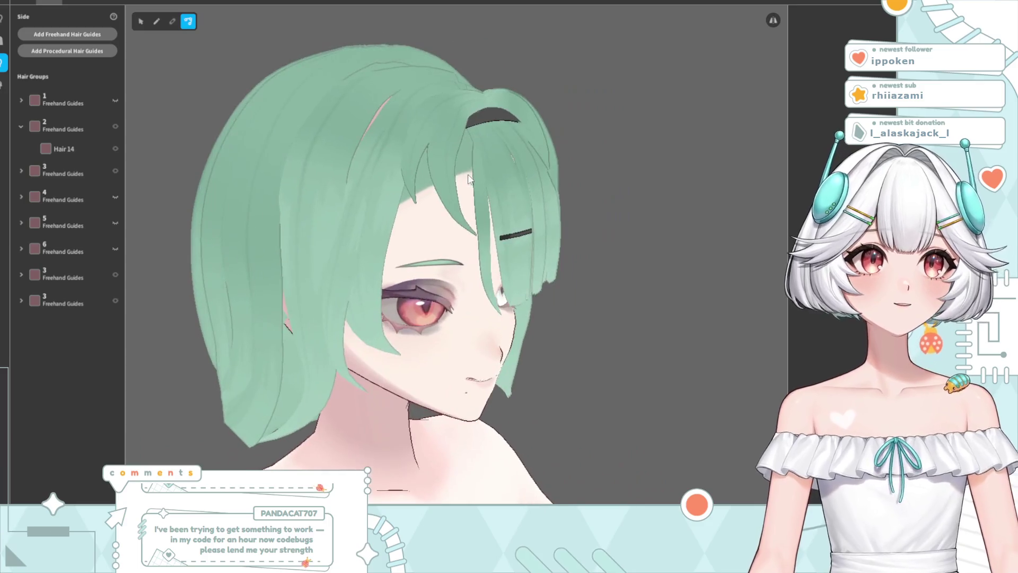
left_click(401, 160)
right_click_drag(401, 161, 400, 173)
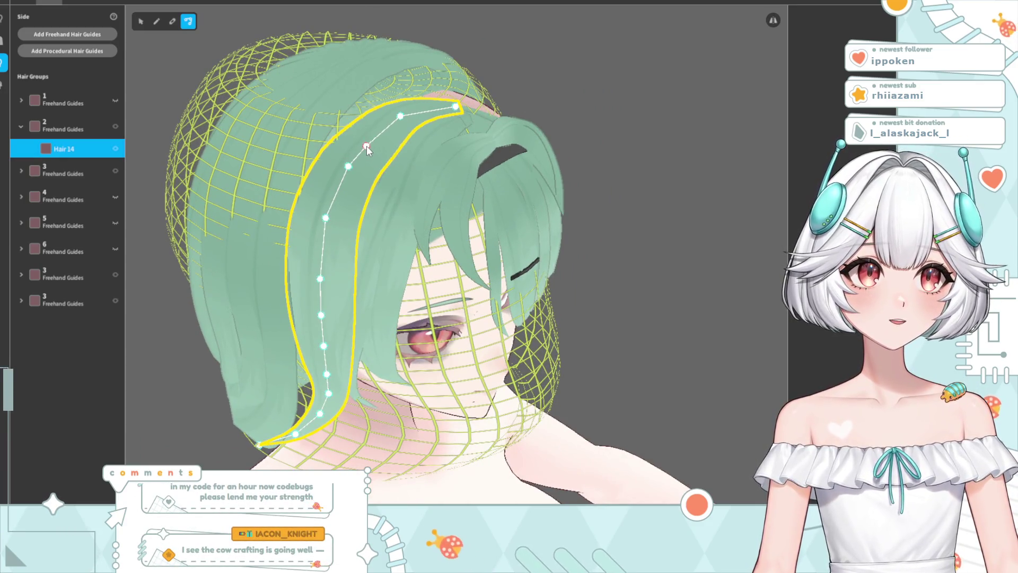
left_click_drag(347, 170, 349, 176)
left_click_drag(324, 218, 329, 226)
left_click(607, 167)
mouse_move(607, 167)
right_mouse_down()
mouse_move(546, 207)
mouse_move(580, 221)
mouse_move(571, 212)
right_mouse_up()
left_click(356, 153)
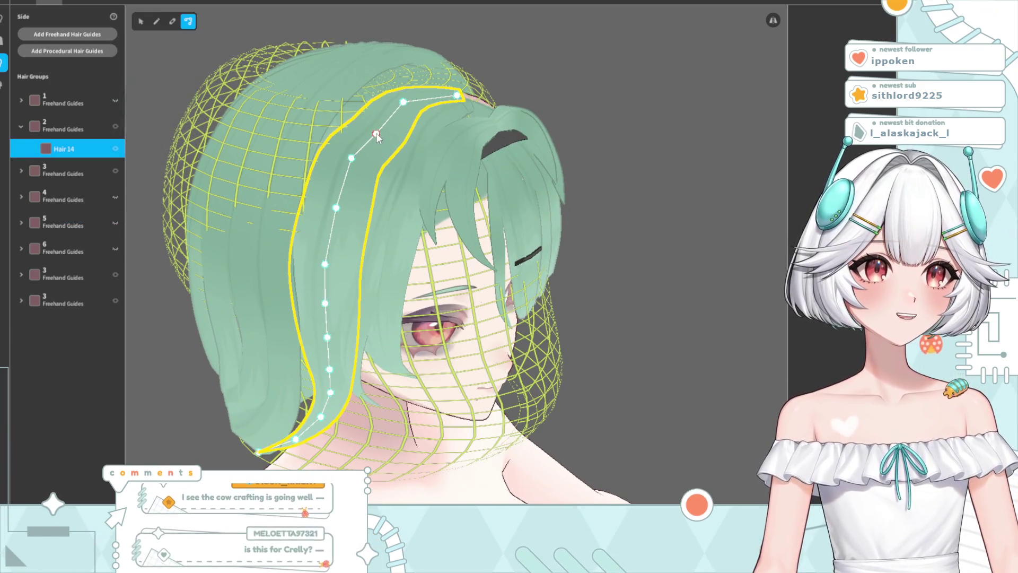
left_click_drag(336, 208, 343, 211)
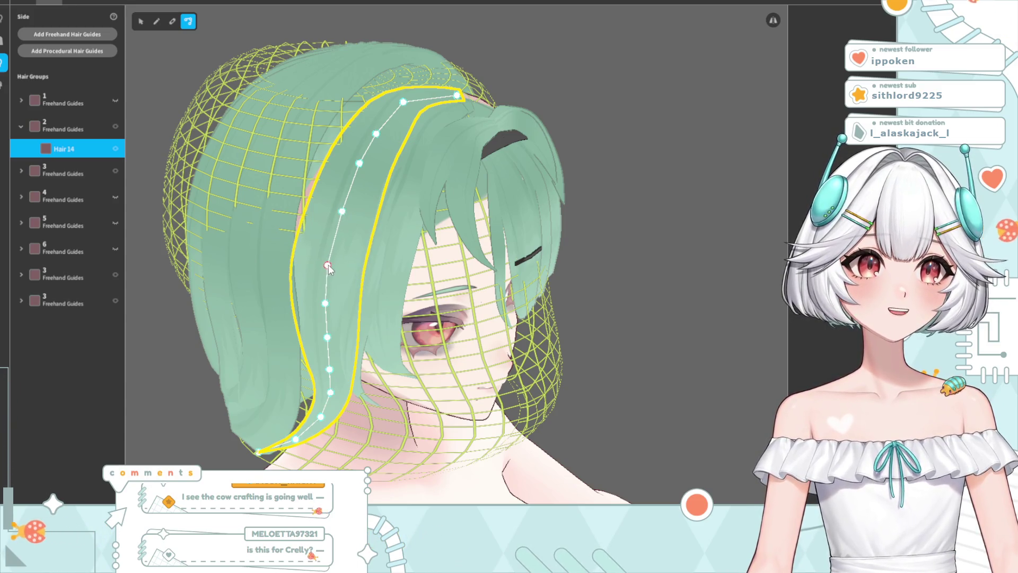
Orbit around the head to check the mint bob from the front, side and back
left_click(513, 96)
mouse_move(514, 95)
right_mouse_down()
mouse_move(514, 145)
mouse_move(504, 154)
right_mouse_up()
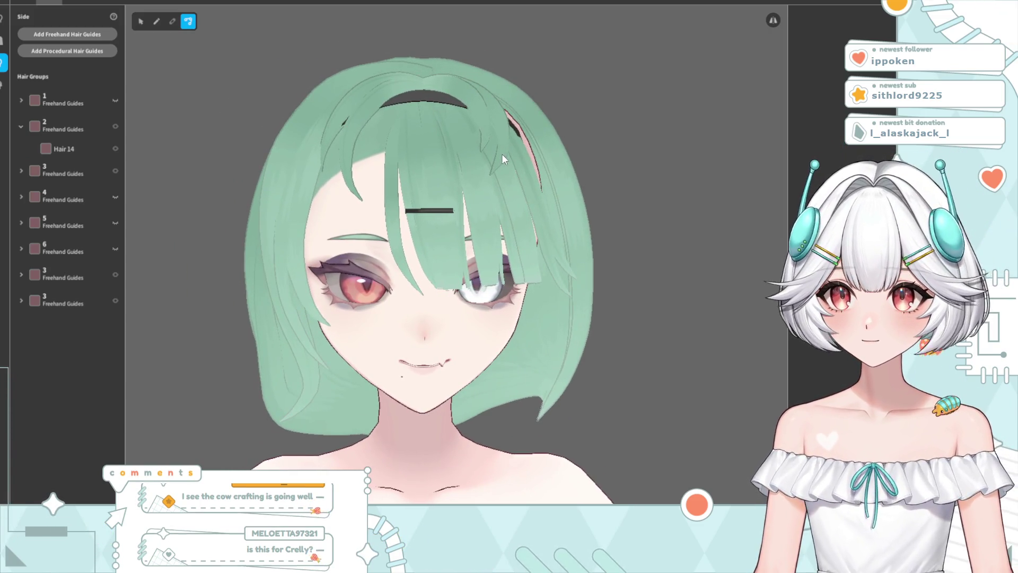
right_click_drag(497, 250, 497, 259)
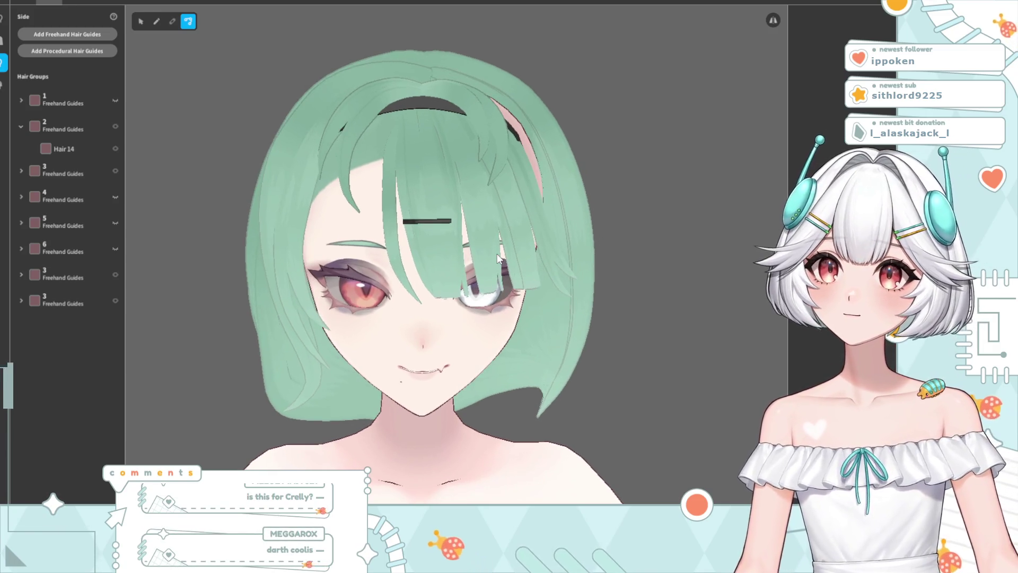
right_click_drag(280, 140, 332, 375)
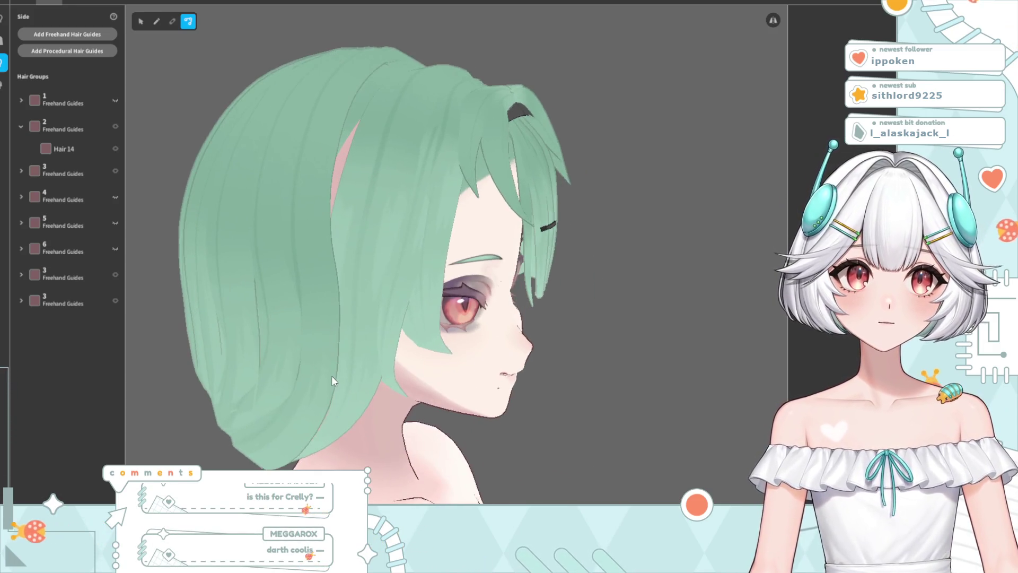
mouse_move(371, 180)
right_mouse_down()
mouse_move(410, 163)
mouse_move(355, 393)
right_mouse_up()
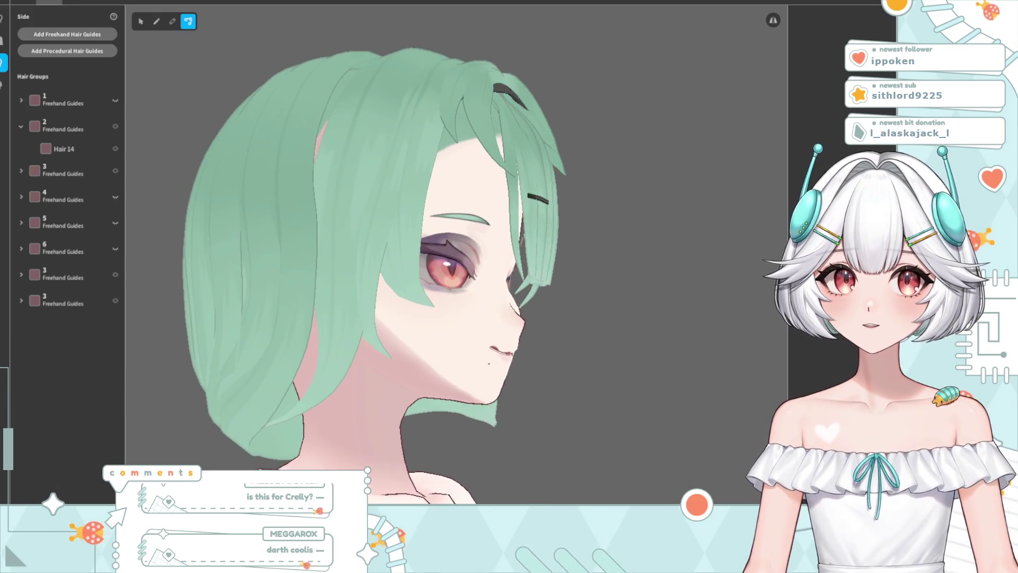
right_click_drag(370, 337, 228, 297)
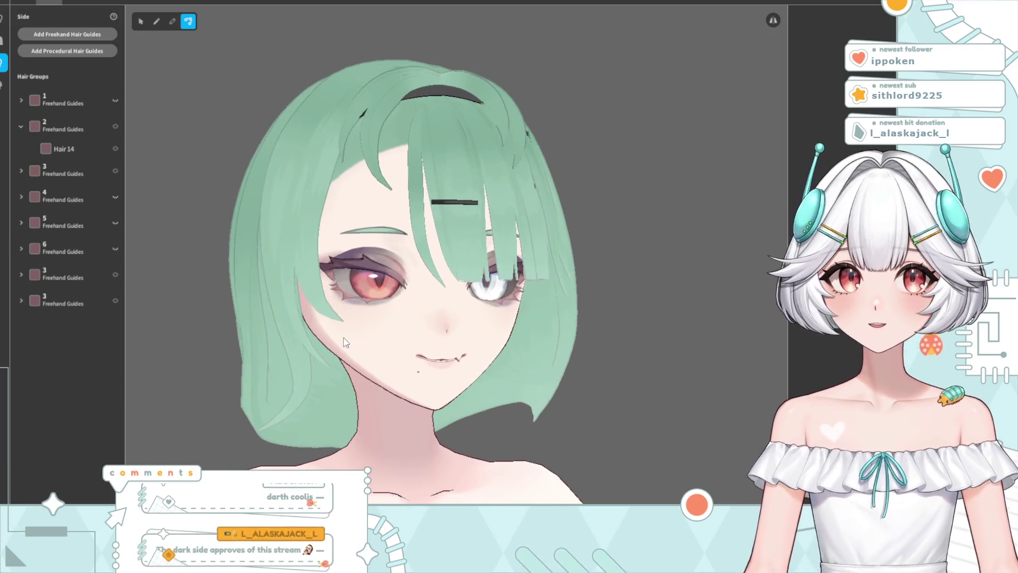
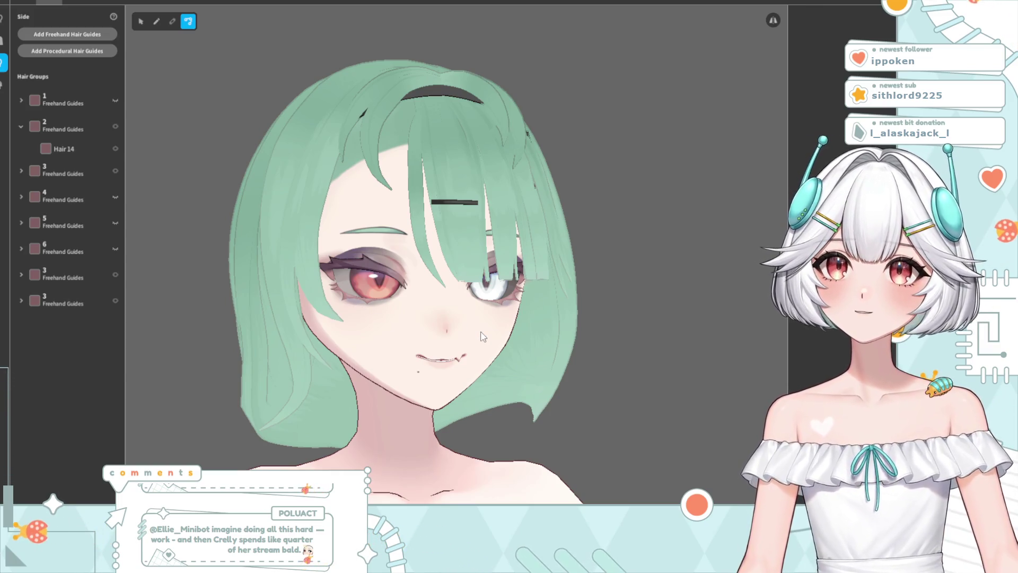
Add a freehand hair group and select the new Freehand Group 9 row
mouse_move(476, 339)
right_mouse_down()
mouse_move(446, 374)
mouse_move(408, 347)
right_mouse_up()
scroll(408, 348, "down", 5)
mouse_move(310, 381)
right_mouse_down()
mouse_move(348, 392)
mouse_move(362, 382)
mouse_move(353, 213)
right_mouse_up()
scroll(347, 377, "up", 5)
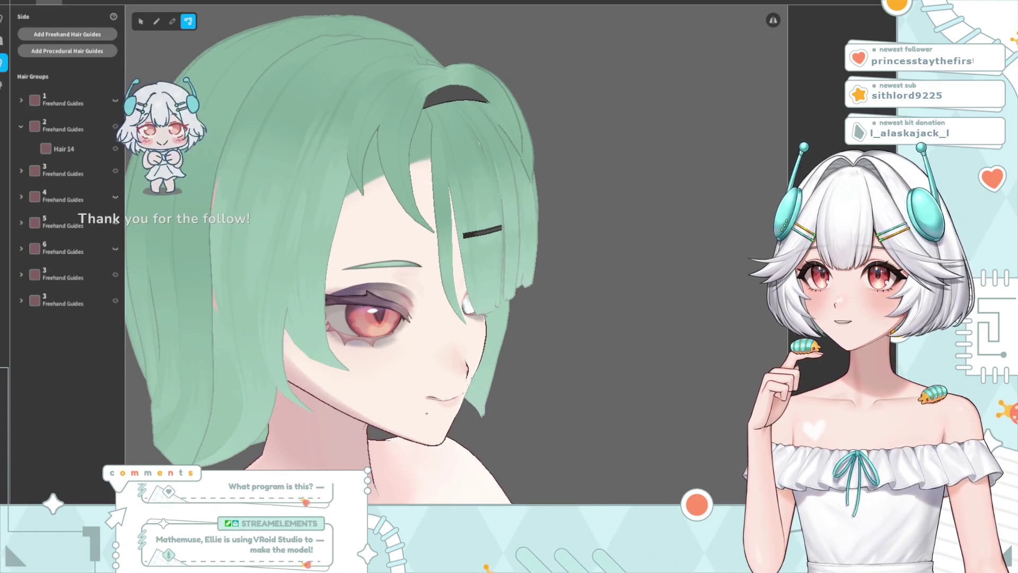
left_click(65, 35)
scroll(377, 220, "down", 5)
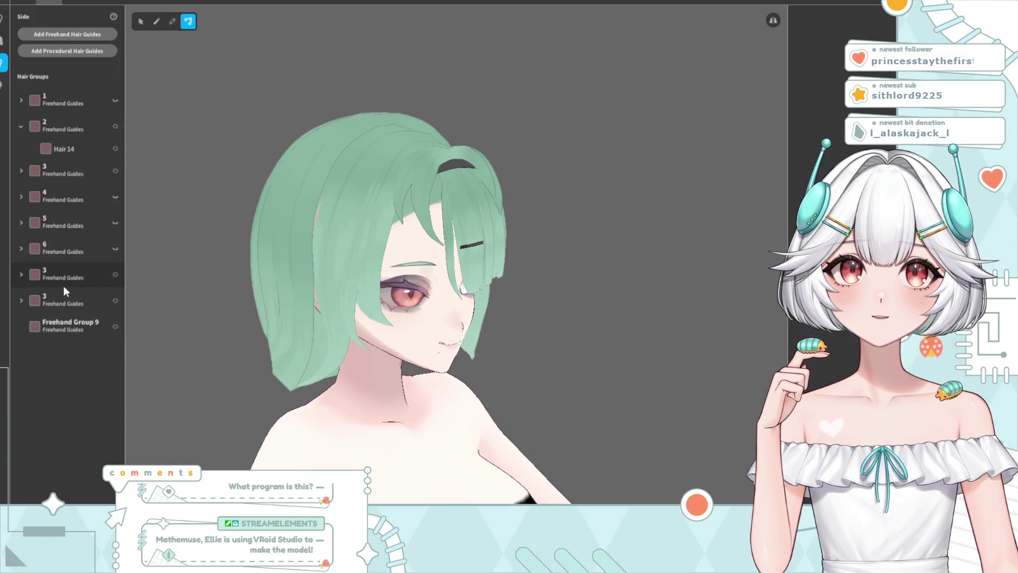
left_click(60, 333)
Drag Freehand Group 9's guide points to widen the mesh and stretch its lower edge down
mouse_move(382, 249)
right_mouse_down()
mouse_move(410, 265)
mouse_move(403, 249)
right_mouse_up()
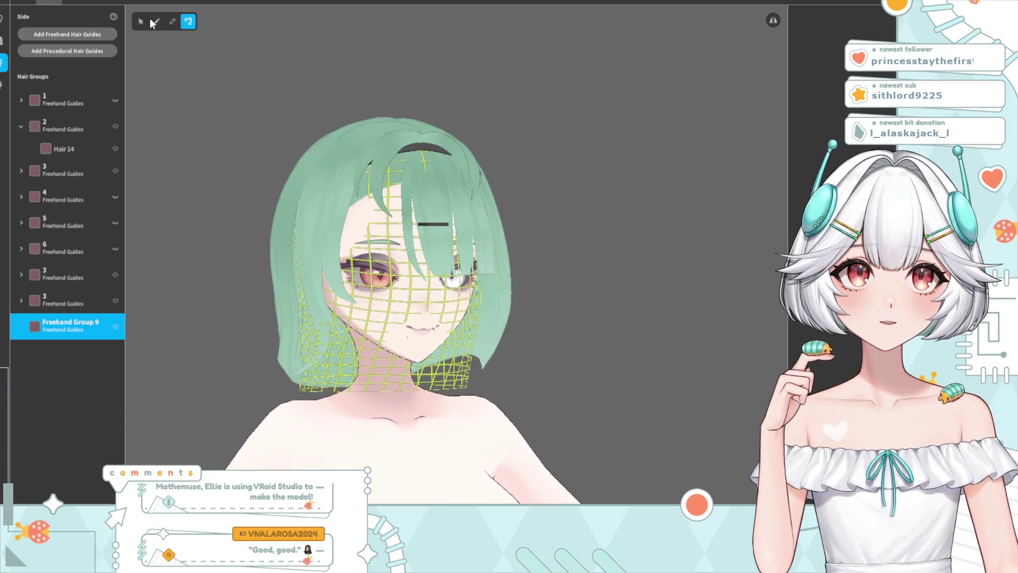
key("v")
right_click_drag(502, 481, 335, 442)
mouse_move(517, 318)
right_mouse_down()
mouse_move(504, 378)
mouse_move(459, 398)
right_mouse_up()
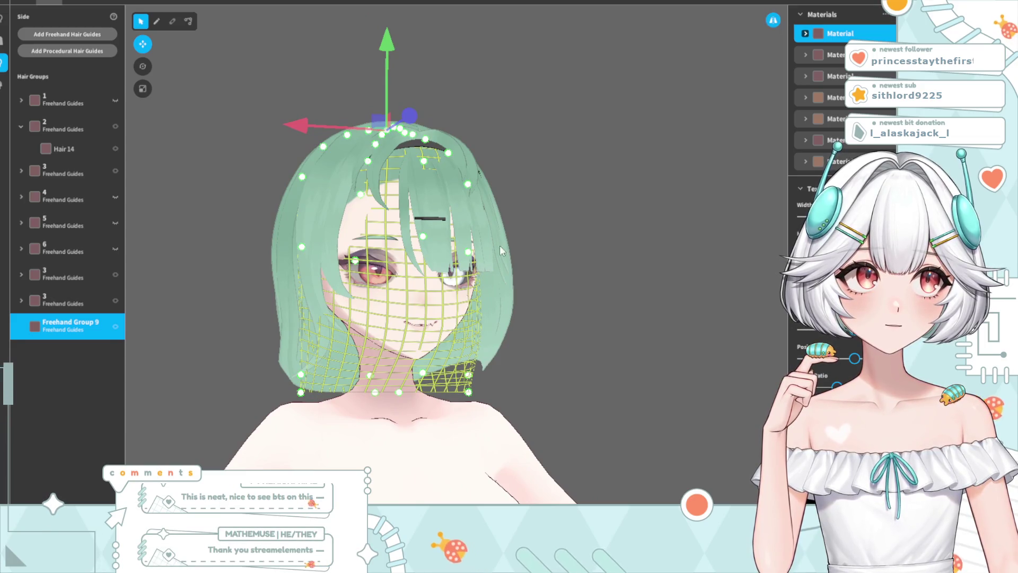
left_click_drag(299, 376, 289, 373)
mouse_move(333, 375)
right_mouse_down()
mouse_move(411, 384)
mouse_move(348, 385)
right_mouse_up()
left_click_drag(303, 245, 279, 239)
left_click_drag(302, 174, 295, 172)
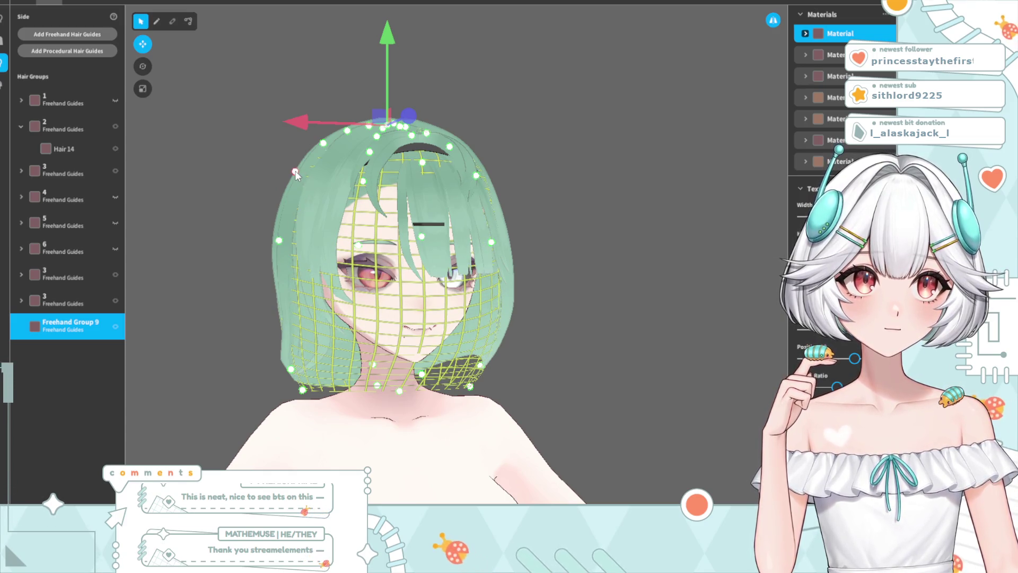
mouse_move(295, 175)
right_mouse_down()
mouse_move(336, 237)
mouse_move(361, 234)
mouse_move(358, 253)
mouse_move(323, 250)
mouse_move(355, 233)
mouse_move(323, 235)
mouse_move(332, 230)
right_mouse_up()
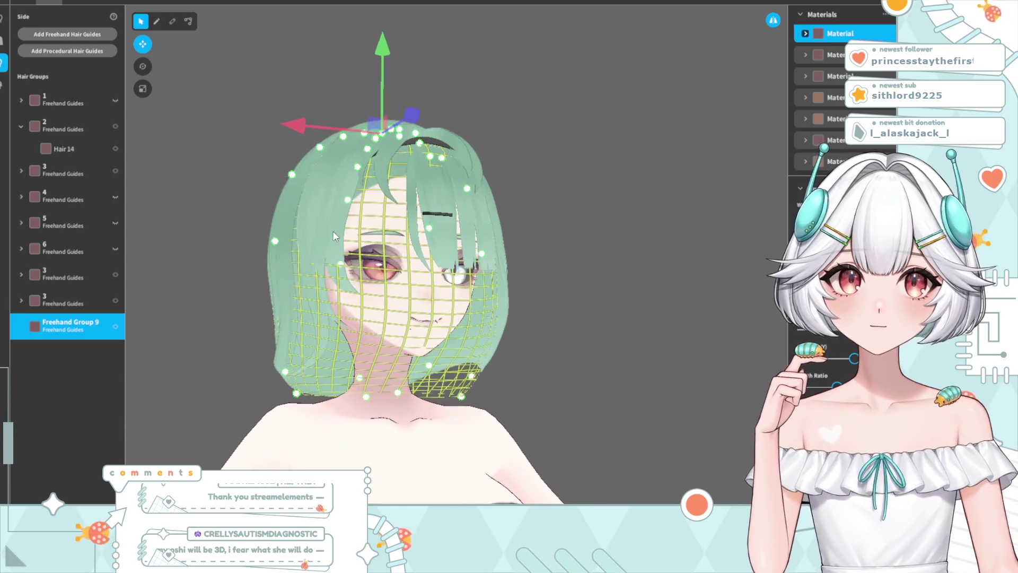
mouse_move(348, 345)
right_mouse_down()
mouse_move(379, 345)
mouse_move(341, 351)
mouse_move(293, 395)
right_mouse_up()
left_click_drag(293, 395, 305, 426)
mouse_move(316, 424)
right_mouse_down()
mouse_move(262, 422)
mouse_move(343, 424)
right_mouse_up()
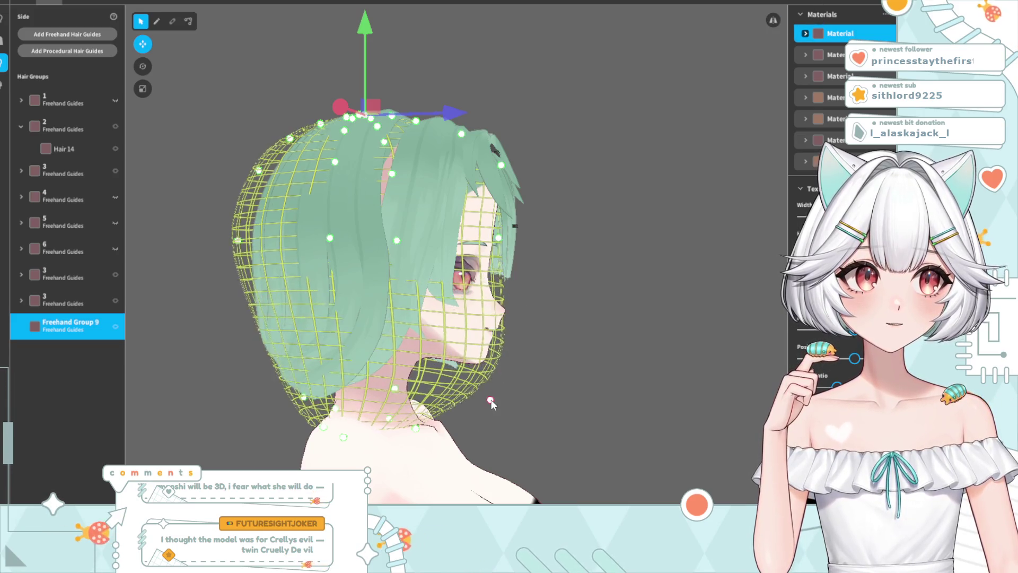
mouse_move(494, 409)
right_mouse_down()
mouse_move(442, 406)
mouse_move(491, 411)
right_mouse_up()
key("ctrl+z")
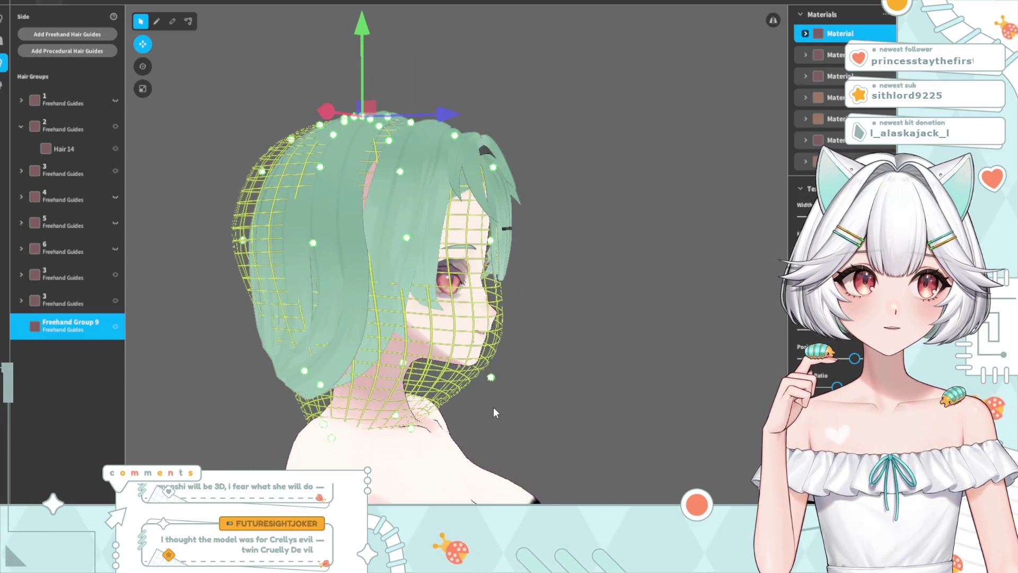
Draw the Hair 15 strand from the crown down the back with the Brush tool
key("b")
right_click_drag(449, 250, 416, 169)
mouse_move(421, 158)
left_mouse_down()
mouse_move(404, 181)
mouse_move(384, 294)
mouse_move(385, 421)
left_mouse_up()
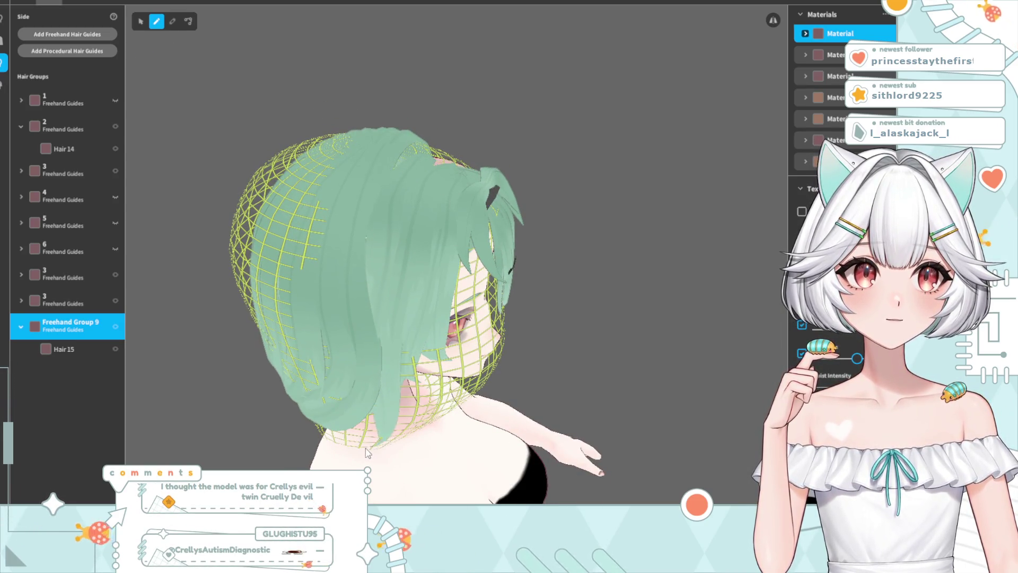
key("Home")
Pull Hair 15's lower end up toward the neck and bend it to curl under
right_click_drag(389, 415, 147, 33)
left_click(188, 22)
right_click_drag(403, 297, 361, 368)
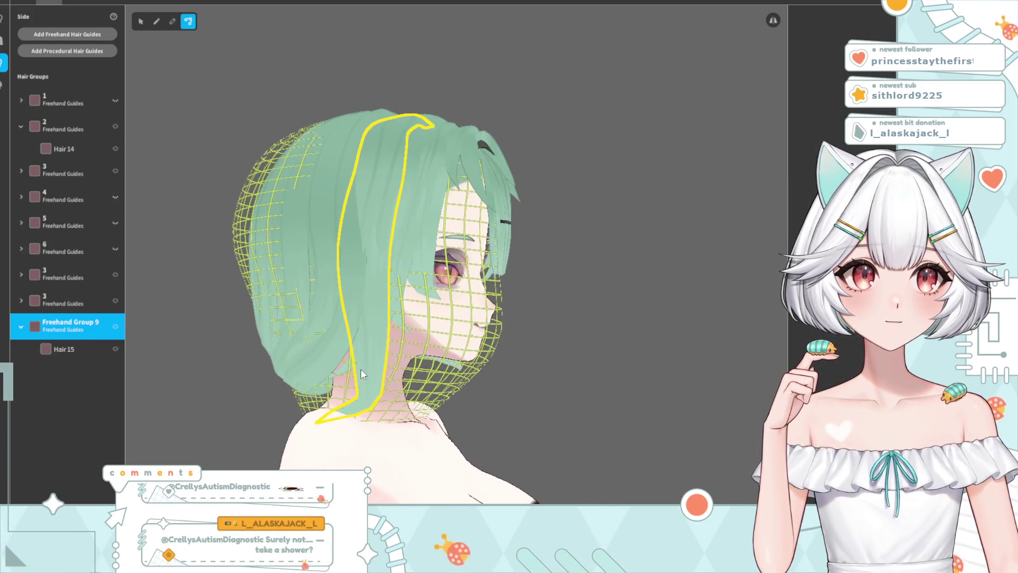
left_click(330, 424)
left_click_drag(317, 412, 308, 385)
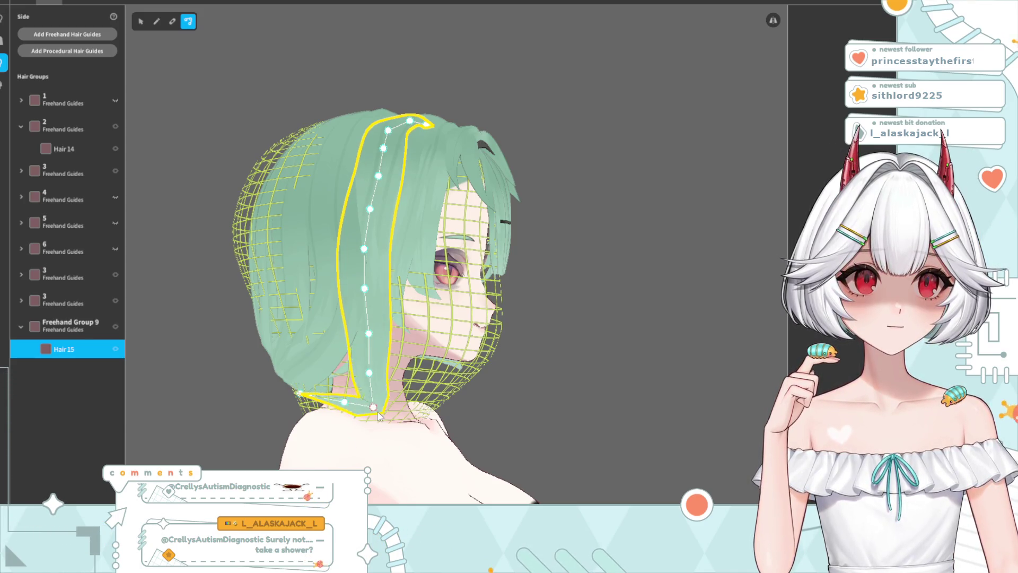
mouse_move(370, 373)
left_mouse_down()
mouse_move(393, 391)
mouse_move(366, 407)
mouse_move(388, 391)
left_mouse_up()
mouse_move(445, 340)
right_mouse_down()
mouse_move(399, 339)
mouse_move(416, 342)
right_mouse_up()
scroll(330, 390, "up", 5)
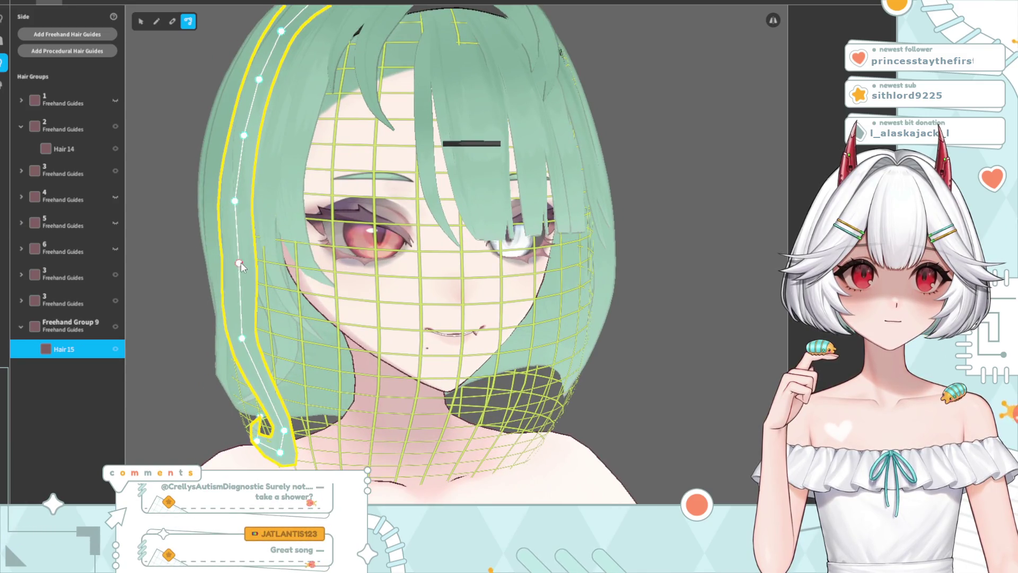
left_click_drag(240, 262, 267, 341)
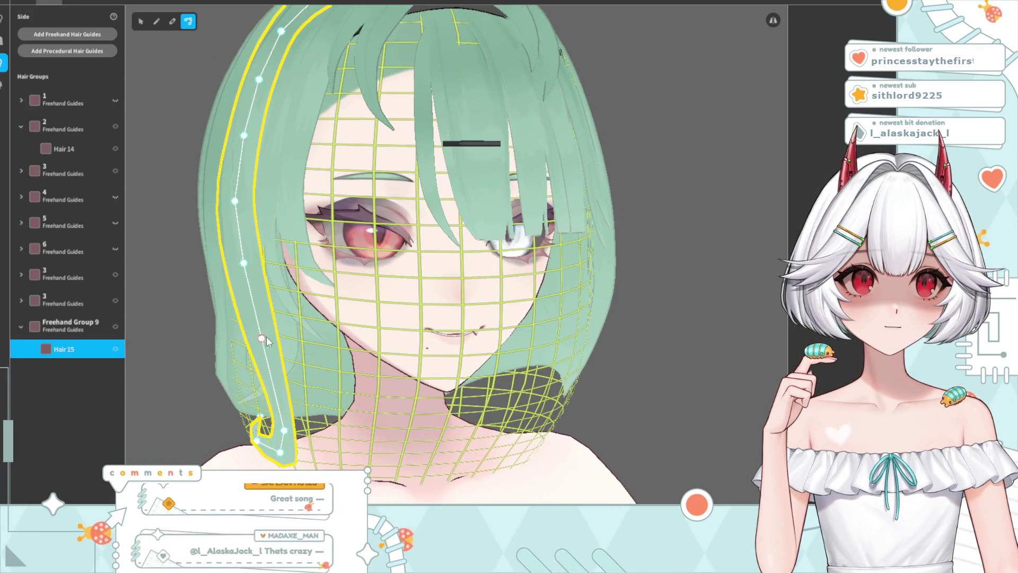
left_click(686, 262)
Reshape Hair 15's upper section and shift its top tip right from the back and top views
right_click_drag(603, 339, 628, 337)
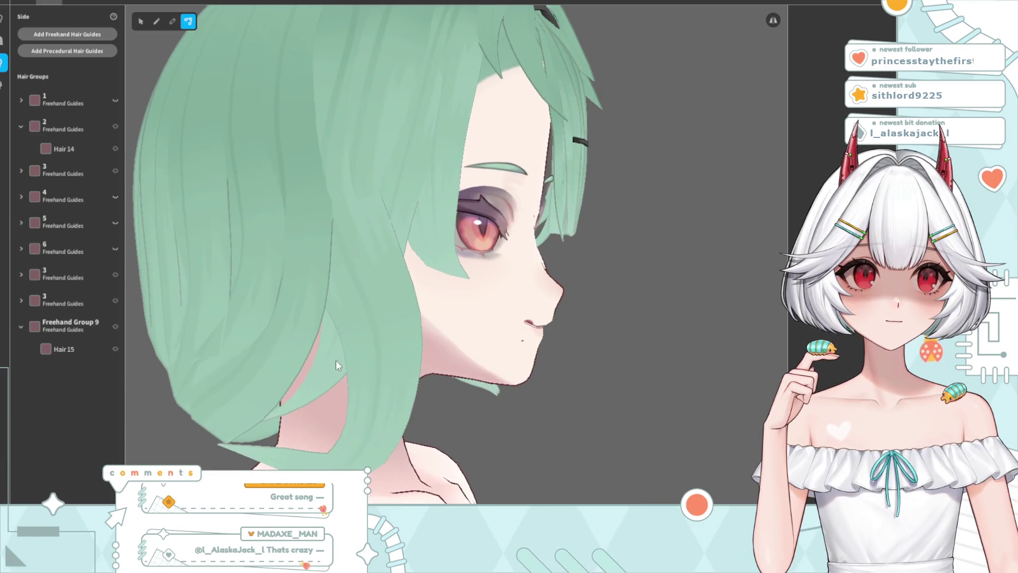
left_click(369, 348)
scroll(404, 297, "down", 5)
right_click_drag(404, 297, 399, 251)
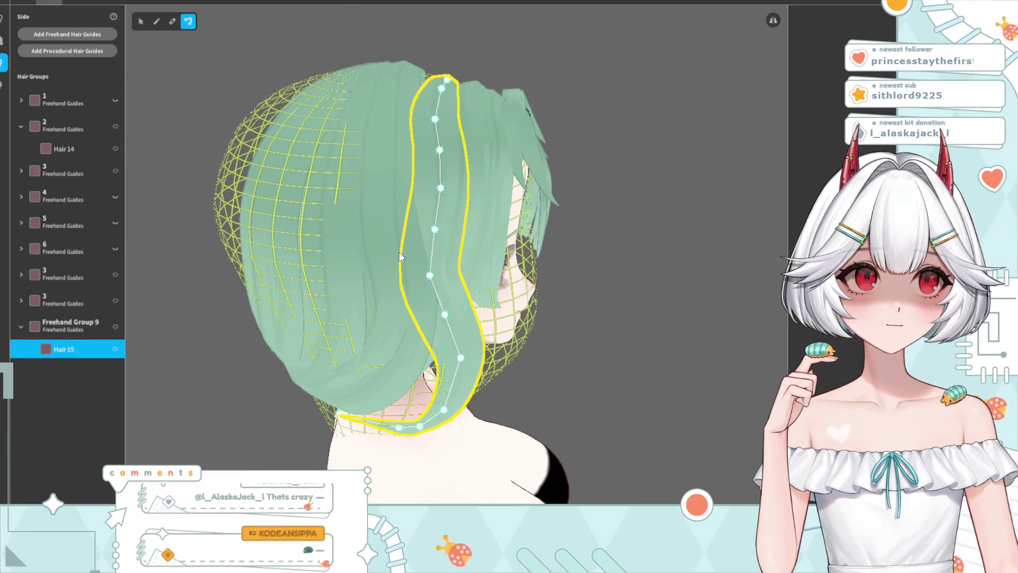
left_click_drag(427, 225, 432, 144)
mouse_move(429, 113)
right_mouse_down()
mouse_move(456, 173)
mouse_move(443, 241)
right_mouse_up()
mouse_move(445, 228)
left_mouse_down()
mouse_move(456, 227)
mouse_move(423, 257)
left_mouse_up()
Ease Hair 15's upper curve slightly left and straighten its middle section
left_click(400, 300)
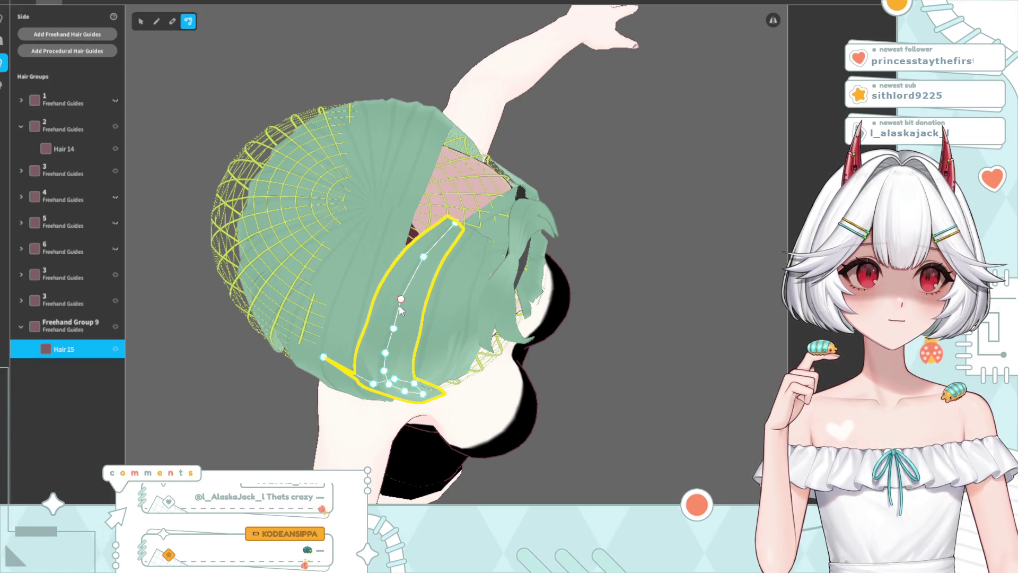
right_click_drag(400, 318, 427, 270)
left_click_drag(425, 242, 421, 243)
mouse_move(422, 245)
right_mouse_down()
mouse_move(438, 257)
mouse_move(441, 228)
right_mouse_up()
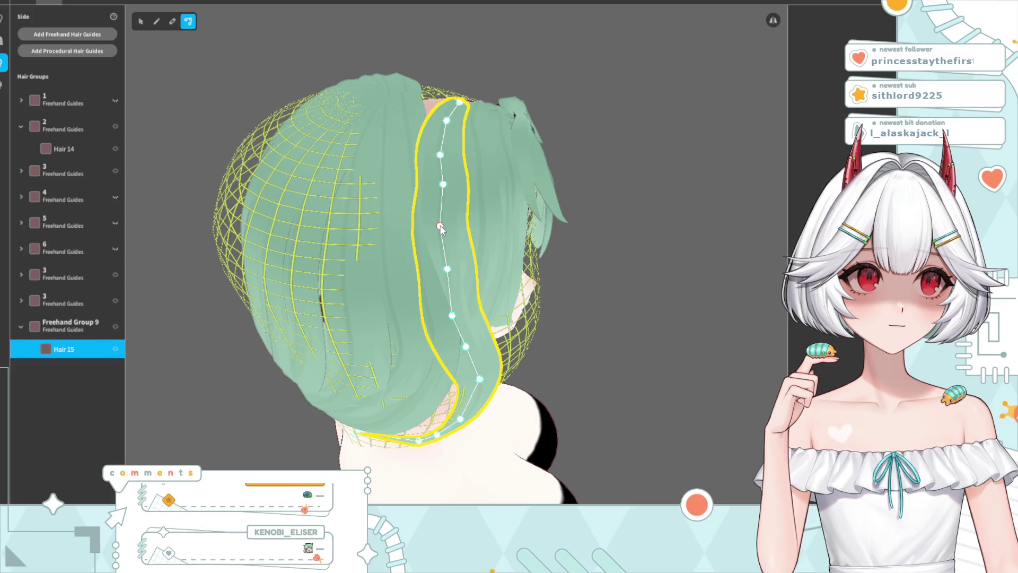
left_click_drag(444, 184, 440, 186)
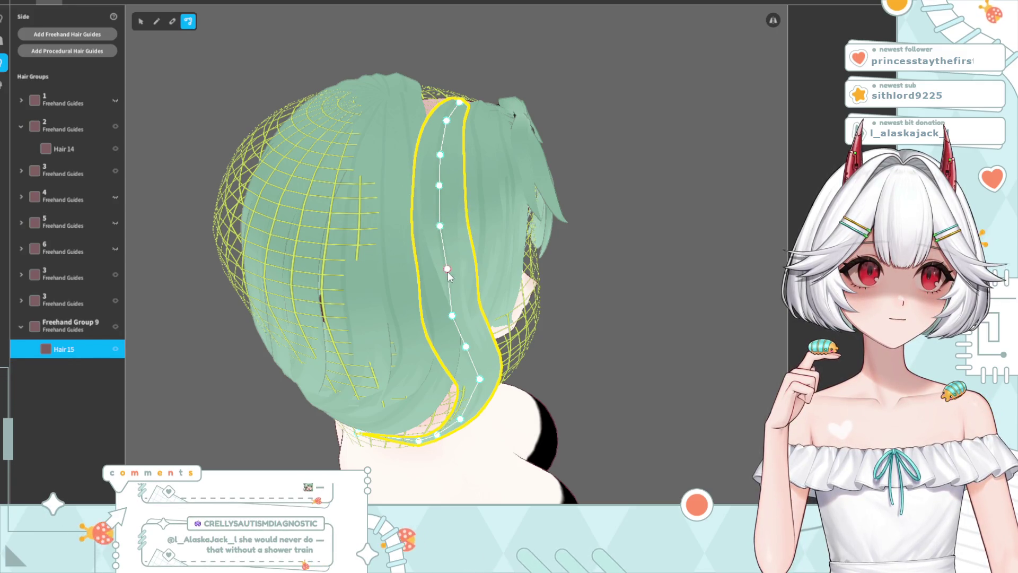
right_click_drag(448, 275, 427, 344)
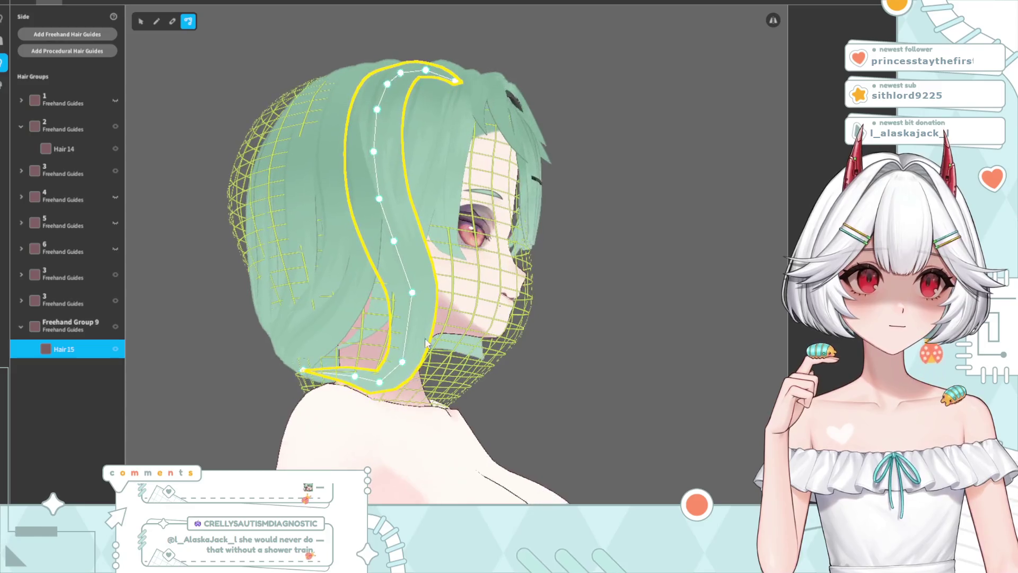
left_click(619, 275)
right_click_drag(619, 275, 498, 341)
right_click_drag(501, 344, 508, 345)
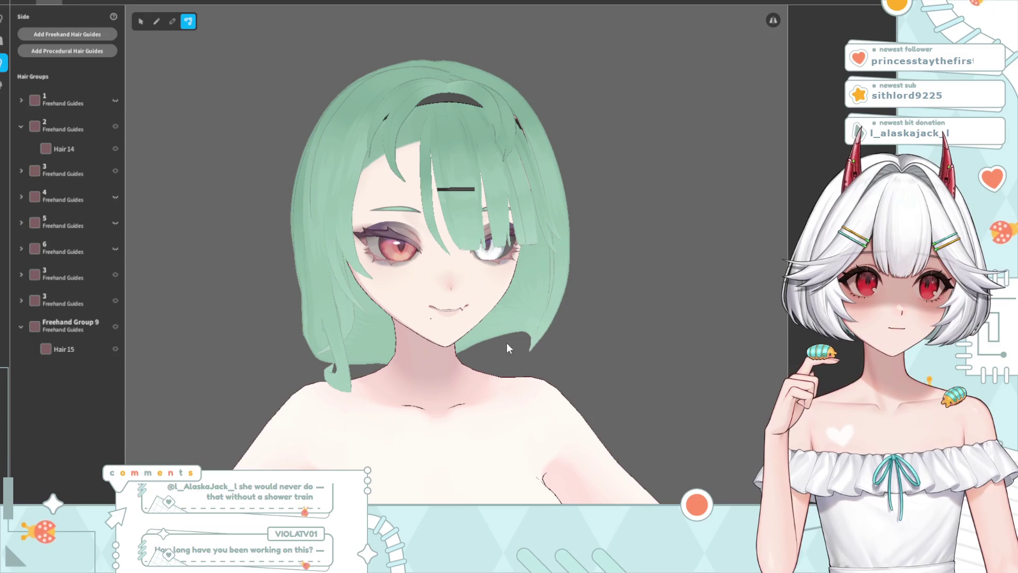
Hide Freehand Group 9, switch to the Select tool, and add a new Freehand Group 10
right_click_drag(452, 402, 377, 370)
mouse_move(296, 448)
right_mouse_down()
mouse_move(346, 418)
mouse_move(354, 428)
right_mouse_up()
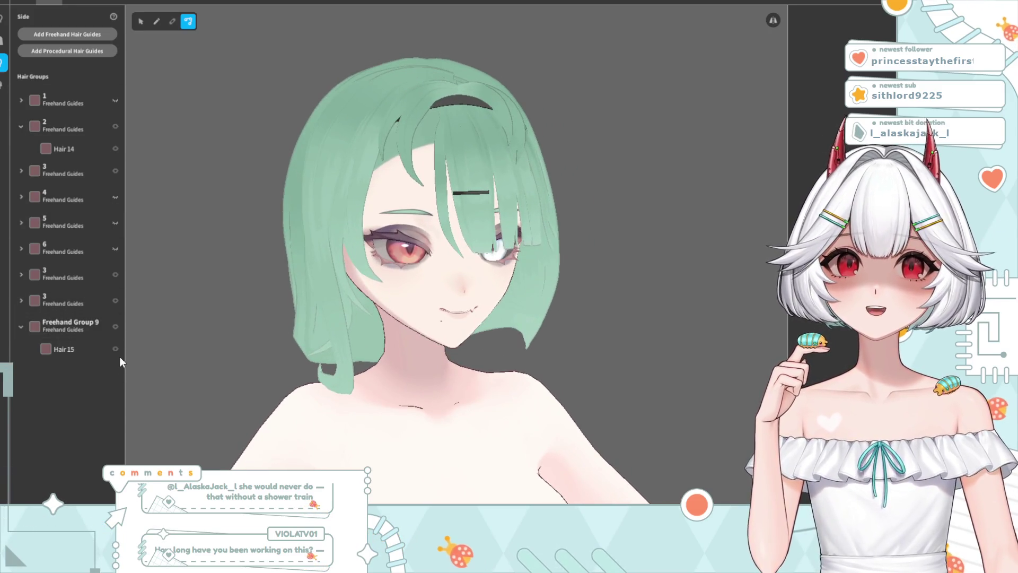
left_click(115, 327)
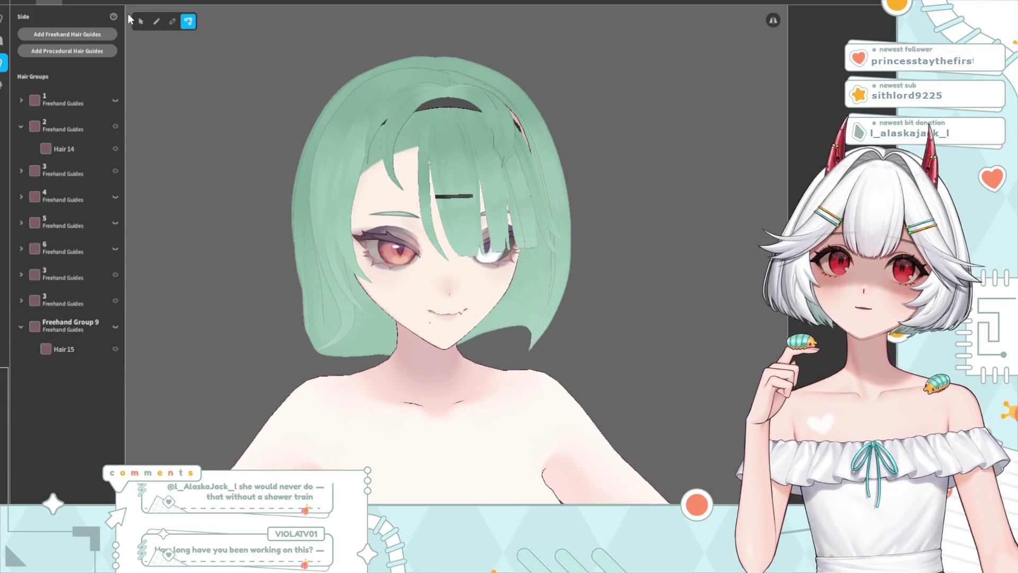
left_click(140, 25)
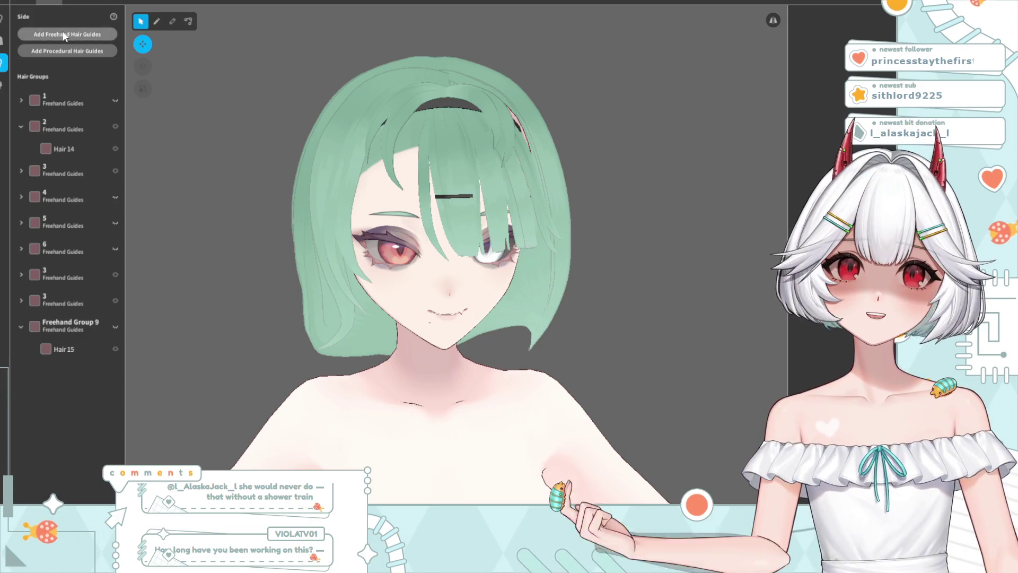
left_click(63, 33)
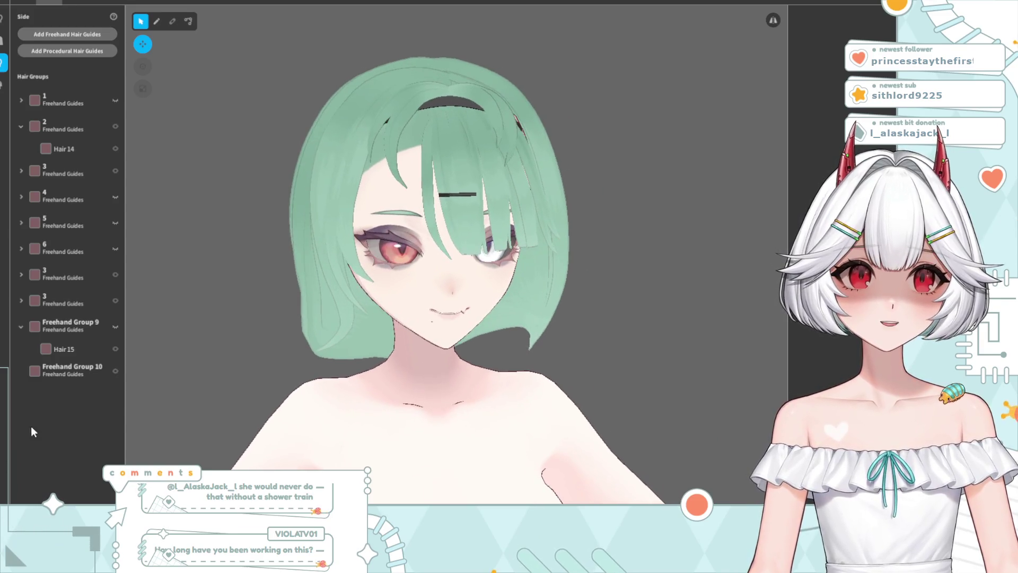
Add a guide point near the nape and pull it down over the neck
right_click_drag(428, 317, 493, 310)
mouse_move(373, 99)
right_mouse_down()
mouse_move(398, 252)
mouse_move(424, 243)
mouse_move(409, 247)
right_mouse_up()
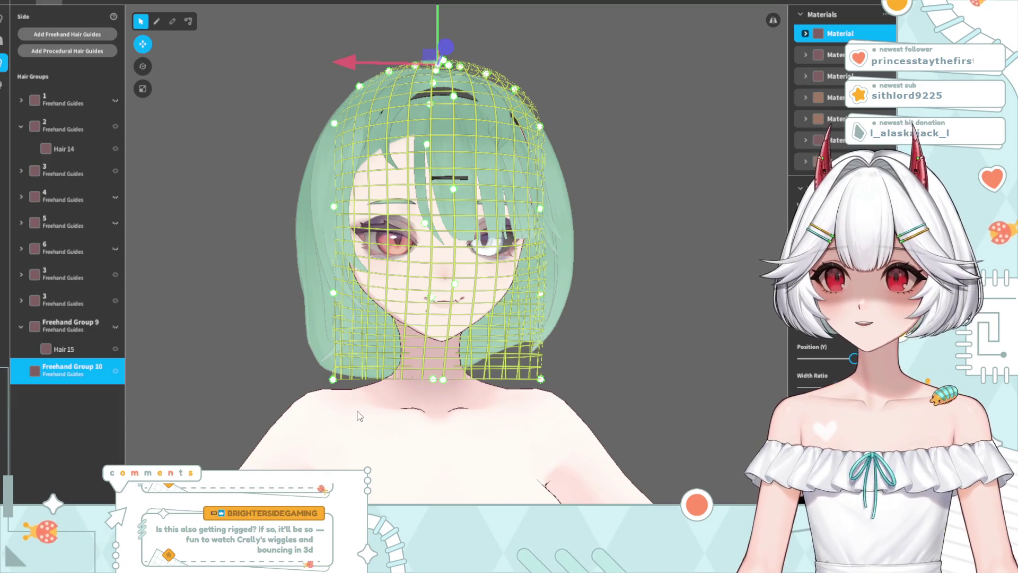
right_click_drag(319, 366, 372, 368)
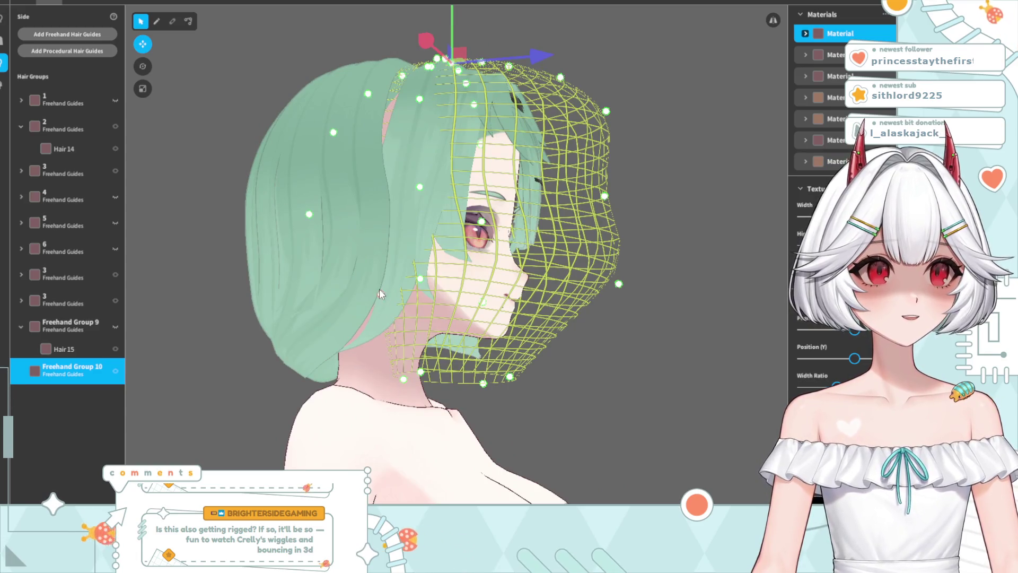
left_click(267, 322)
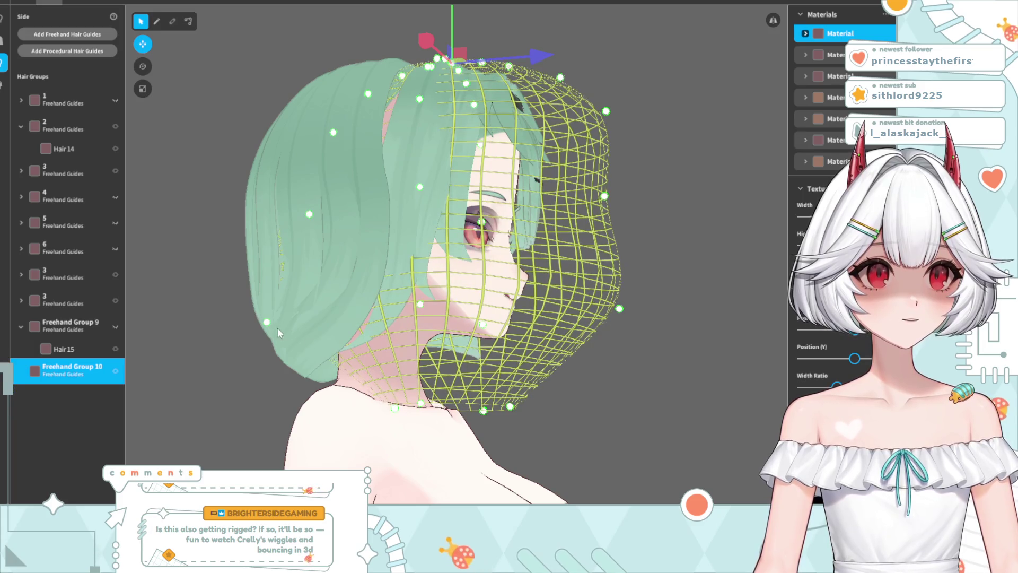
left_click_drag(268, 322, 323, 382)
mouse_move(311, 217)
left_mouse_down()
mouse_move(274, 283)
mouse_move(291, 303)
left_mouse_up()
Push the lower-left points of Freehand Group 10's guide cage outward around the jaw
mouse_move(291, 303)
right_mouse_down()
mouse_move(380, 305)
mouse_move(422, 318)
mouse_move(325, 304)
mouse_move(388, 309)
right_mouse_up()
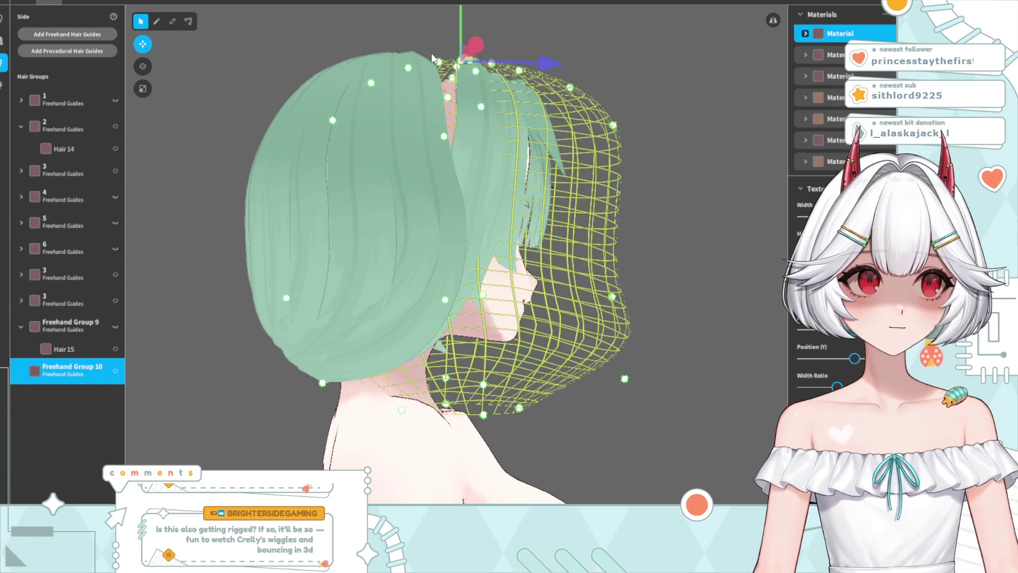
right_click_drag(472, 385, 412, 384)
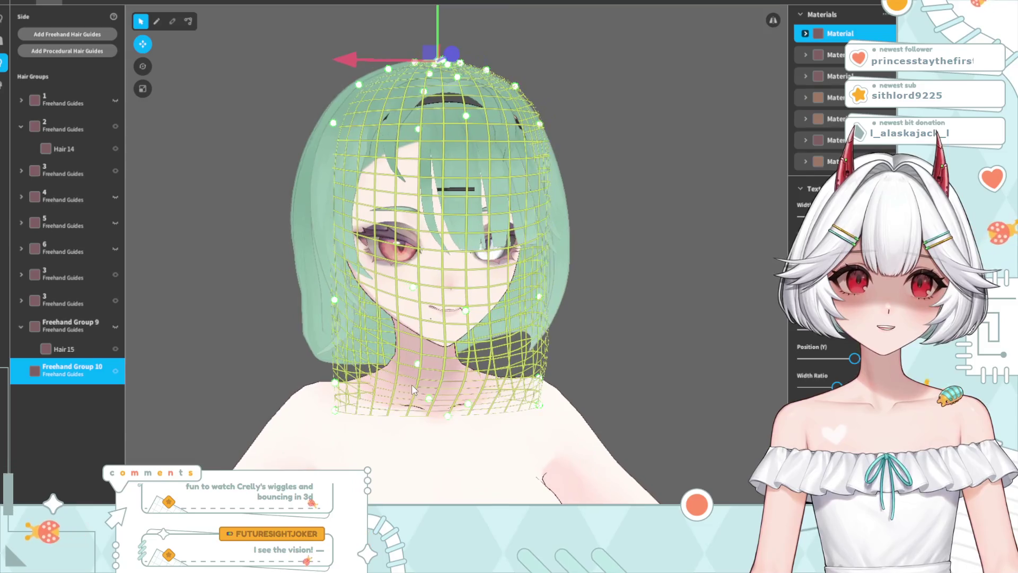
left_click_drag(334, 385, 310, 365)
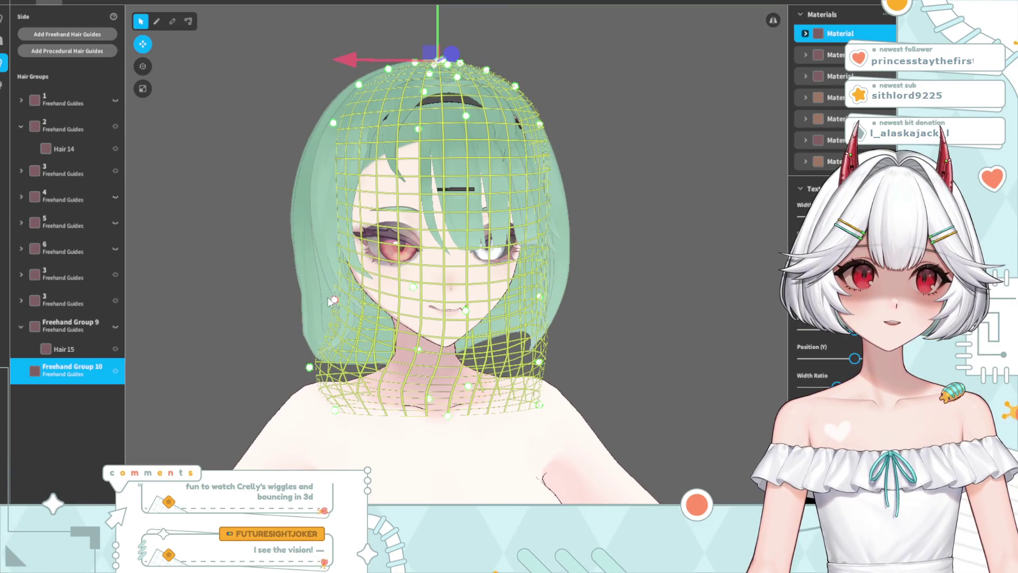
left_click_drag(328, 297, 314, 305)
left_click_drag(310, 365, 332, 374)
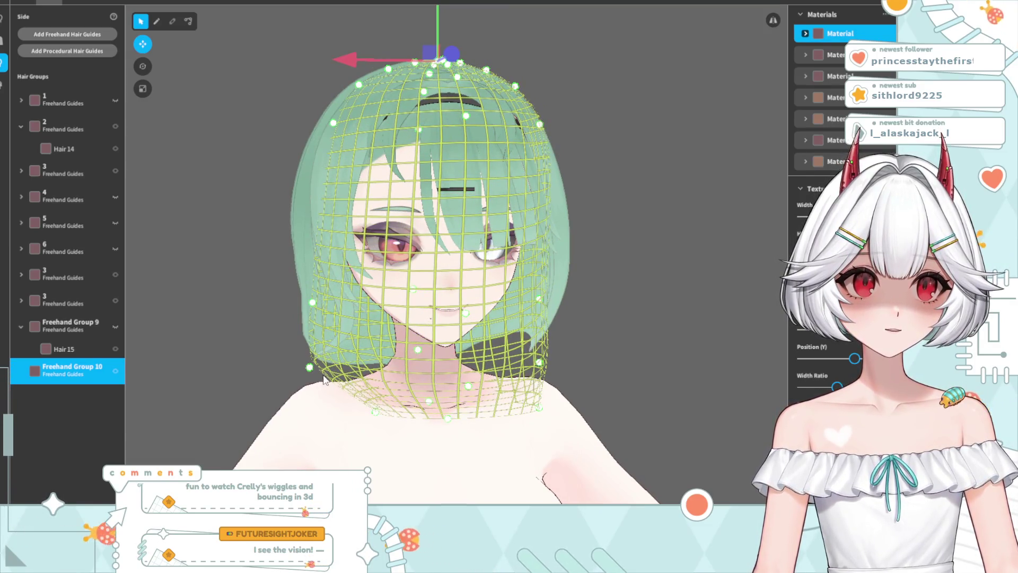
mouse_move(332, 374)
right_mouse_down()
mouse_move(422, 383)
mouse_move(303, 373)
mouse_move(322, 362)
mouse_move(275, 368)
mouse_move(312, 386)
mouse_move(348, 371)
mouse_move(416, 380)
mouse_move(391, 373)
mouse_move(383, 343)
right_mouse_up()
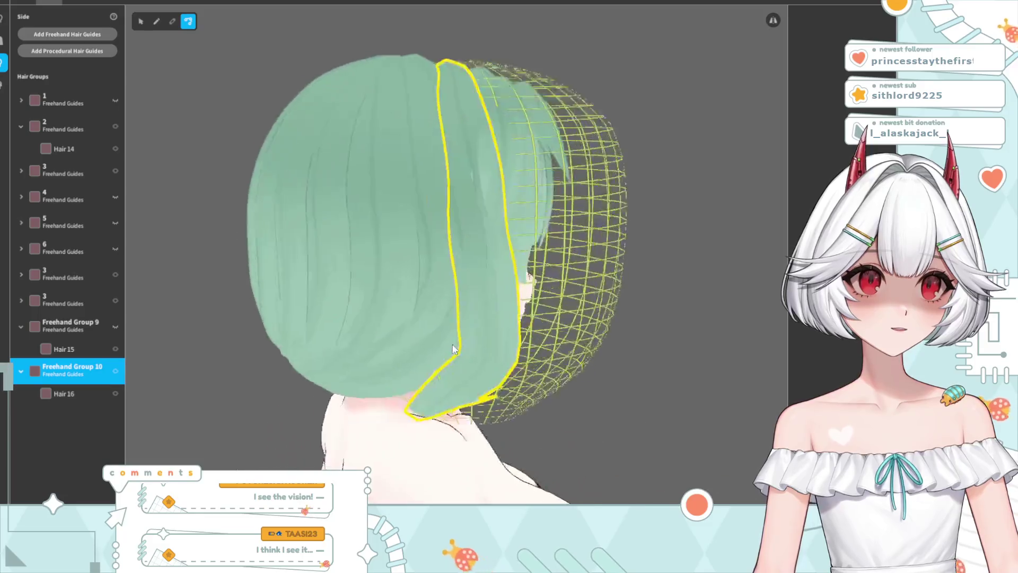
Drag Hair 16's lower points back and inward so its end starts curling toward the nape
left_click_drag(537, 375, 418, 381)
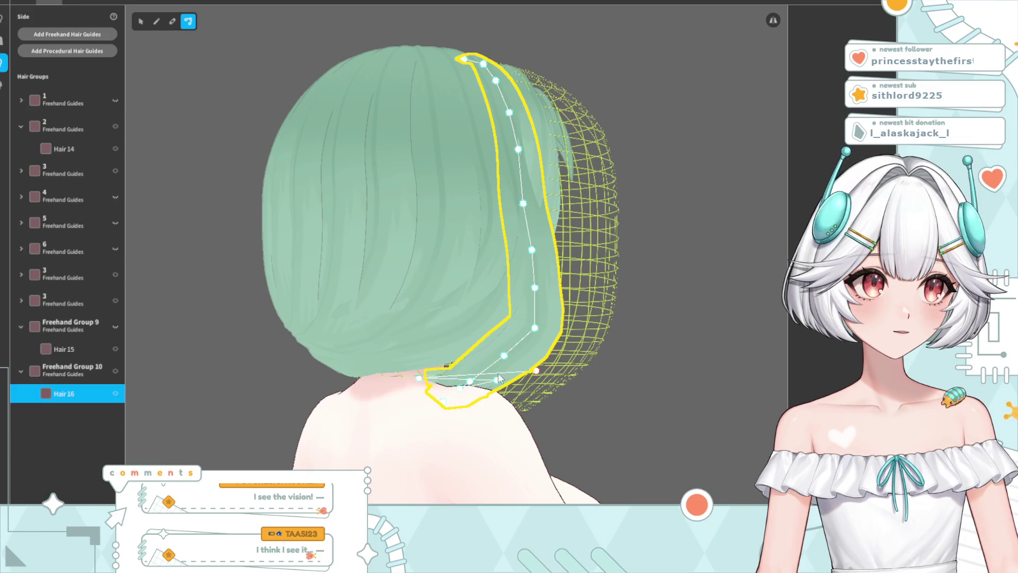
mouse_move(533, 375)
left_mouse_down()
mouse_move(403, 380)
mouse_move(437, 400)
mouse_move(499, 367)
mouse_move(516, 379)
mouse_move(440, 376)
mouse_move(484, 374)
left_mouse_up()
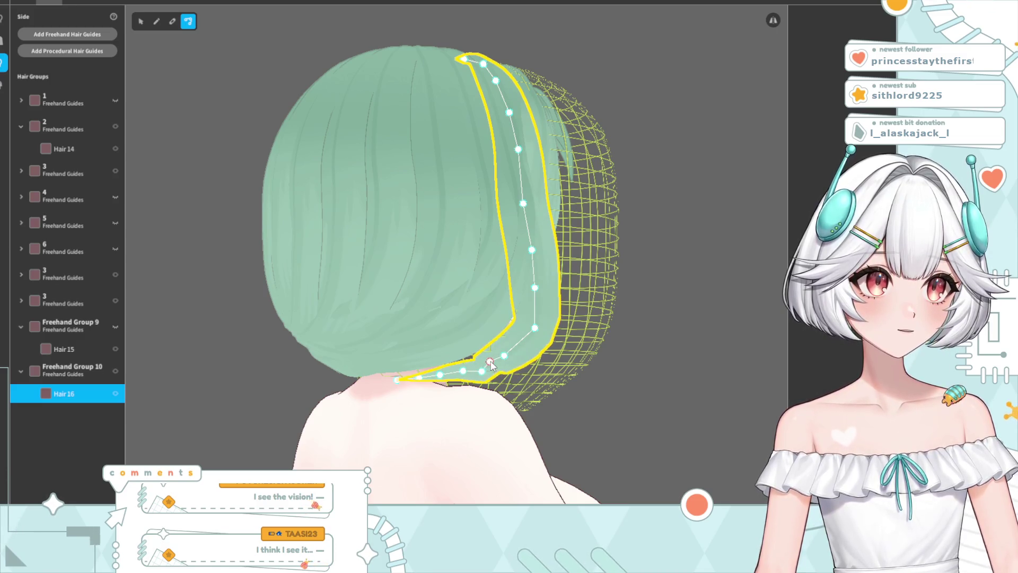
left_click_drag(494, 360, 484, 367)
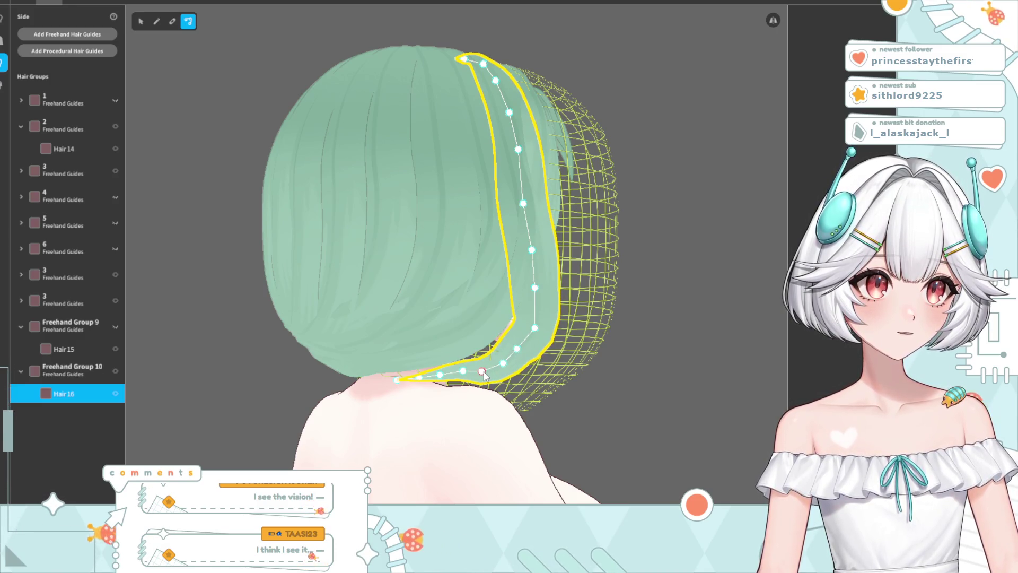
mouse_move(636, 324)
right_mouse_down()
mouse_move(544, 323)
mouse_move(568, 330)
mouse_move(557, 338)
mouse_move(515, 323)
mouse_move(445, 322)
right_mouse_up()
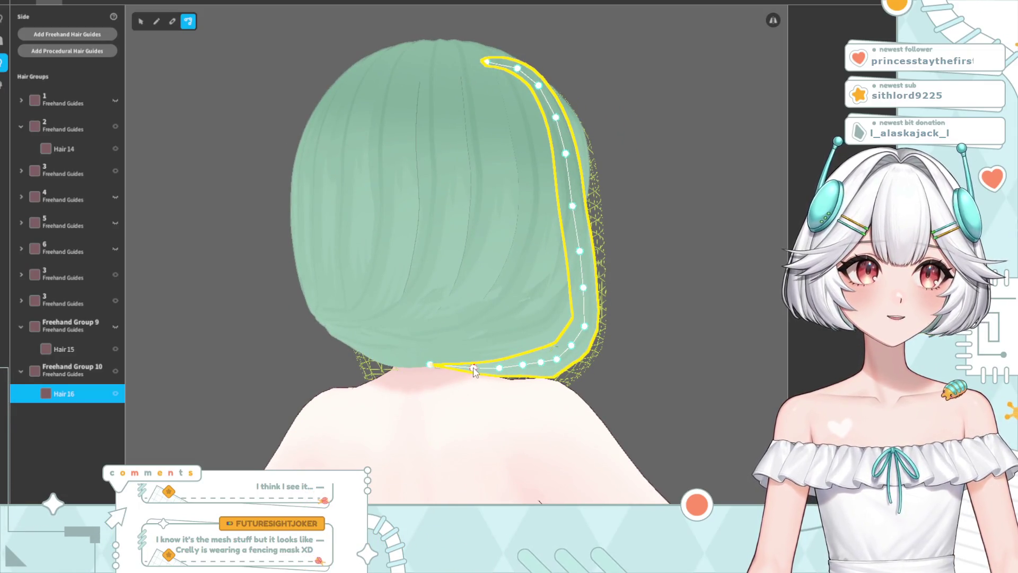
mouse_move(533, 369)
right_mouse_down()
mouse_move(466, 395)
mouse_move(491, 393)
mouse_move(497, 371)
right_mouse_up()
left_click_drag(497, 371, 501, 387)
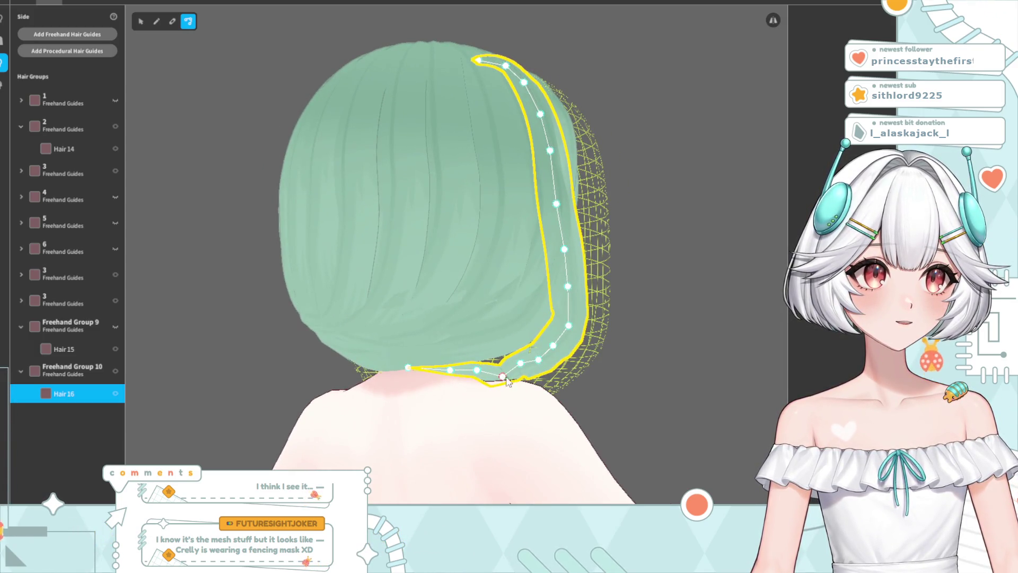
left_click_drag(542, 368, 556, 356)
mouse_move(561, 369)
right_mouse_down()
mouse_move(475, 374)
mouse_move(537, 380)
mouse_move(503, 405)
right_mouse_up()
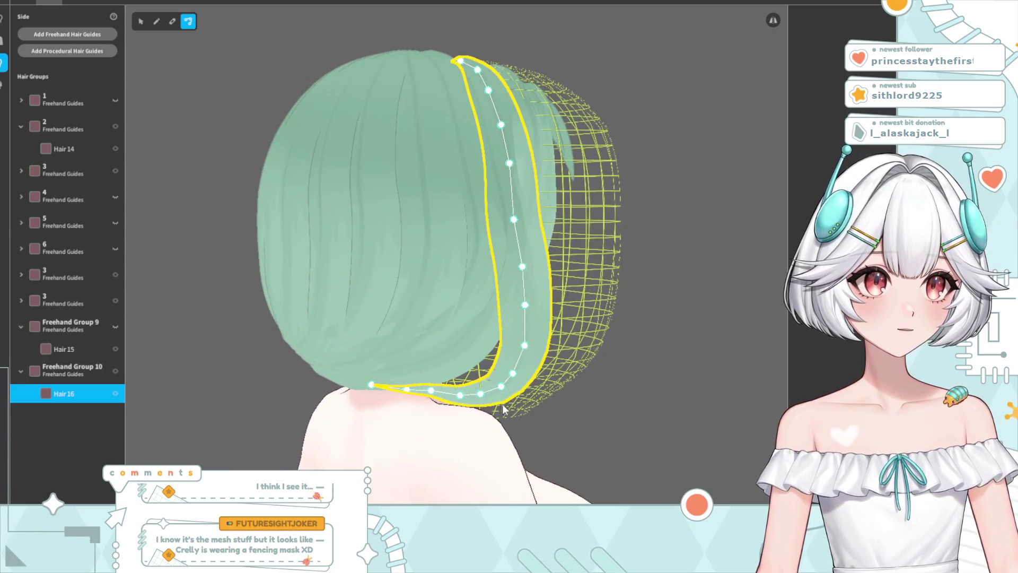
mouse_move(439, 398)
right_mouse_down()
mouse_move(372, 400)
mouse_move(523, 390)
right_mouse_up()
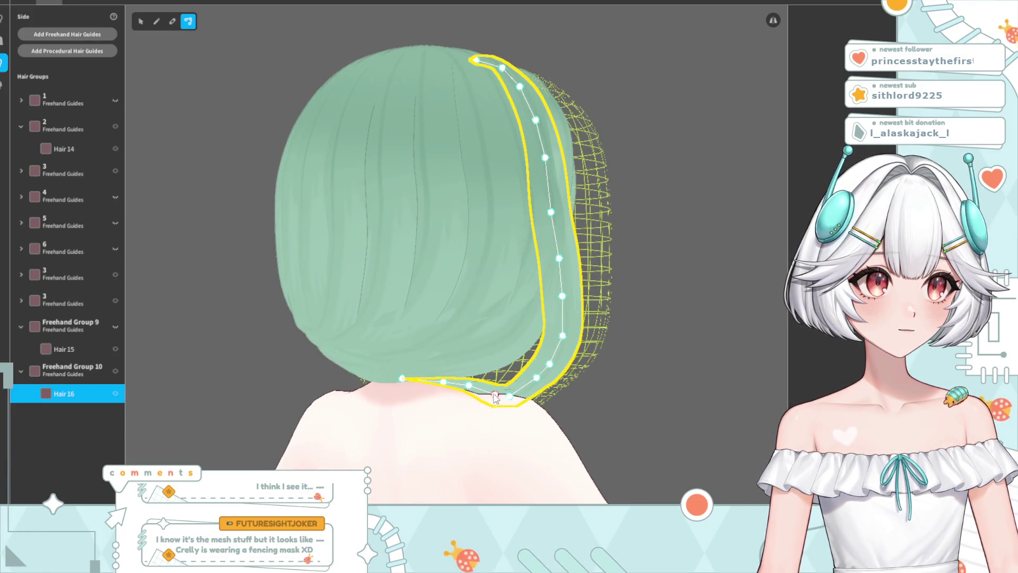
left_click_drag(468, 389, 532, 386)
Adjust Hair 16's middle points from the back and bend its lower curve inward
left_click(631, 348)
mouse_move(631, 348)
right_mouse_down()
mouse_move(509, 401)
mouse_move(431, 305)
mouse_move(459, 315)
mouse_move(478, 304)
right_mouse_up()
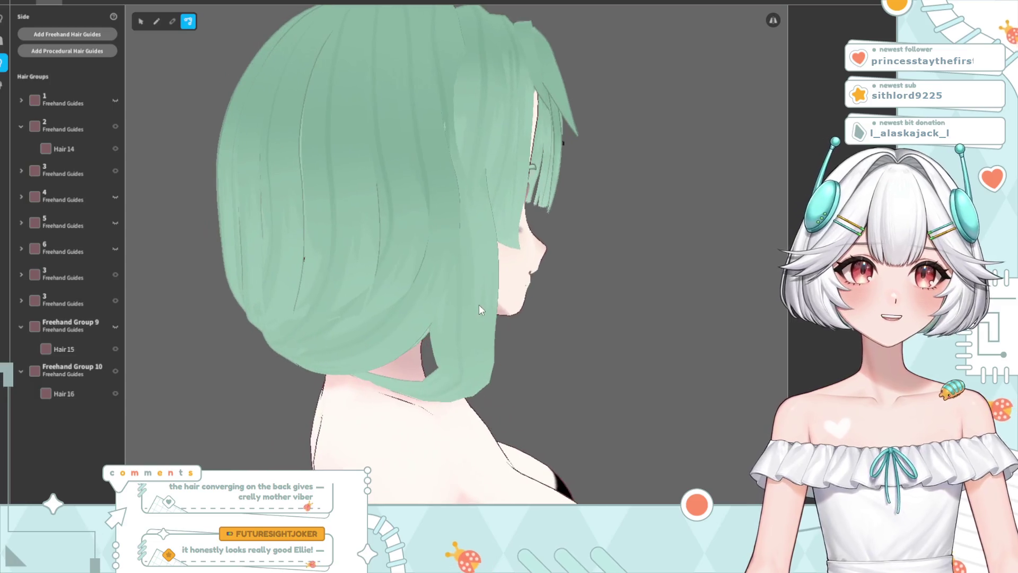
left_click(480, 341)
mouse_move(481, 341)
right_mouse_down()
mouse_move(522, 362)
mouse_move(652, 208)
right_mouse_up()
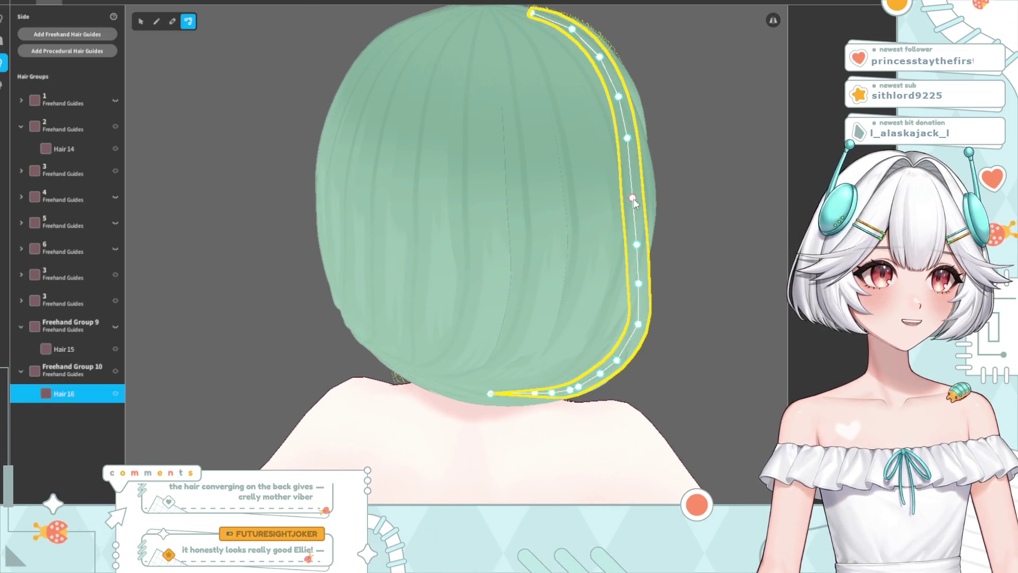
left_click_drag(634, 200, 638, 203)
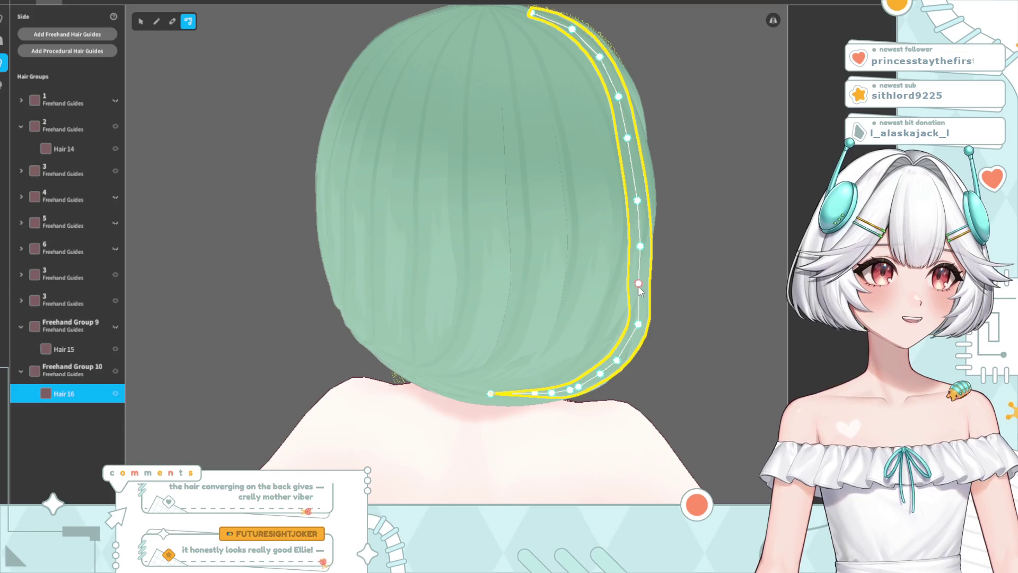
left_click_drag(644, 287, 639, 288)
left_click_drag(638, 324, 630, 327)
left_click(733, 315)
Refine Hair 16's curl, moving its lower point outward and its upper and middle points left
mouse_move(733, 315)
right_mouse_down()
mouse_move(608, 336)
mouse_move(533, 328)
mouse_move(609, 327)
right_mouse_up()
left_click(419, 328)
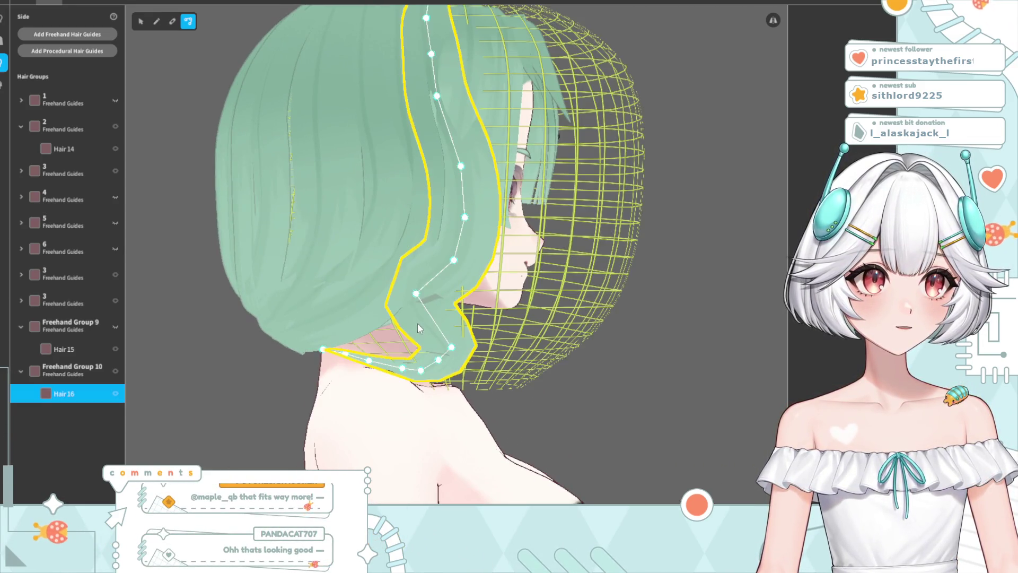
left_click_drag(414, 297, 451, 300)
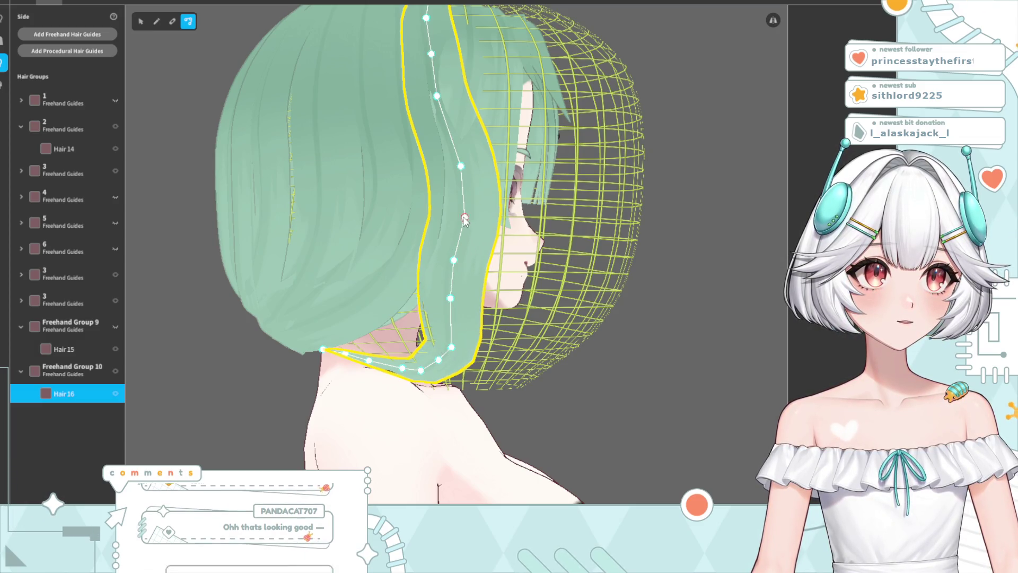
left_click_drag(461, 166, 446, 166)
left_click_drag(458, 214, 451, 222)
left_click_drag(456, 298, 456, 306)
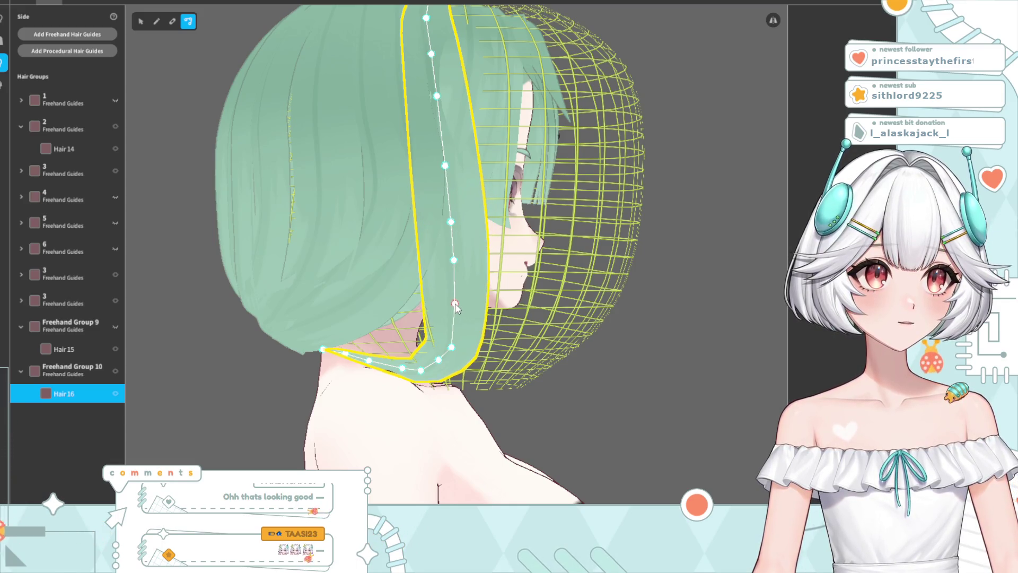
right_click_drag(654, 300, 595, 323)
left_click(595, 324)
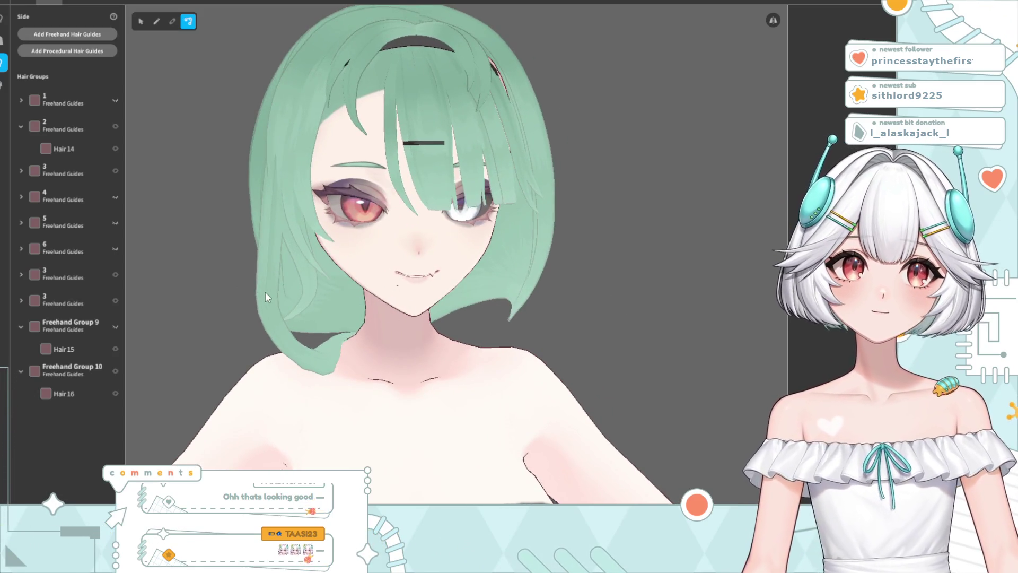
Pull Hair 16's top point down-left and bulge the strand's left side outward
left_click(265, 293)
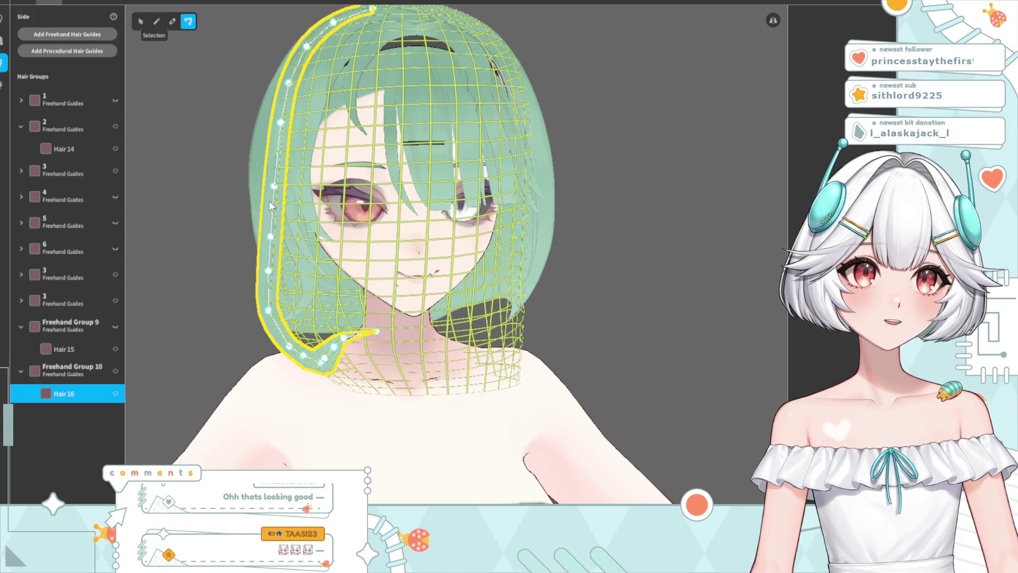
key("v")
left_click_drag(290, 77, 268, 116)
left_click_drag(269, 266, 258, 269)
left_click(617, 138)
mouse_move(515, 249)
right_mouse_down()
mouse_move(574, 247)
mouse_move(507, 254)
mouse_move(536, 250)
mouse_move(526, 249)
right_mouse_up()
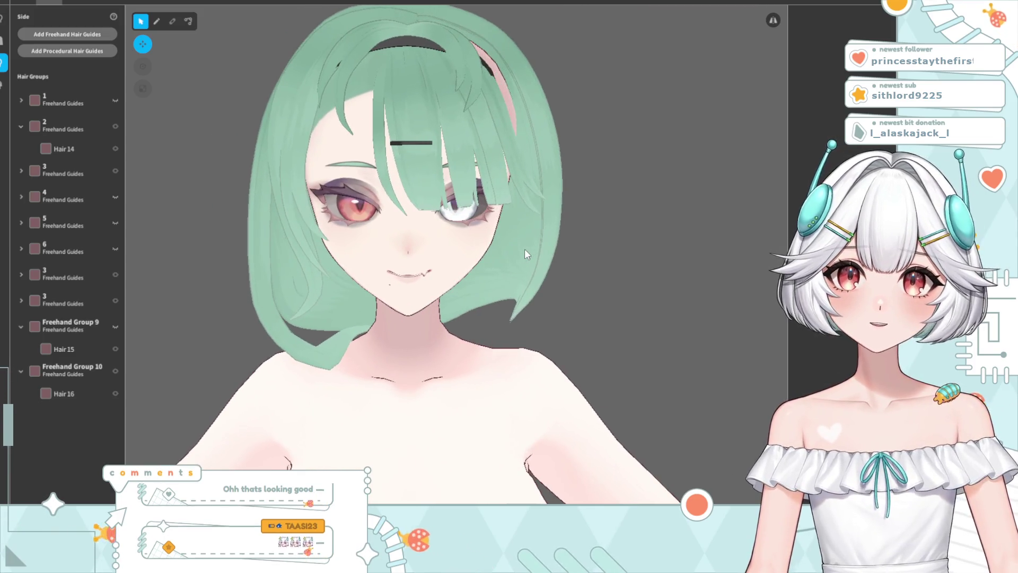
mouse_move(459, 255)
middle_mouse_down()
mouse_move(440, 233)
mouse_move(437, 263)
middle_mouse_up()
mouse_move(436, 263)
right_mouse_down()
mouse_move(493, 266)
mouse_move(424, 263)
right_mouse_up()
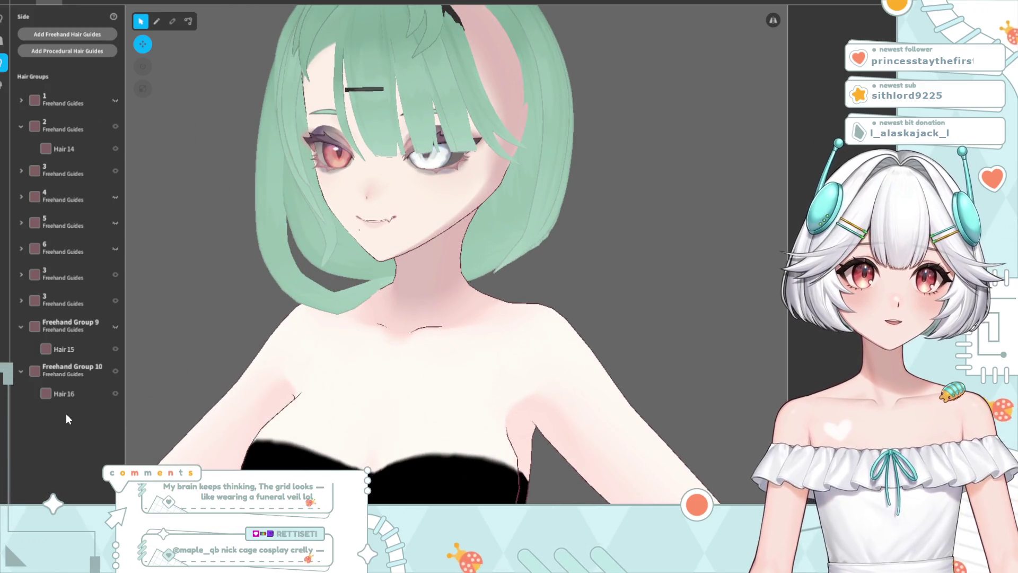
Review the bob from front and back, then open the actions menu for Hair 16
left_click(62, 371)
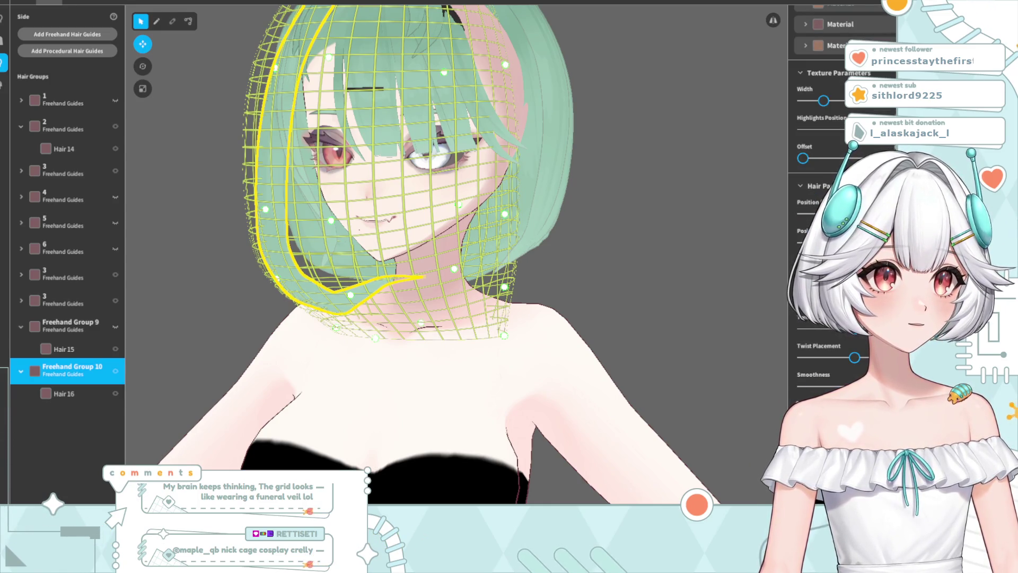
left_click(533, 268)
right_click_drag(460, 294, 302, 307)
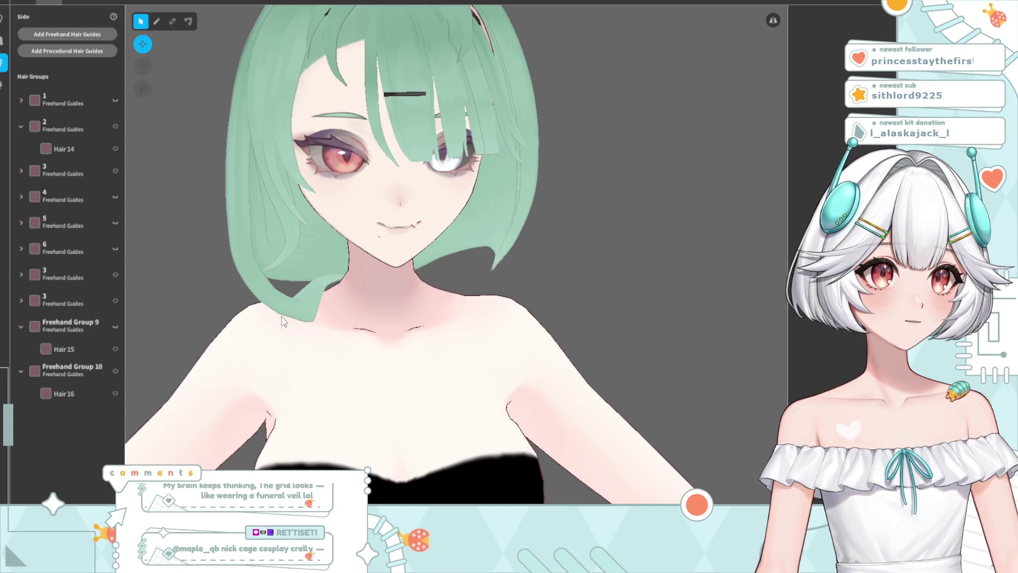
left_click(188, 21)
mouse_move(297, 175)
right_mouse_down()
mouse_move(379, 293)
mouse_move(490, 324)
right_mouse_up()
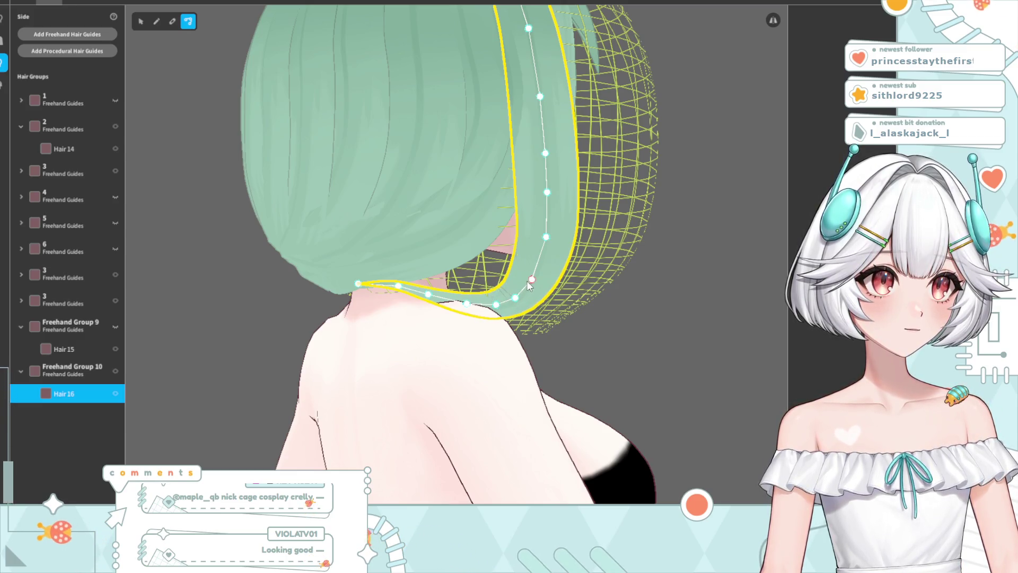
left_click(670, 338)
mouse_move(670, 338)
right_mouse_down()
mouse_move(541, 357)
mouse_move(560, 360)
right_mouse_up()
scroll(560, 361, "down", 5)
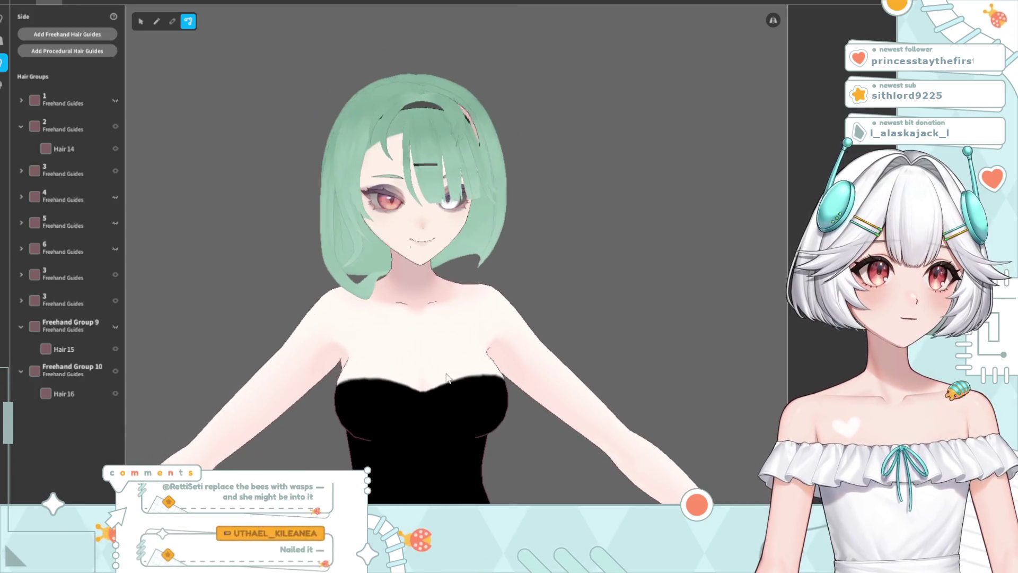
middle_click_drag(425, 327, 445, 340)
left_click(58, 393)
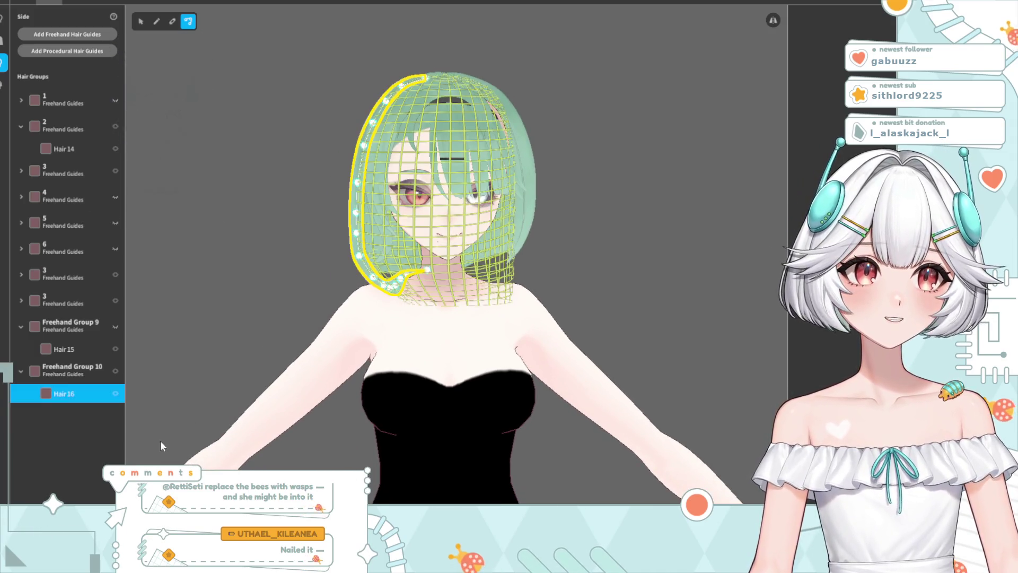
right_click(56, 391)
Duplicate the Hair 16 strand
left_click(103, 400)
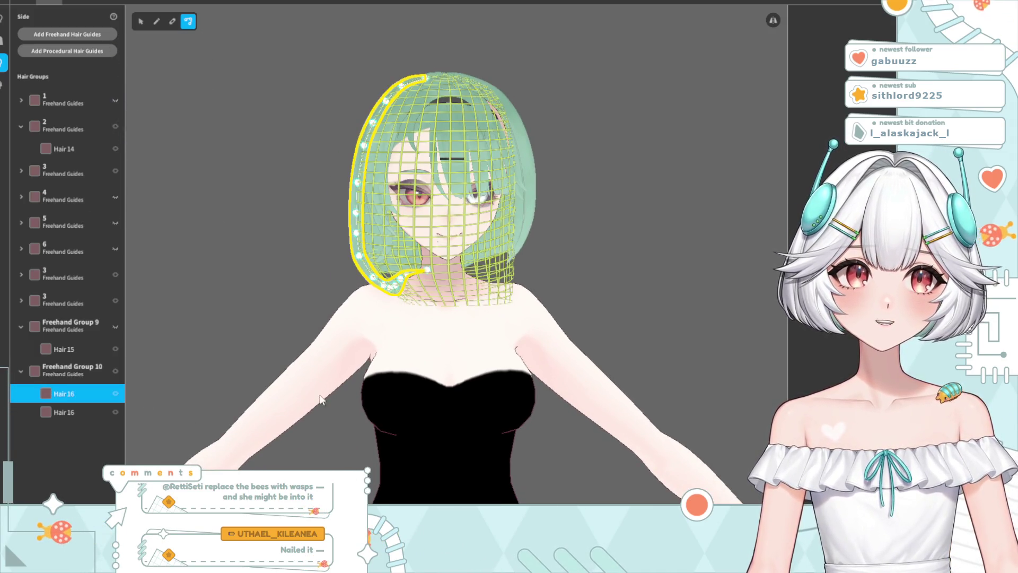
right_click_drag(223, 355, 395, 355)
scroll(530, 296, "up", 5)
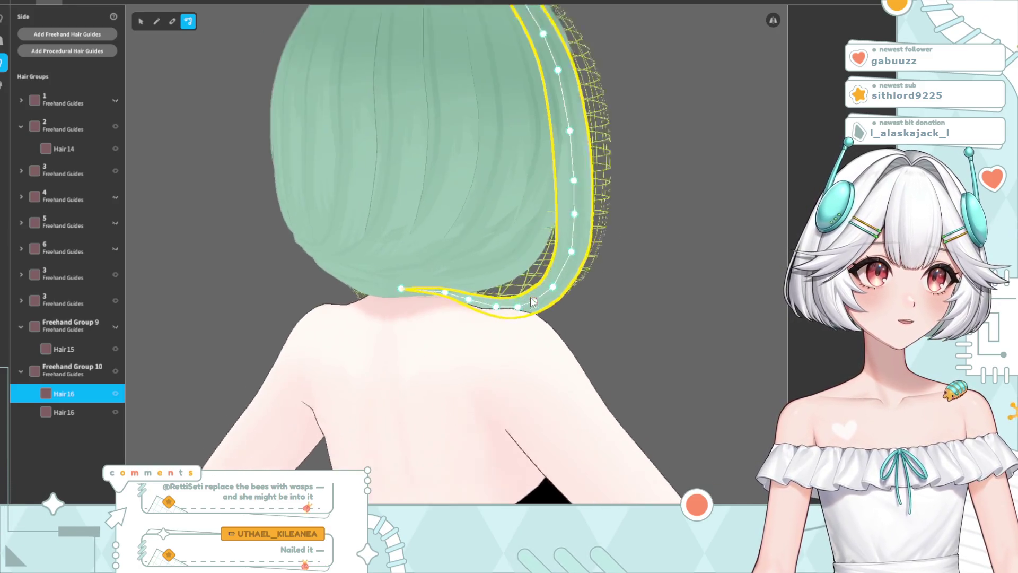
right_click_drag(534, 391, 520, 397)
Lift the copied strand's lower end and push its lower points down and right
mouse_move(398, 316)
left_mouse_down()
mouse_move(400, 300)
mouse_move(438, 310)
mouse_move(438, 295)
mouse_move(507, 293)
mouse_move(501, 276)
left_mouse_up()
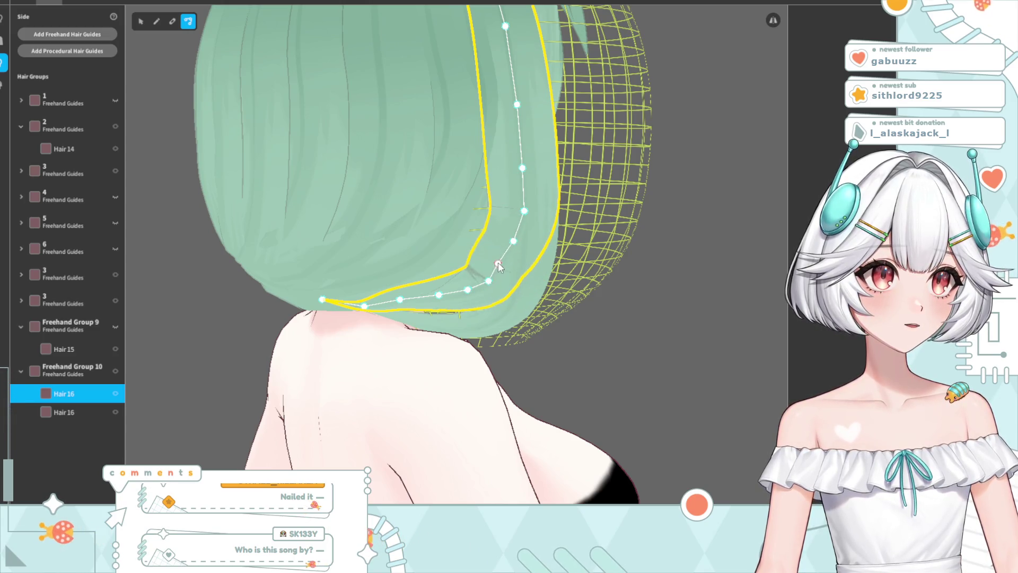
left_click_drag(468, 292, 467, 295)
left_click_drag(401, 300, 407, 307)
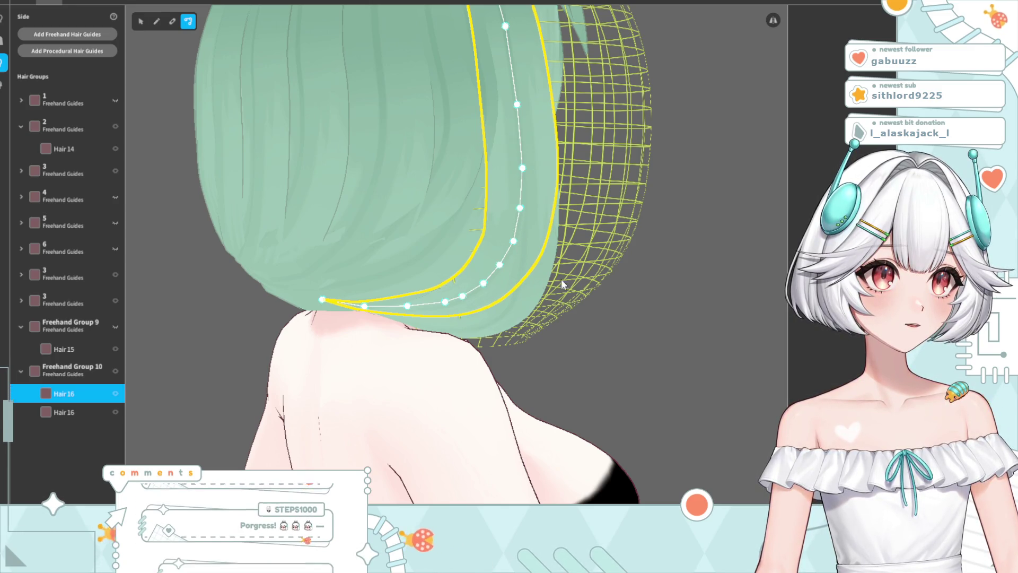
left_click(670, 303)
right_click_drag(670, 303, 549, 326)
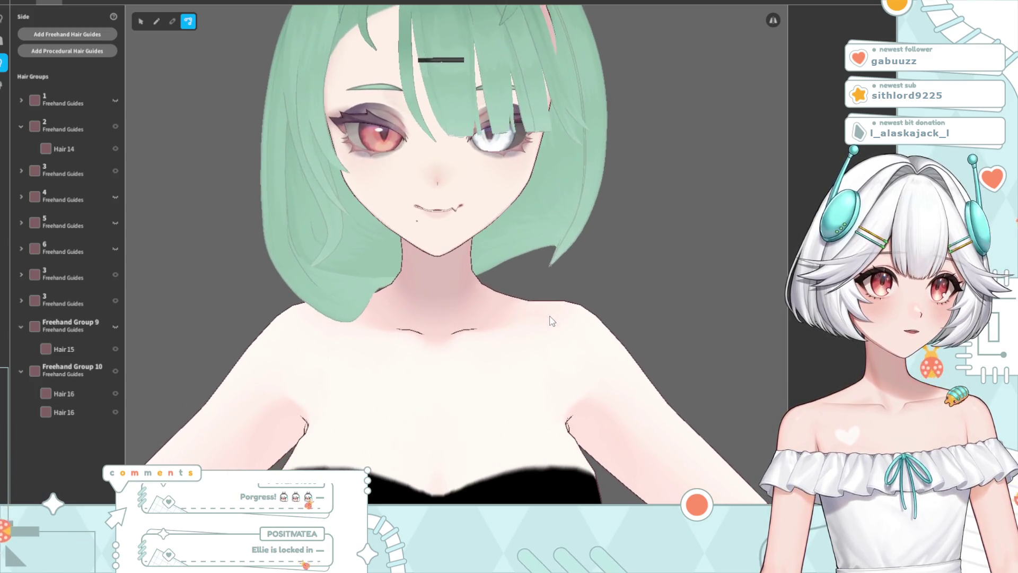
Select the Hair 14 strand at the back and pull its tip slightly lower
scroll(447, 322, "down", 3)
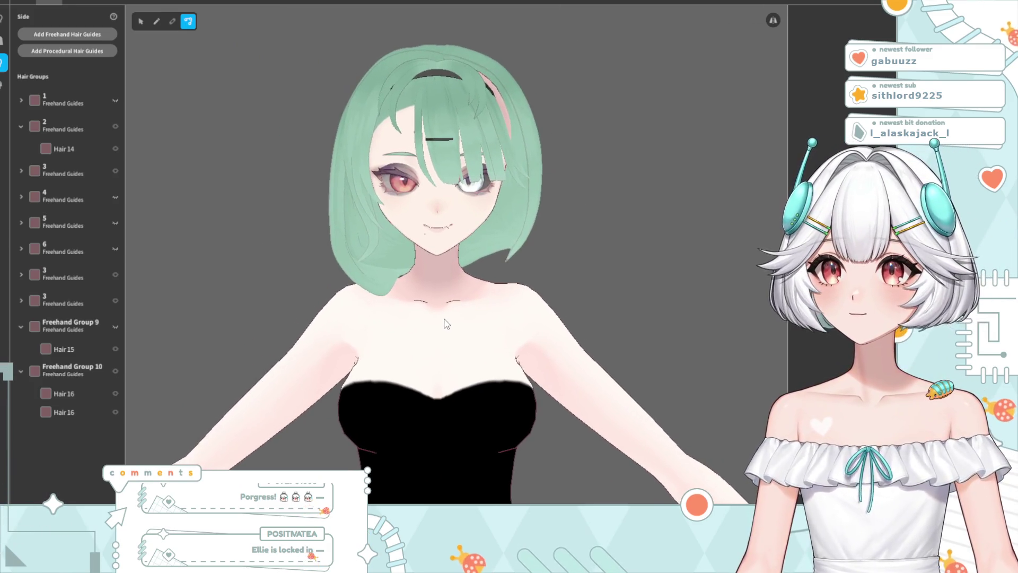
mouse_move(441, 329)
right_mouse_down()
mouse_move(503, 340)
mouse_move(465, 333)
mouse_move(495, 326)
mouse_move(494, 261)
right_mouse_up()
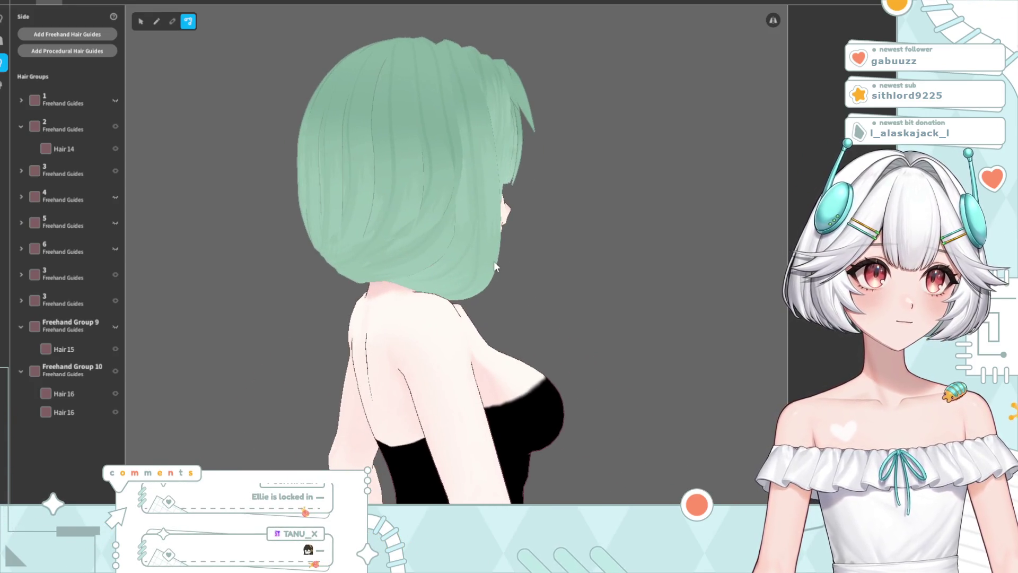
mouse_move(505, 322)
right_mouse_down()
mouse_move(399, 329)
mouse_move(478, 326)
right_mouse_up()
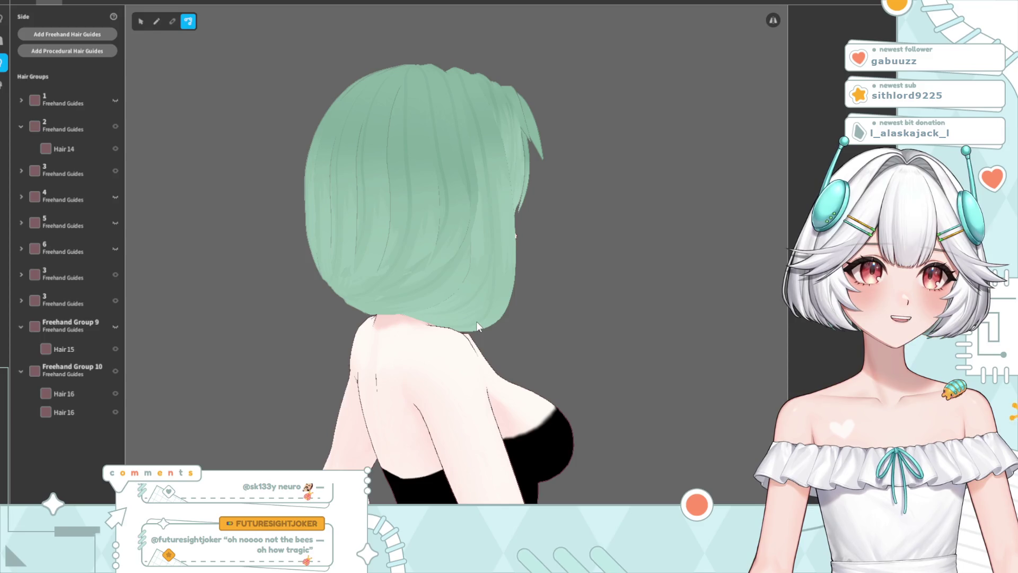
left_click(484, 244)
left_click(472, 251)
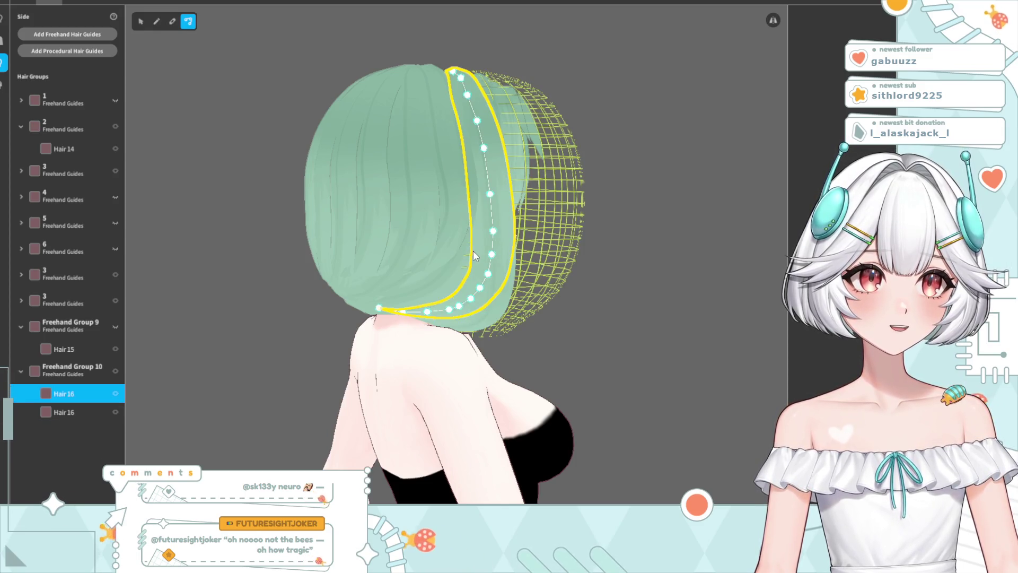
left_click(466, 238)
scroll(497, 262, "up", 5)
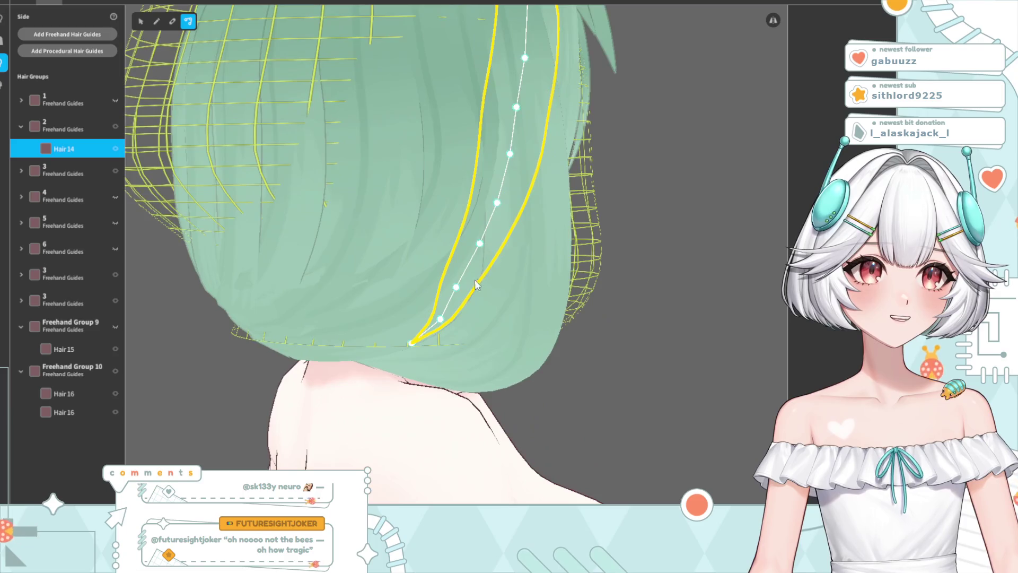
left_click_drag(429, 299, 431, 304)
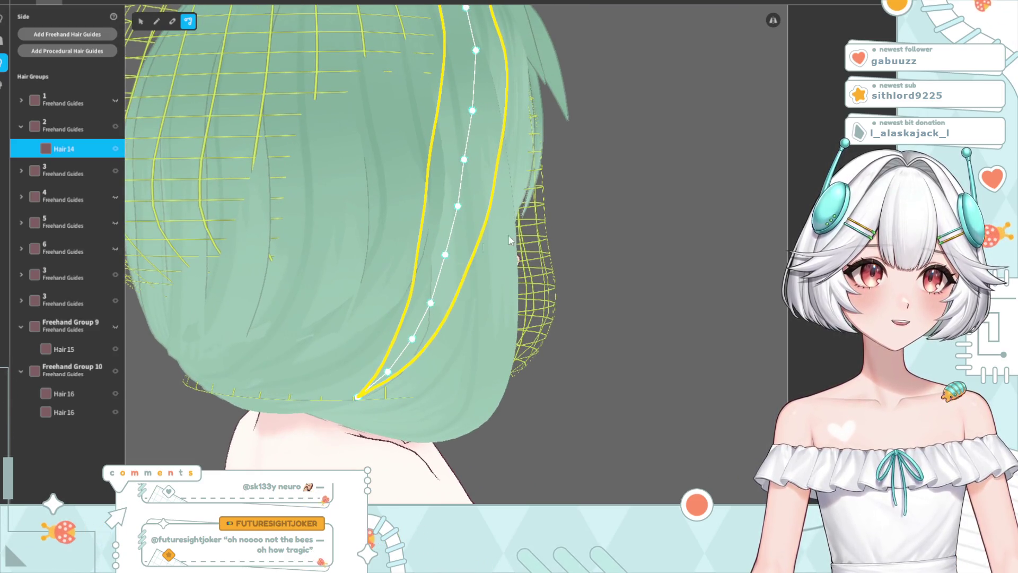
left_click(564, 251)
scroll(510, 250, "down", 6)
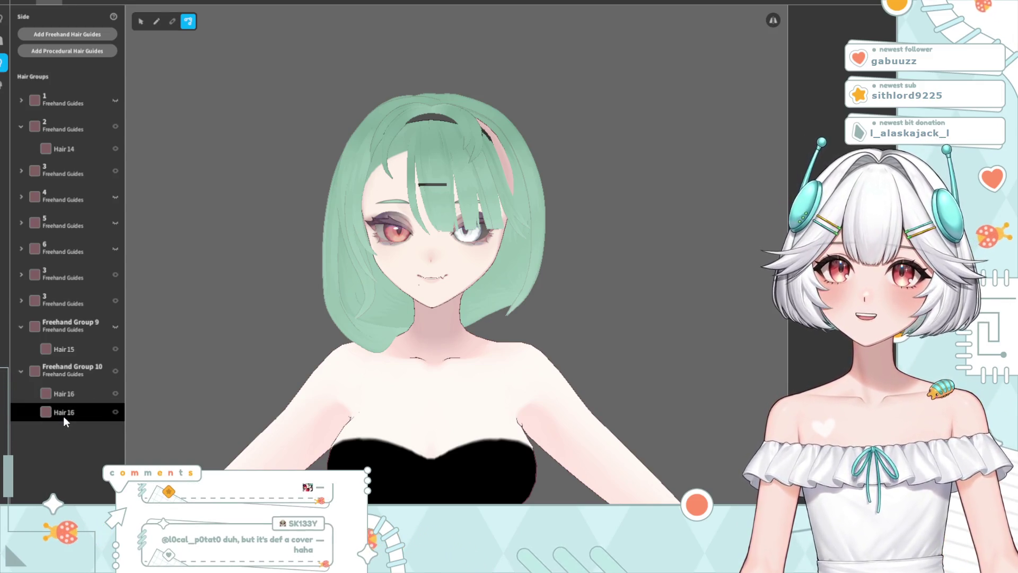
scroll(427, 385, "up", 2)
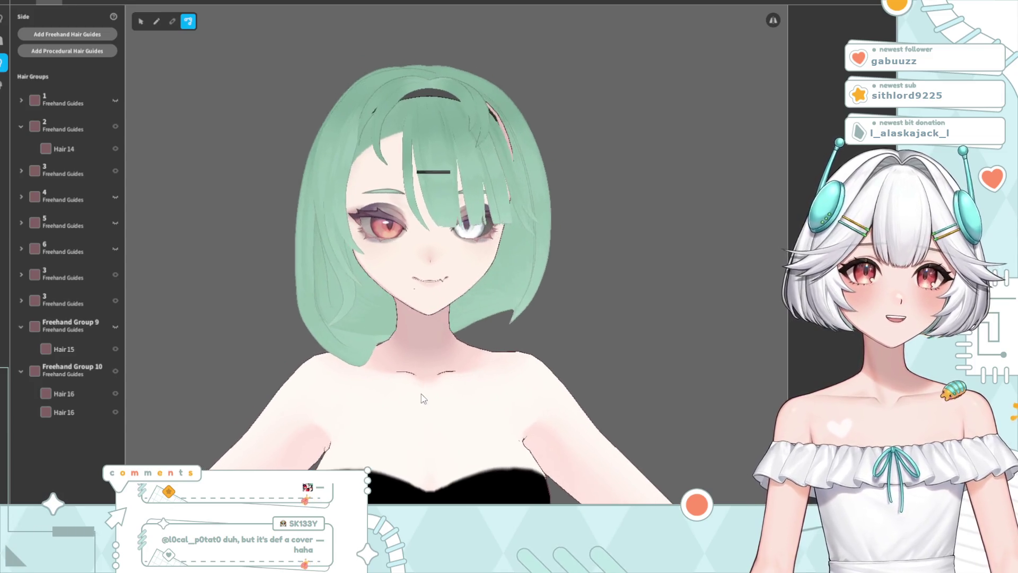
Duplicate Freehand Group 10 from the Hair Groups list
left_click(66, 415)
right_click(71, 417)
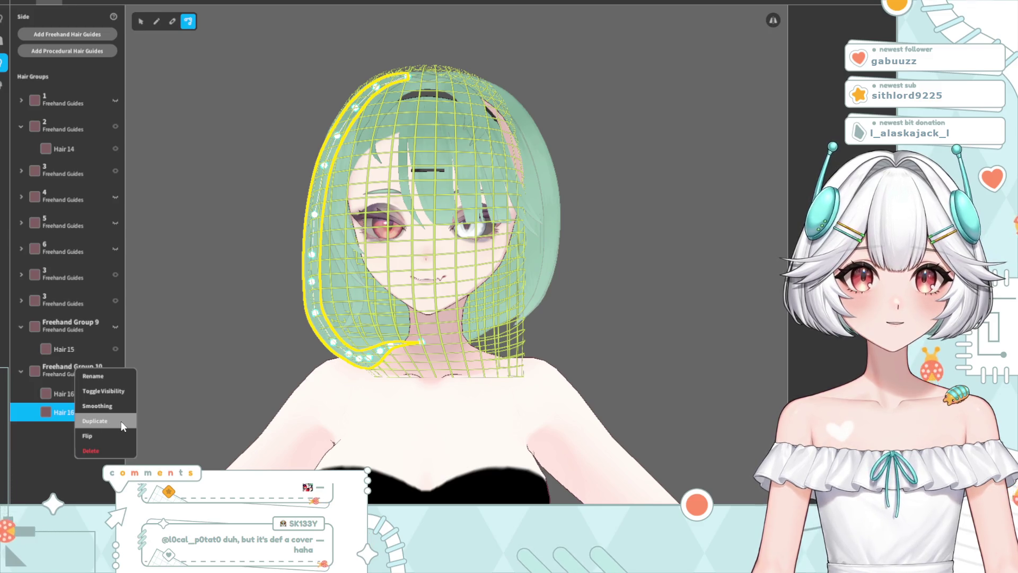
right_click(53, 374)
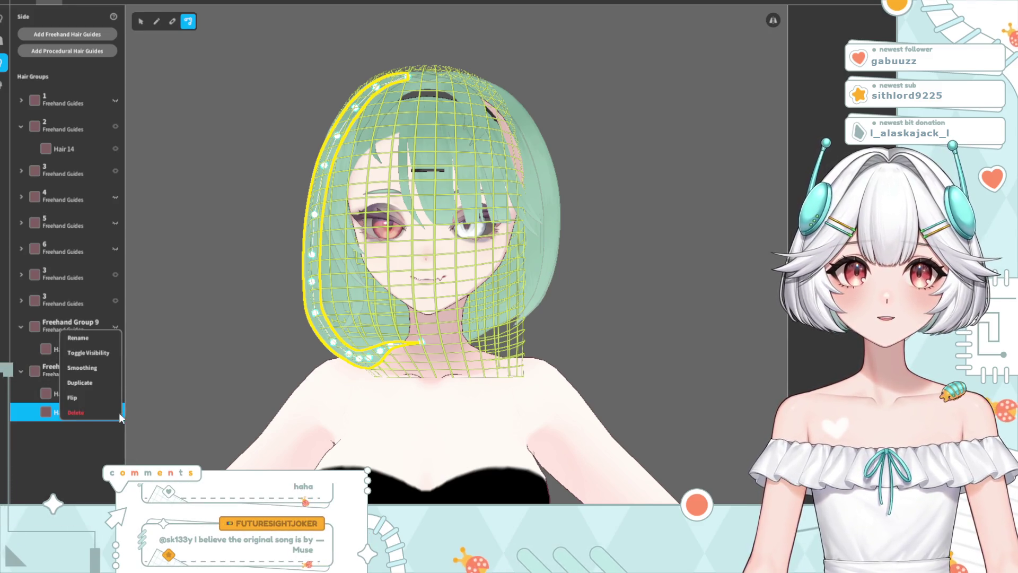
left_click(91, 386)
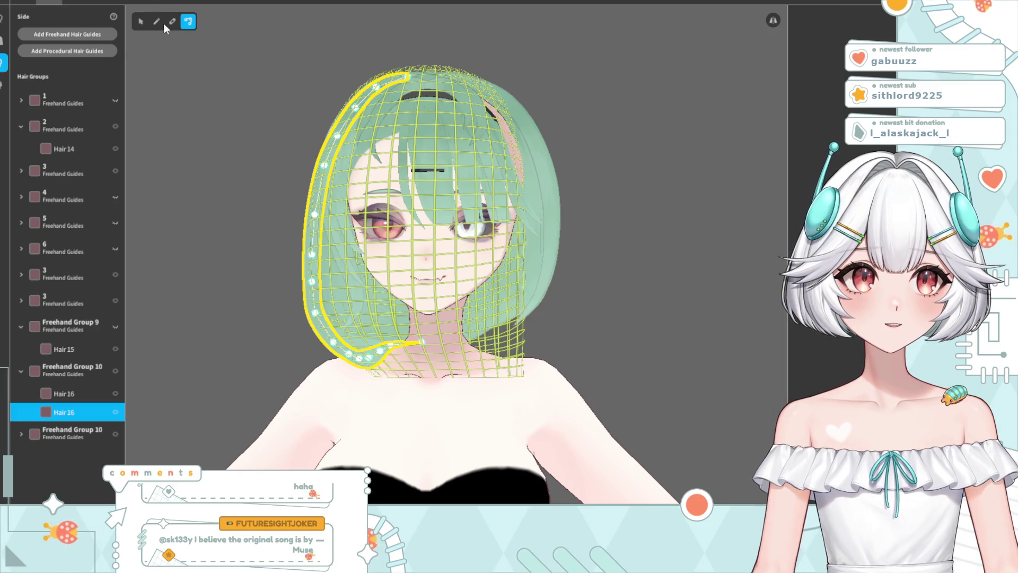
Stretch the copied Freehand Group 10 slightly taller with the Scale tool
left_click(143, 20)
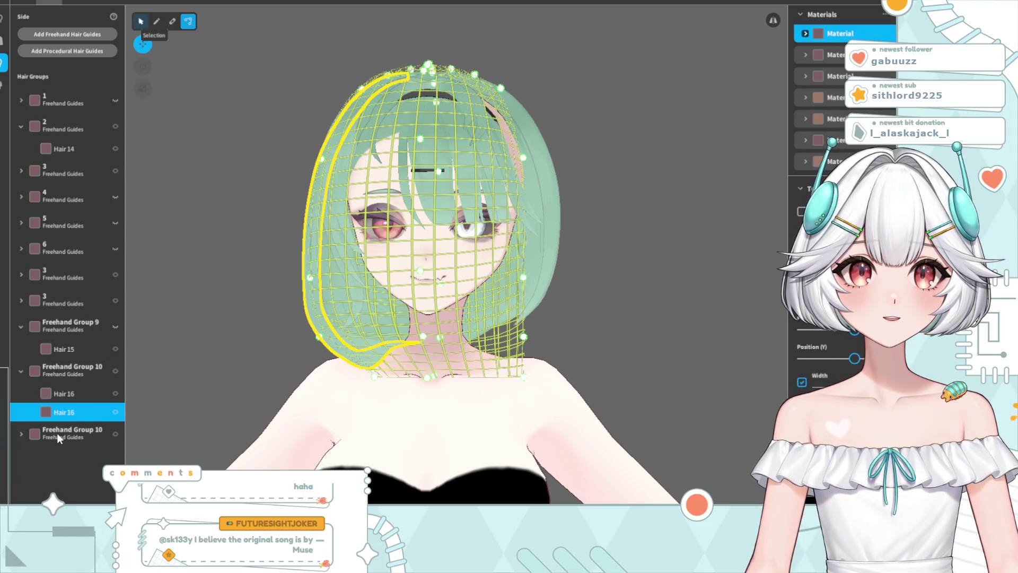
right_click(57, 432)
left_click(142, 88)
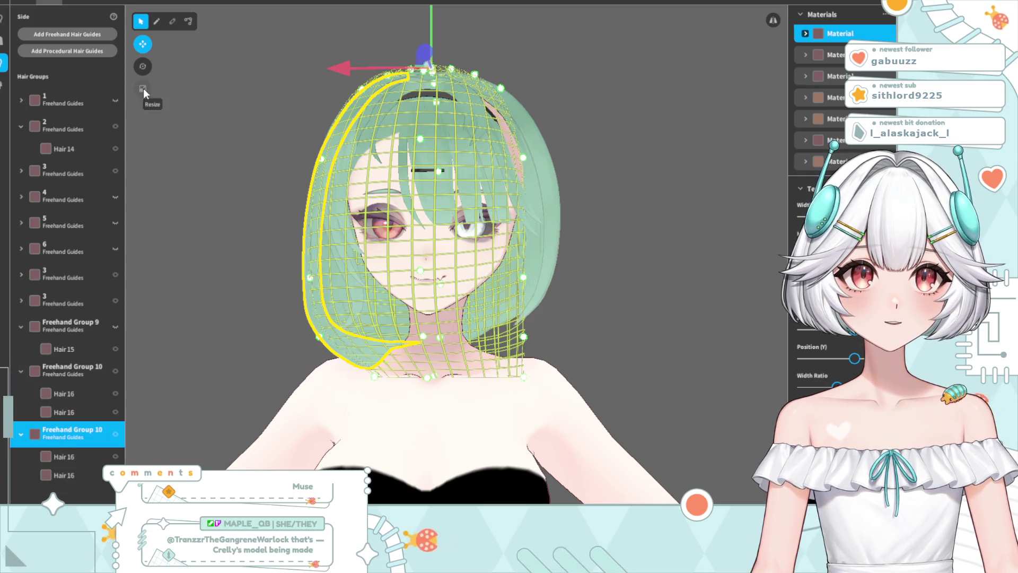
left_click(142, 89)
left_click(143, 89)
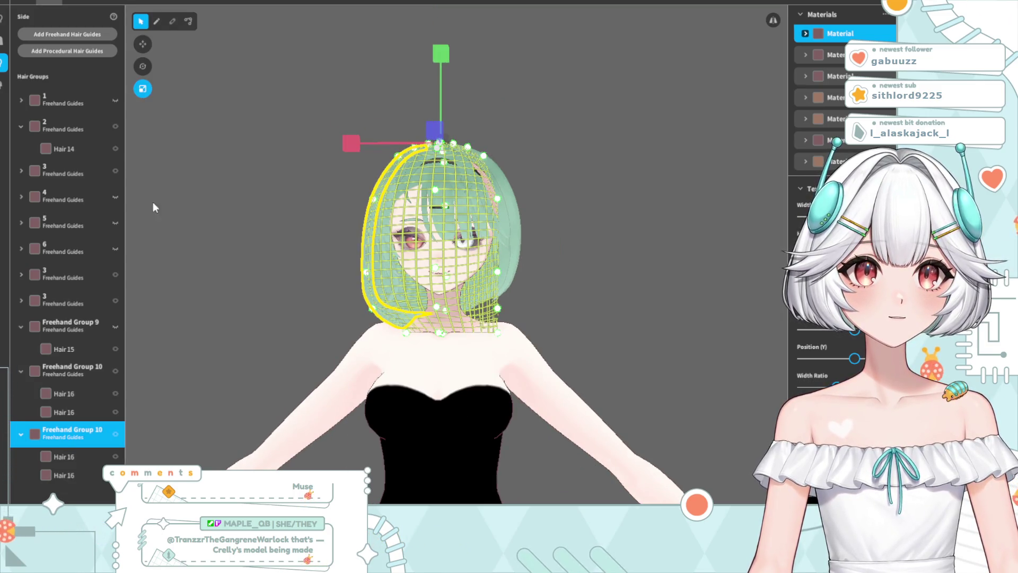
left_click_drag(443, 53, 444, 50)
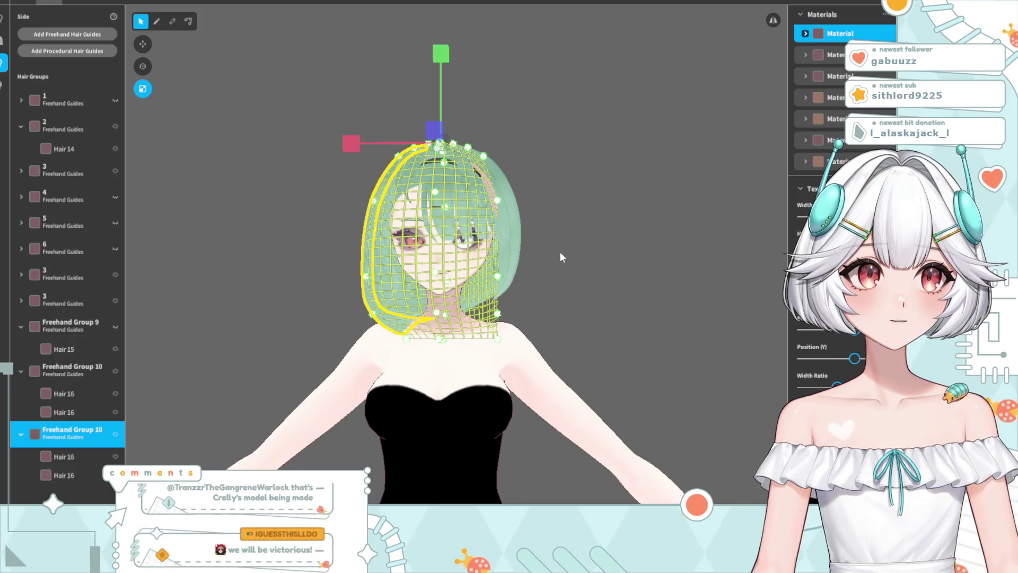
Drag the copy's Width Ratio to its minimum and squeeze its guide narrower
scroll(827, 212, "down", 5)
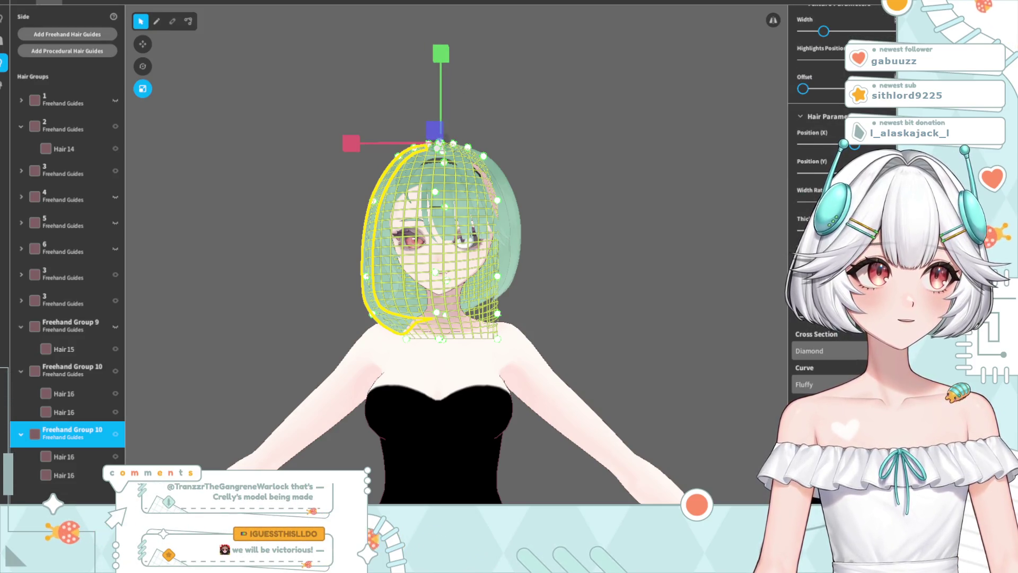
left_click_drag(827, 202, 795, 204)
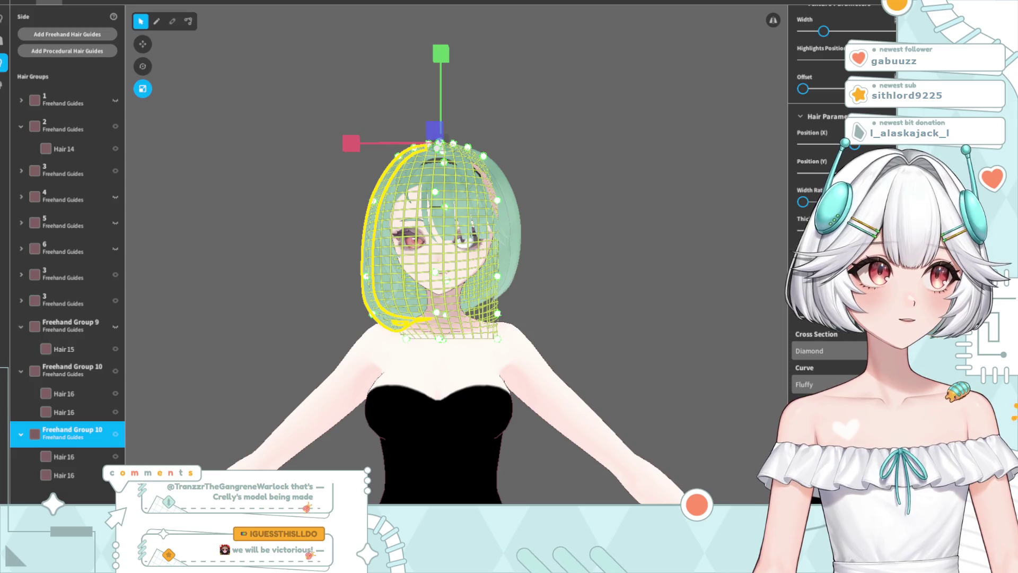
scroll(436, 437, "up", 5)
mouse_move(436, 437)
right_mouse_down()
mouse_move(488, 426)
mouse_move(393, 435)
mouse_move(435, 437)
right_mouse_up()
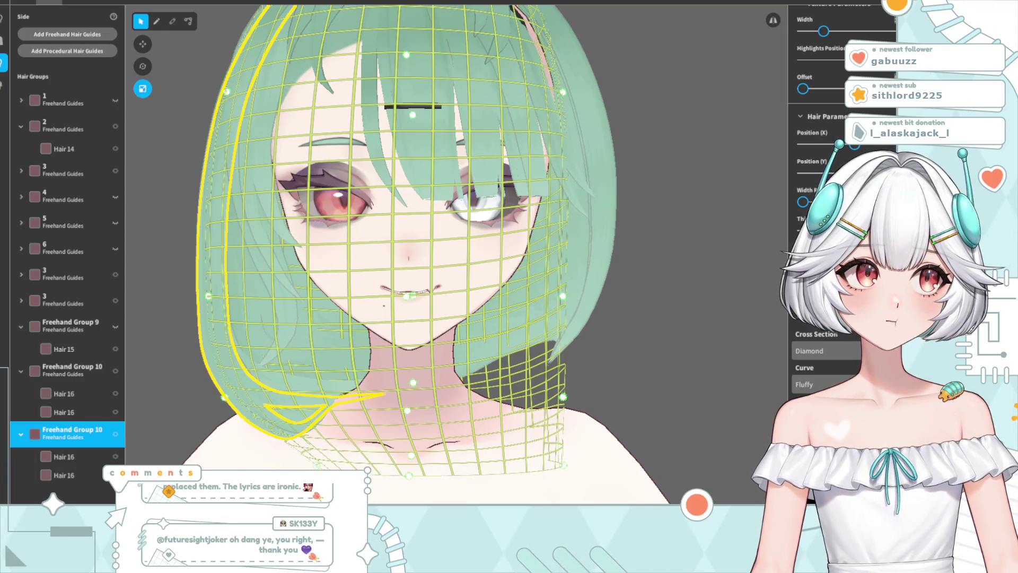
left_click_drag(305, 37, 313, 43)
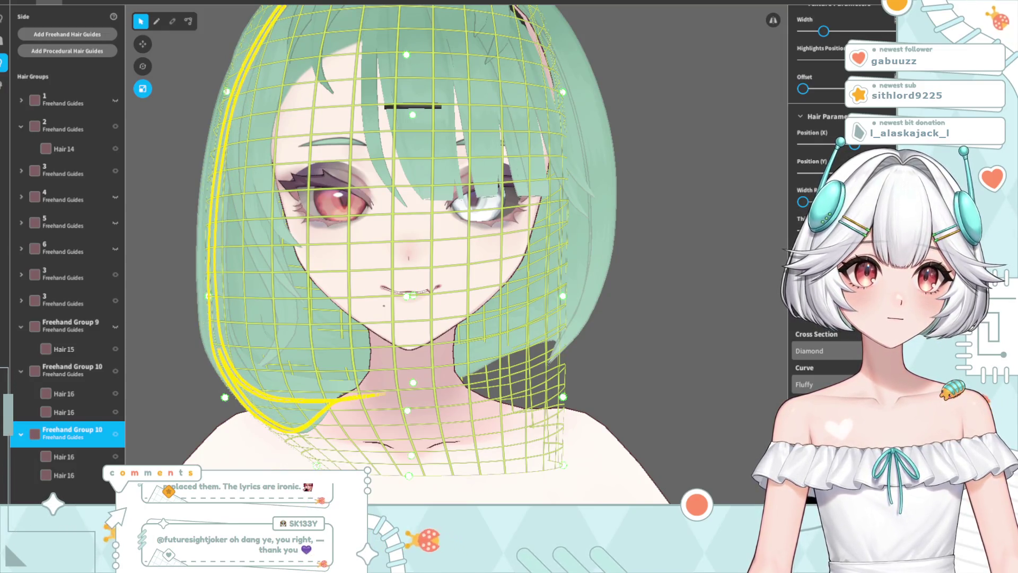
Select the copy's first and last Hair 16 strands for individual guide editing
left_click(188, 21)
right_click_drag(406, 408, 452, 409)
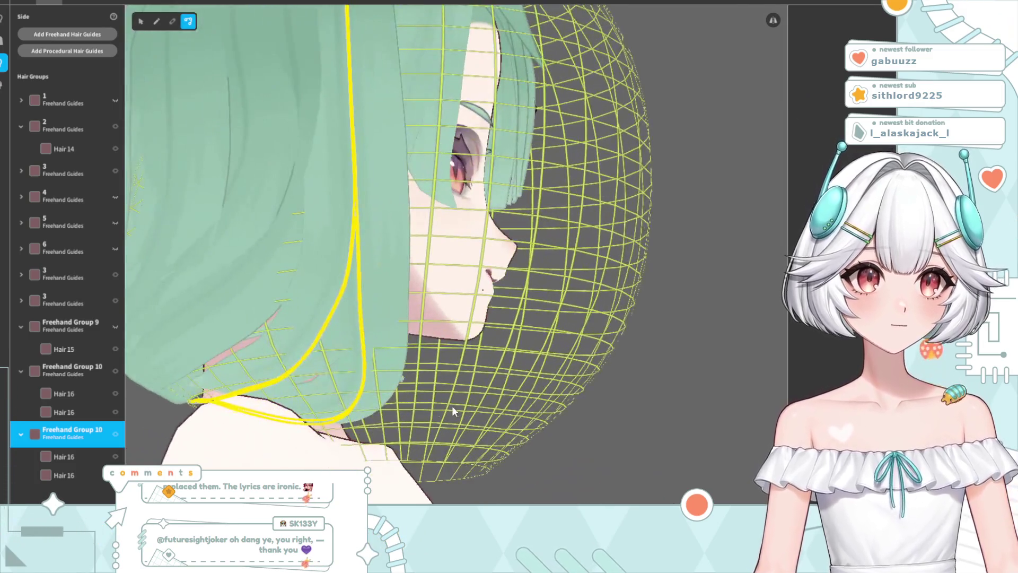
left_click(64, 457)
left_click(66, 475)
mouse_move(451, 422)
right_mouse_down()
mouse_move(414, 421)
mouse_move(399, 380)
right_mouse_up()
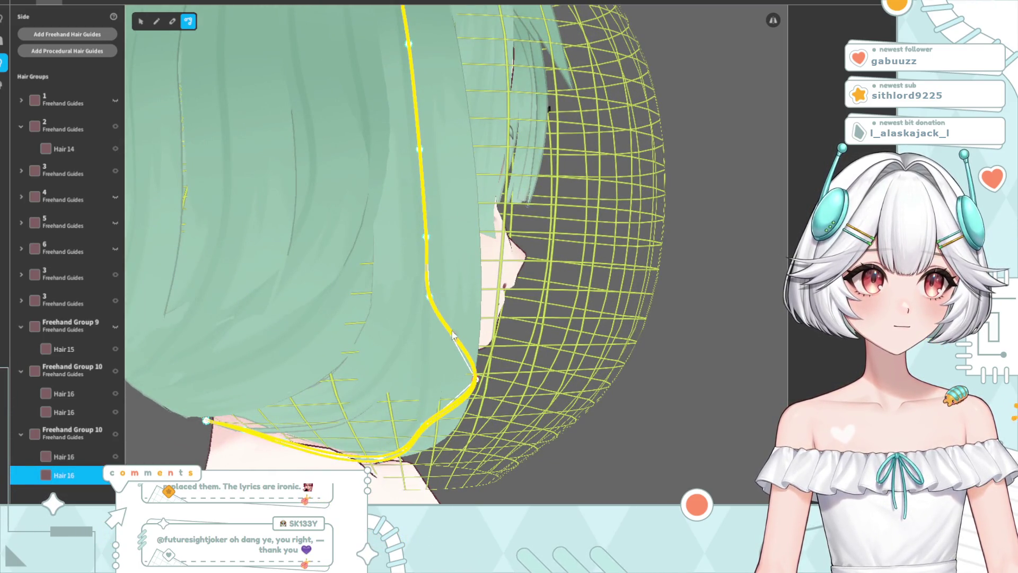
Bow the copied Hair 16 strand's upper section outward, then straighten it
left_click_drag(426, 242, 466, 212)
mouse_move(419, 95)
left_mouse_down()
mouse_move(448, 155)
mouse_move(463, 153)
left_mouse_up()
right_click_drag(463, 153, 340, 211)
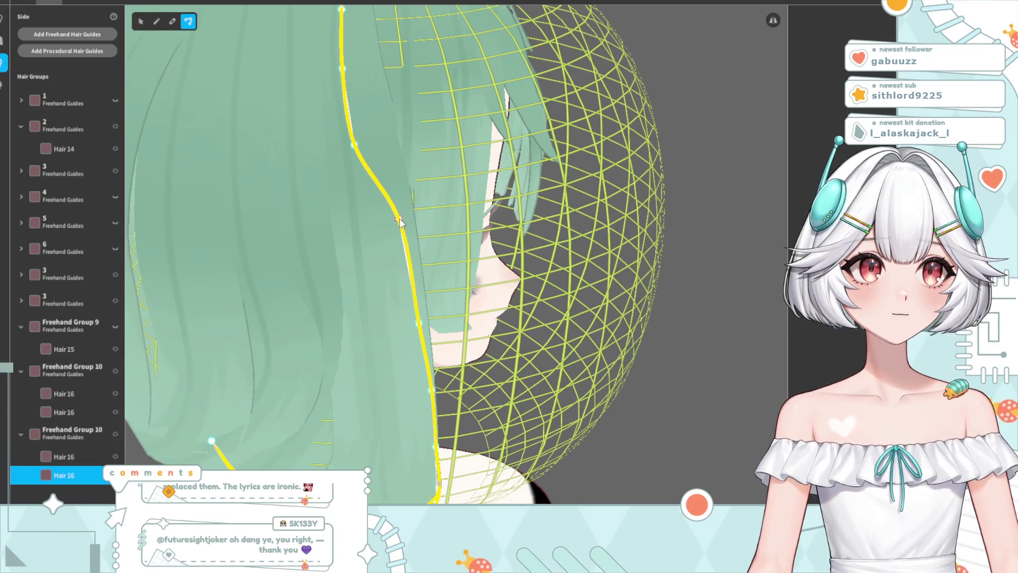
left_click_drag(361, 149, 364, 77)
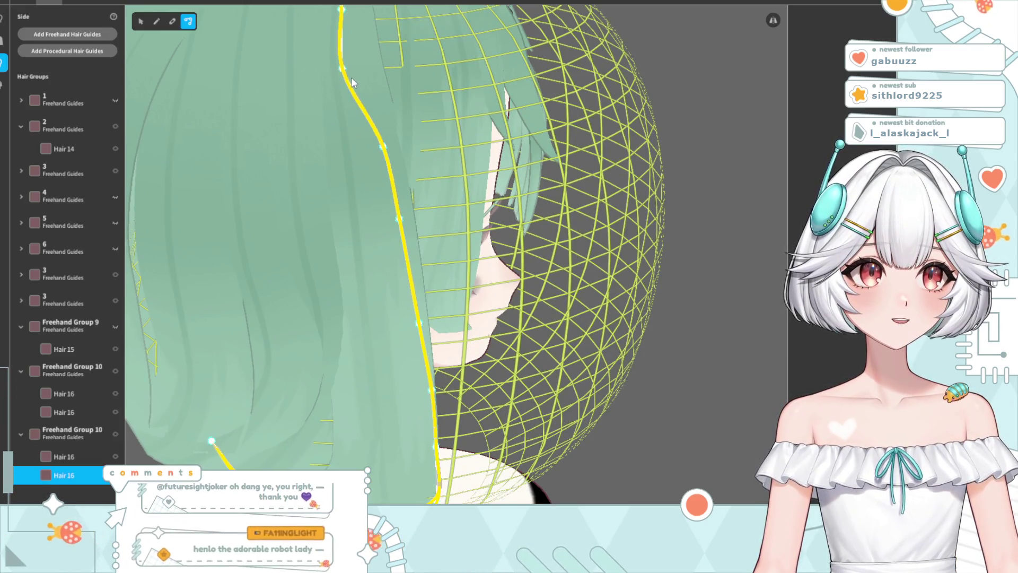
mouse_move(367, 76)
right_mouse_down()
mouse_move(410, 127)
mouse_move(326, 353)
mouse_move(378, 344)
mouse_move(370, 321)
right_mouse_up()
Pull the strand's lower part straight down and raise its tip to curl under the bob
left_click_drag(310, 333, 332, 375)
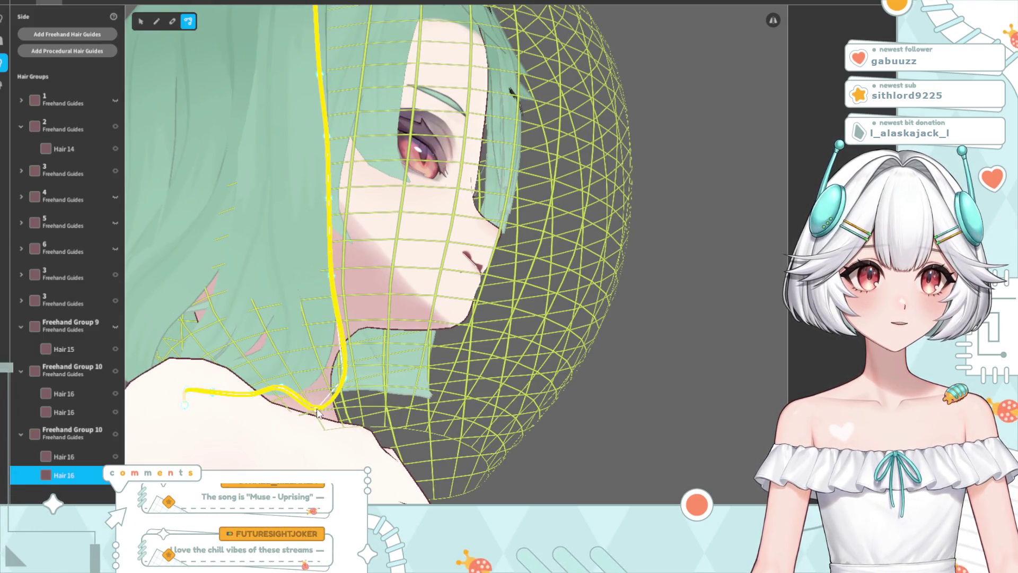
mouse_move(283, 411)
right_mouse_down()
mouse_move(300, 455)
mouse_move(377, 446)
mouse_move(355, 459)
mouse_move(408, 404)
right_mouse_up()
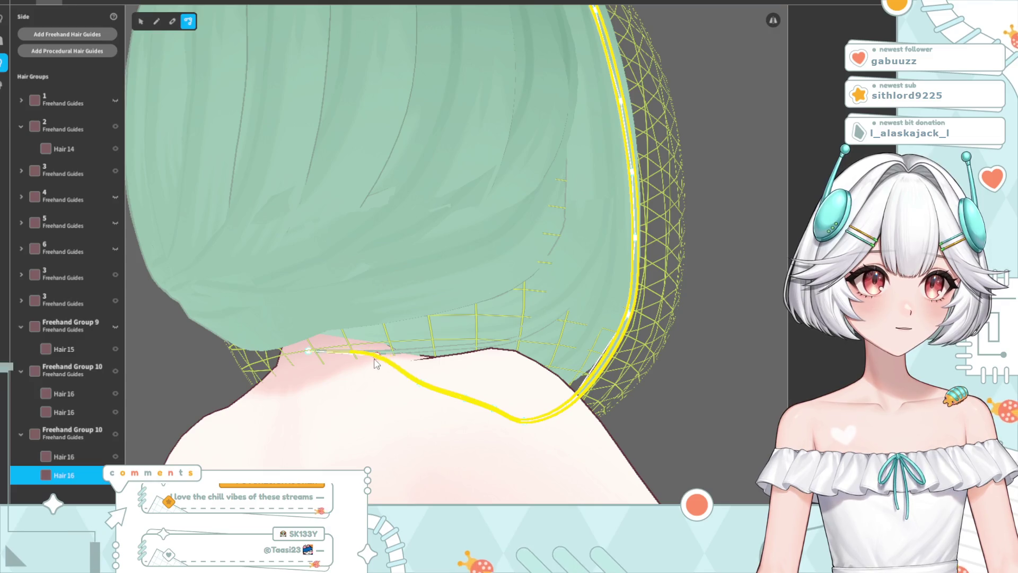
mouse_move(386, 376)
right_mouse_down()
mouse_move(406, 424)
mouse_move(467, 418)
mouse_move(364, 447)
right_mouse_up()
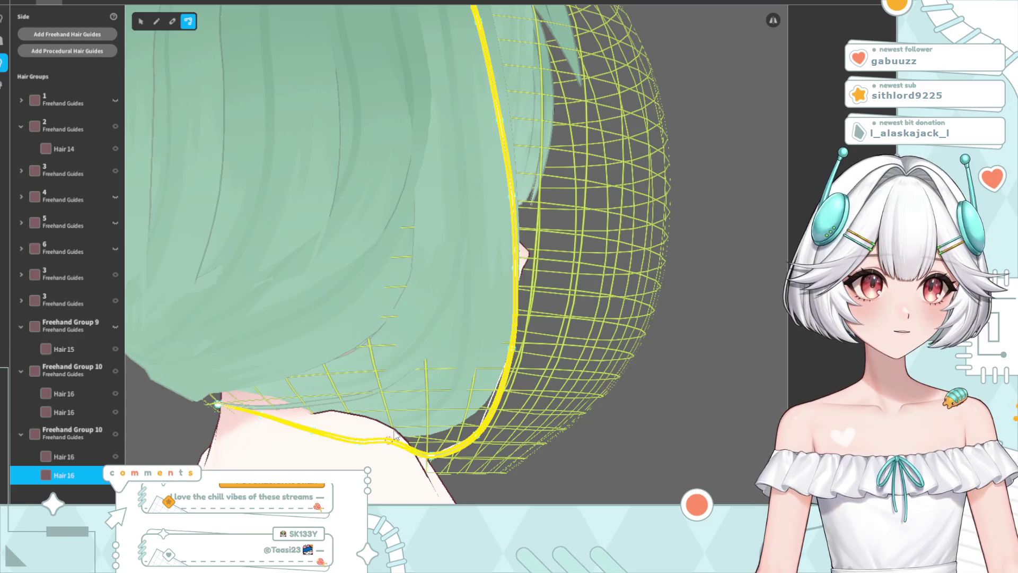
left_click_drag(319, 435, 323, 410)
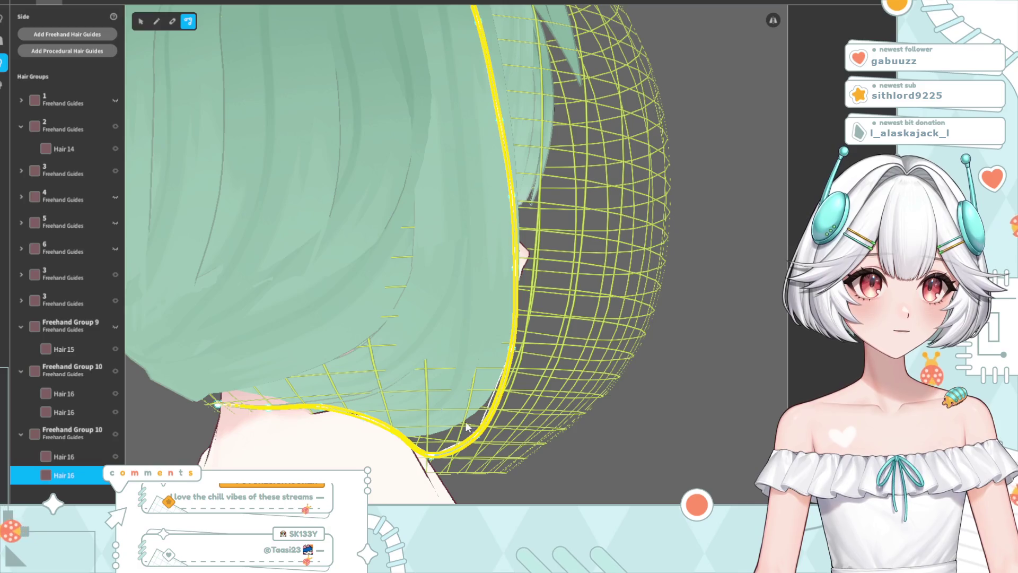
left_click(622, 453)
right_click_drag(621, 453, 530, 470)
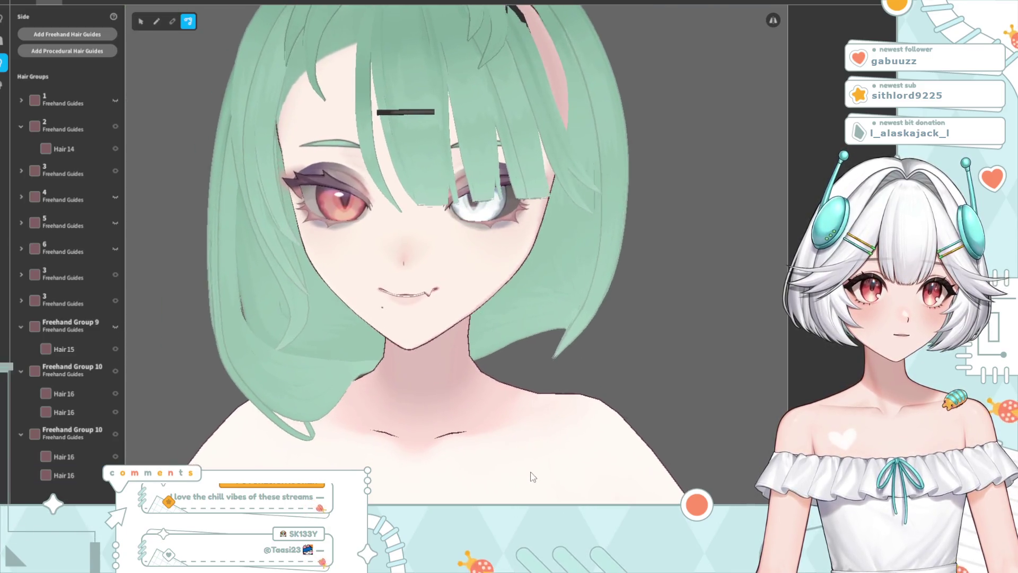
From the back, bend the Hair 16 strand's lower end outward into a curl
scroll(533, 477, "down", 3)
scroll(337, 427, "up", 4)
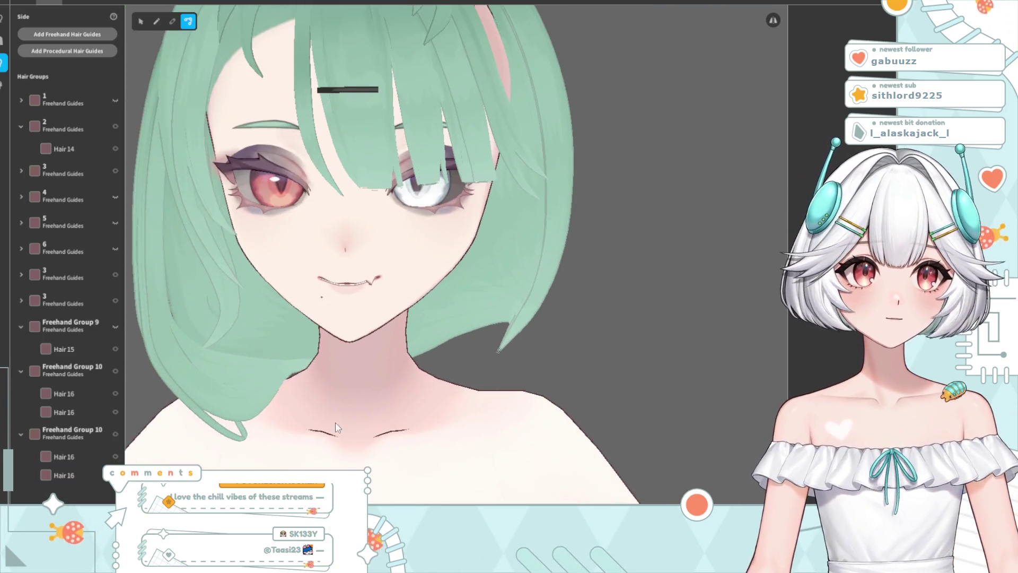
mouse_move(223, 453)
right_mouse_down()
mouse_move(435, 455)
mouse_move(467, 477)
mouse_move(461, 426)
right_mouse_up()
left_click(459, 412)
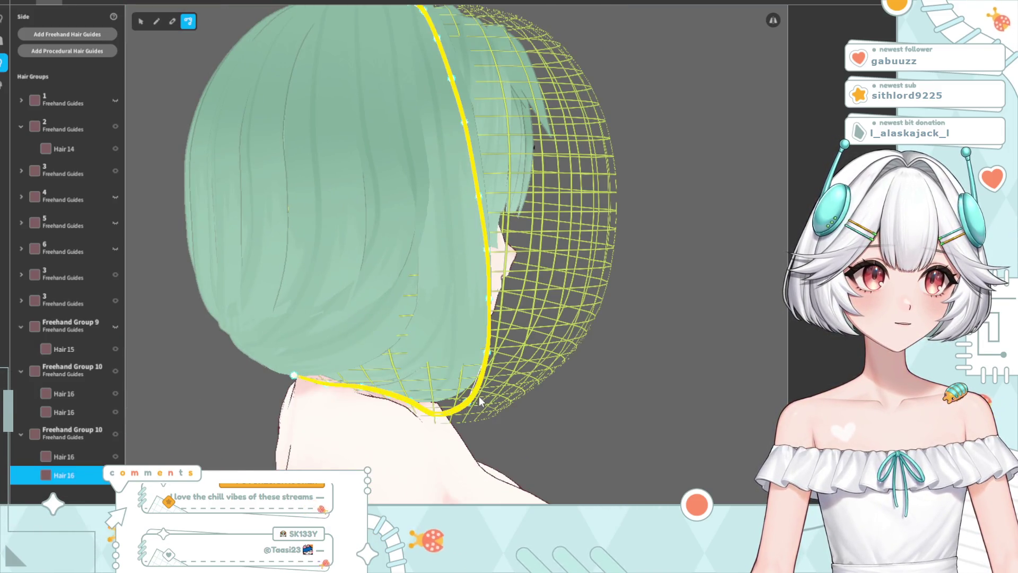
left_click_drag(479, 401, 496, 359)
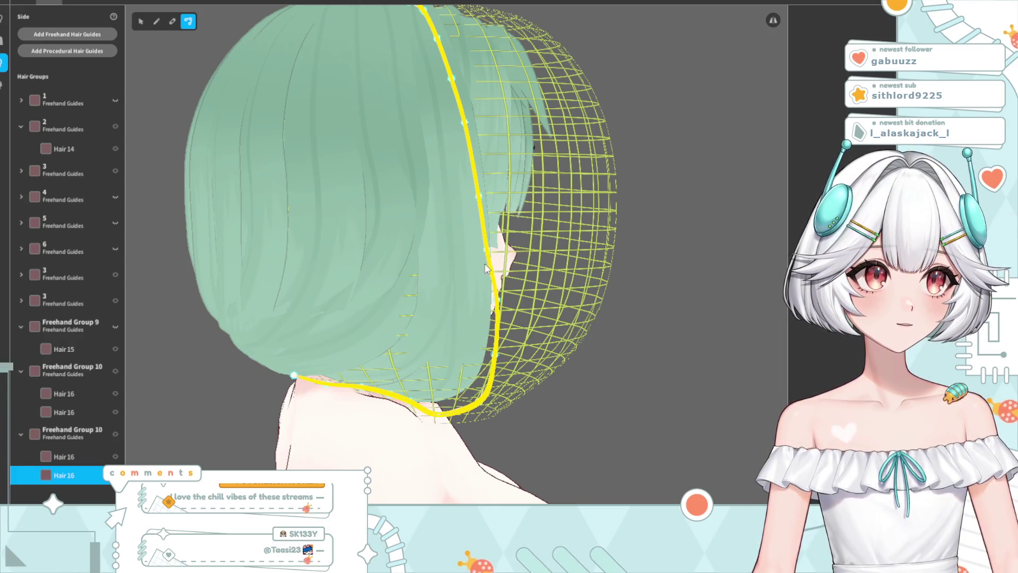
Check the curl from front and three-quarter views, then select Freehand Group 10
left_click(647, 285)
mouse_move(647, 285)
right_mouse_down()
mouse_move(552, 385)
mouse_move(432, 440)
right_mouse_up()
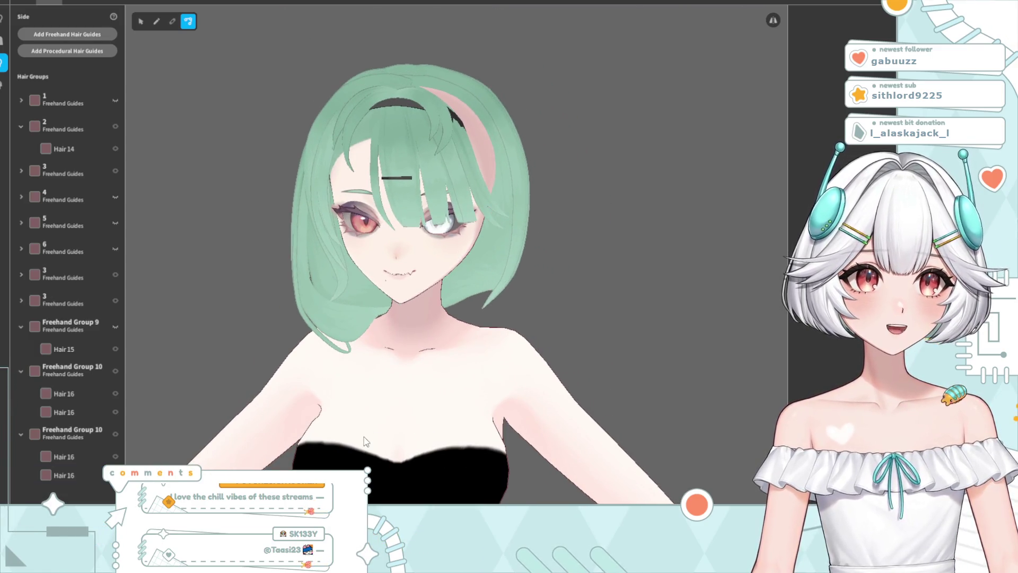
scroll(364, 441, "up", 5)
right_click_drag(359, 432, 367, 429)
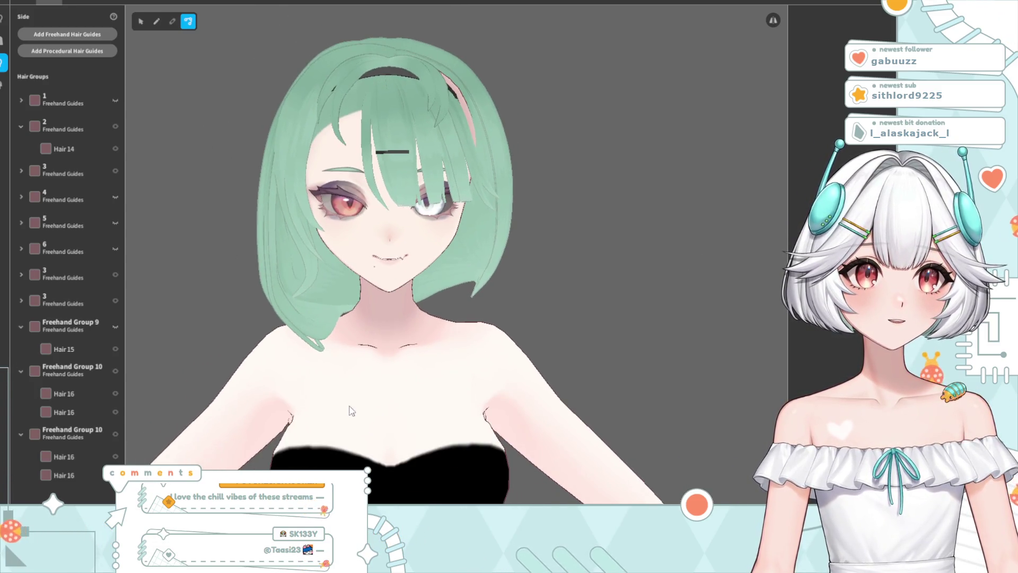
scroll(308, 389, "up", 3)
mouse_move(307, 390)
right_mouse_down()
mouse_move(315, 403)
mouse_move(297, 403)
right_mouse_up()
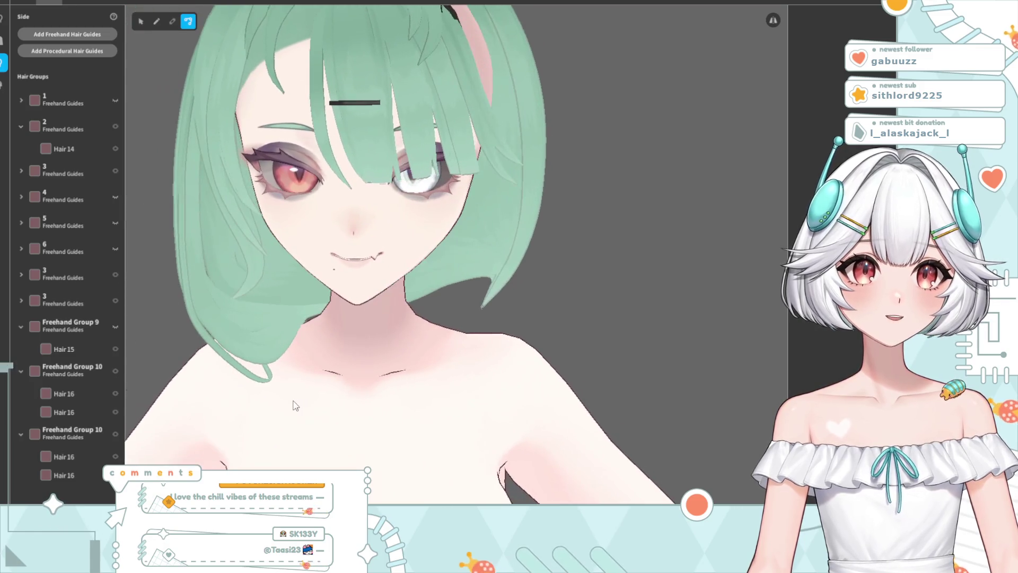
left_click(78, 435)
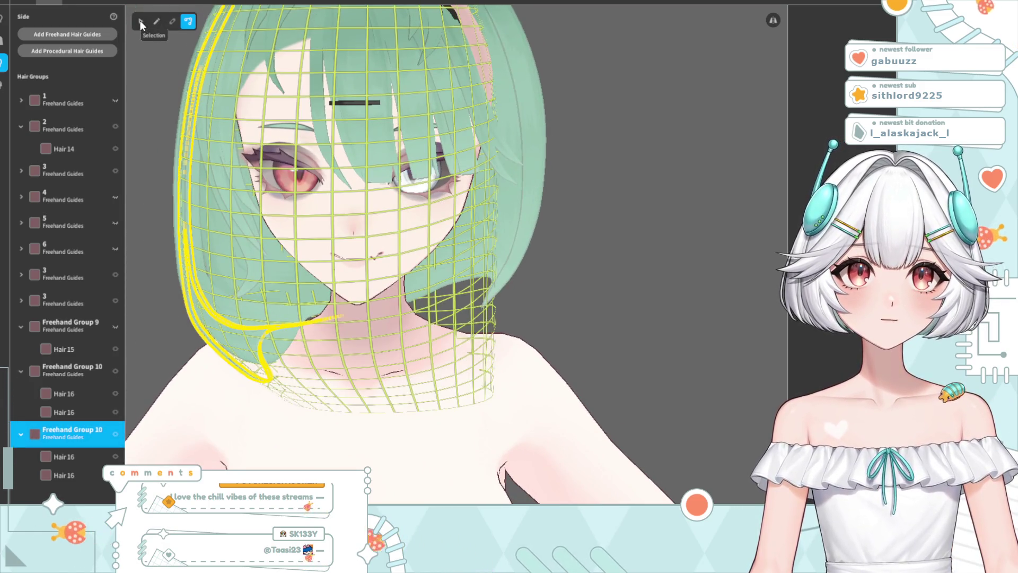
Move Freehand Group 10's guide mesh lower end left and push its left side outward
left_click(204, 253)
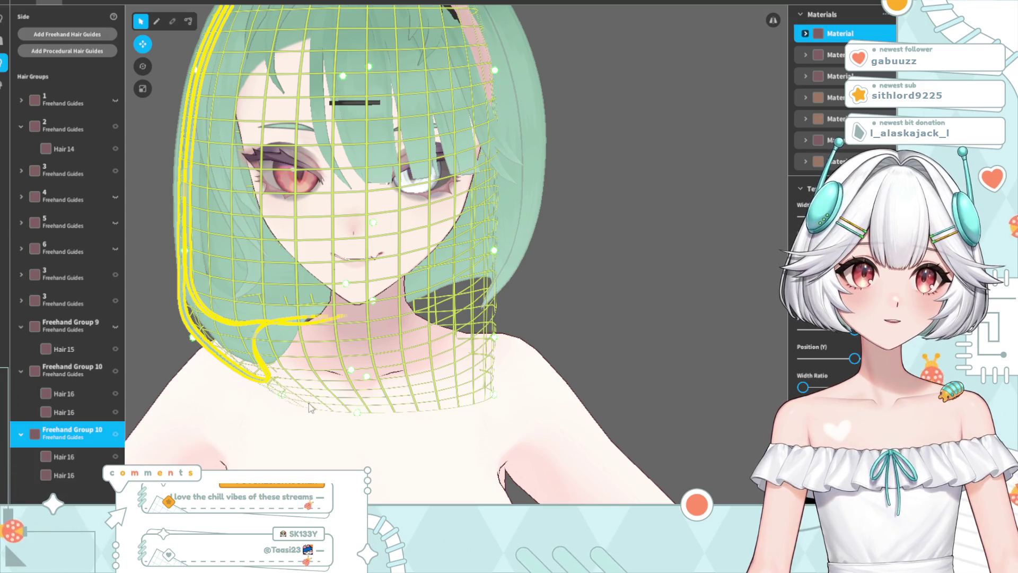
left_click_drag(283, 399, 276, 395)
mouse_move(281, 411)
right_mouse_down()
mouse_move(477, 415)
mouse_move(301, 423)
right_mouse_up()
mouse_move(203, 250)
left_mouse_down()
mouse_move(178, 260)
mouse_move(186, 263)
left_mouse_up()
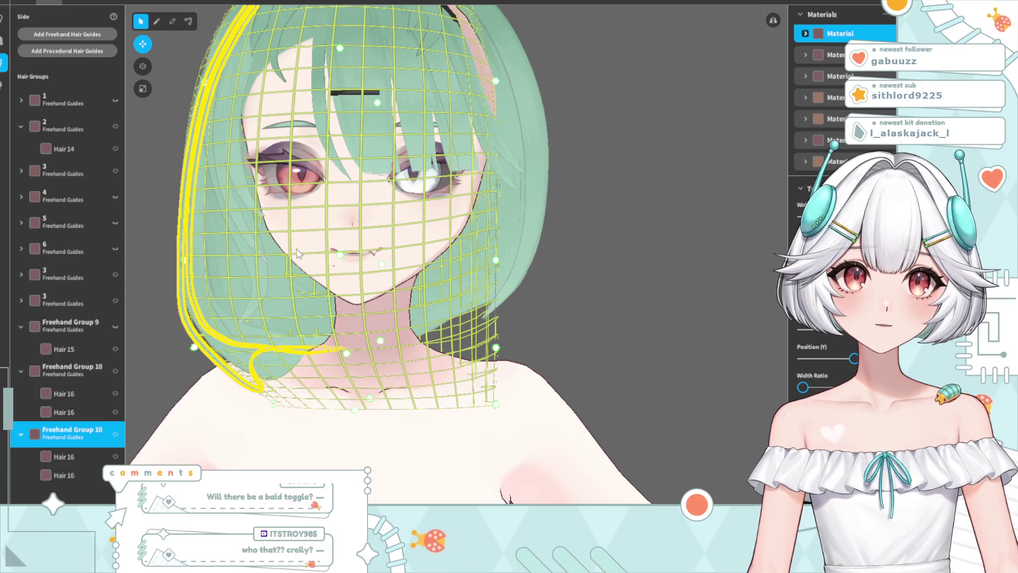
left_click(650, 173)
scroll(402, 342, "down", 5)
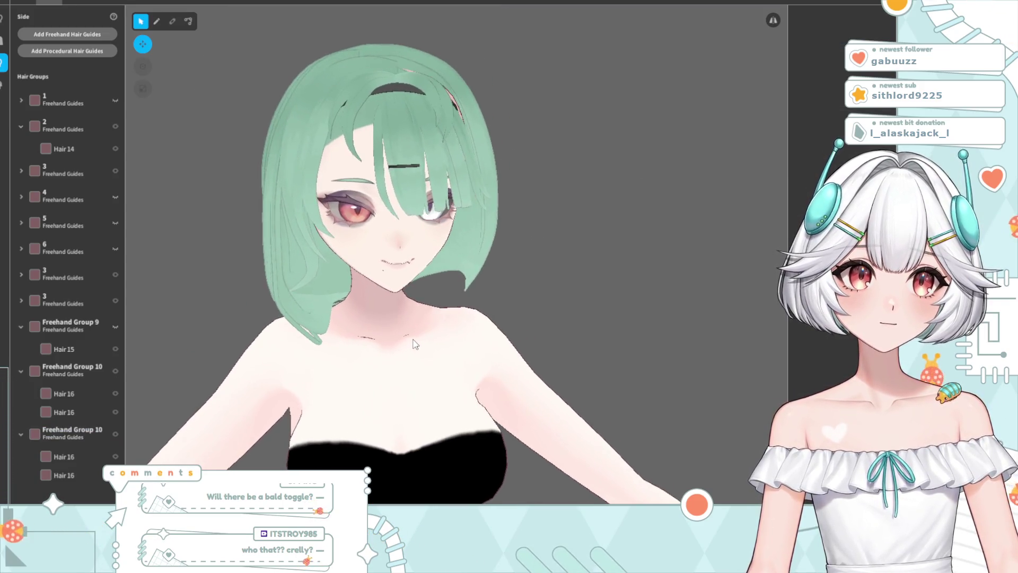
Straighten the back Hair 16 strand's lower bend into a squarer curl
scroll(260, 363, "up", 3)
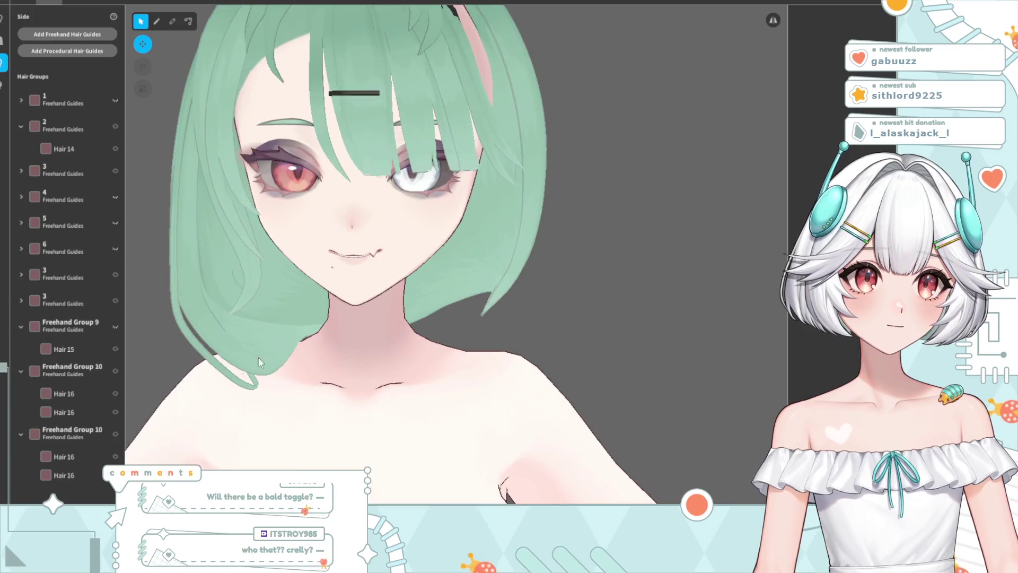
right_click_drag(291, 424, 460, 395)
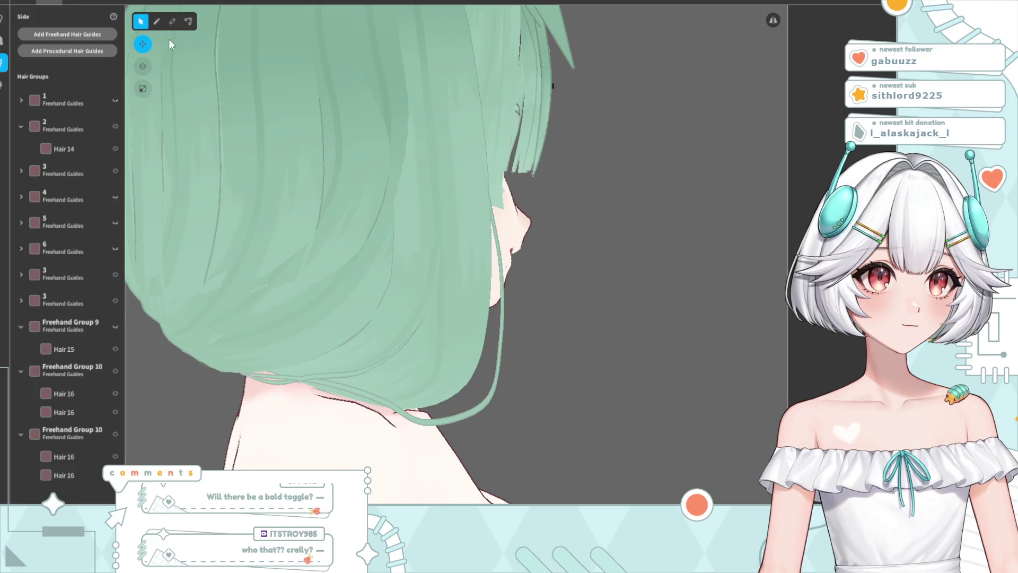
left_click(189, 20)
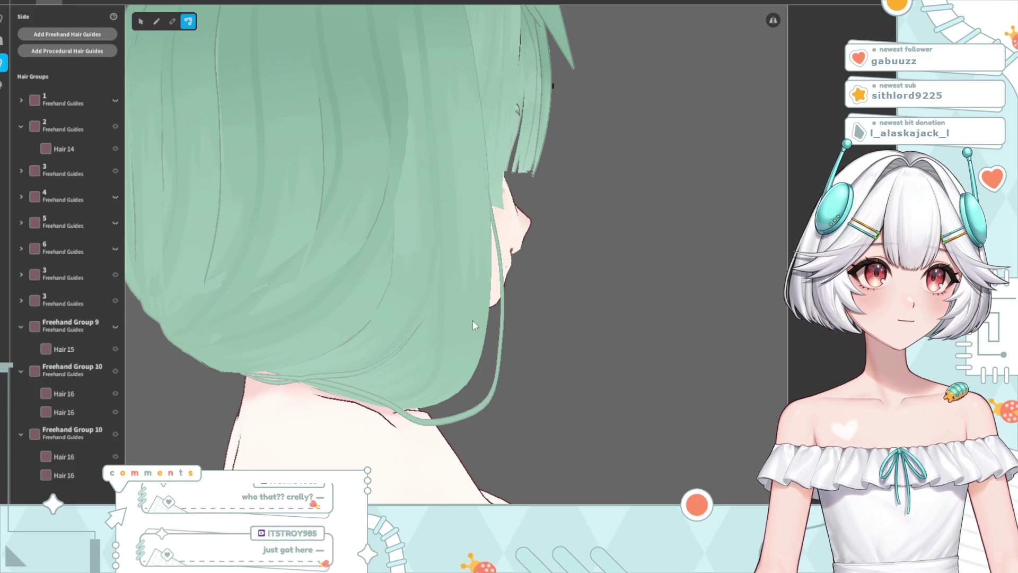
left_click(479, 409)
mouse_move(479, 409)
right_mouse_down()
mouse_move(525, 380)
mouse_move(496, 379)
mouse_move(543, 376)
right_mouse_up()
left_click_drag(475, 408, 493, 325)
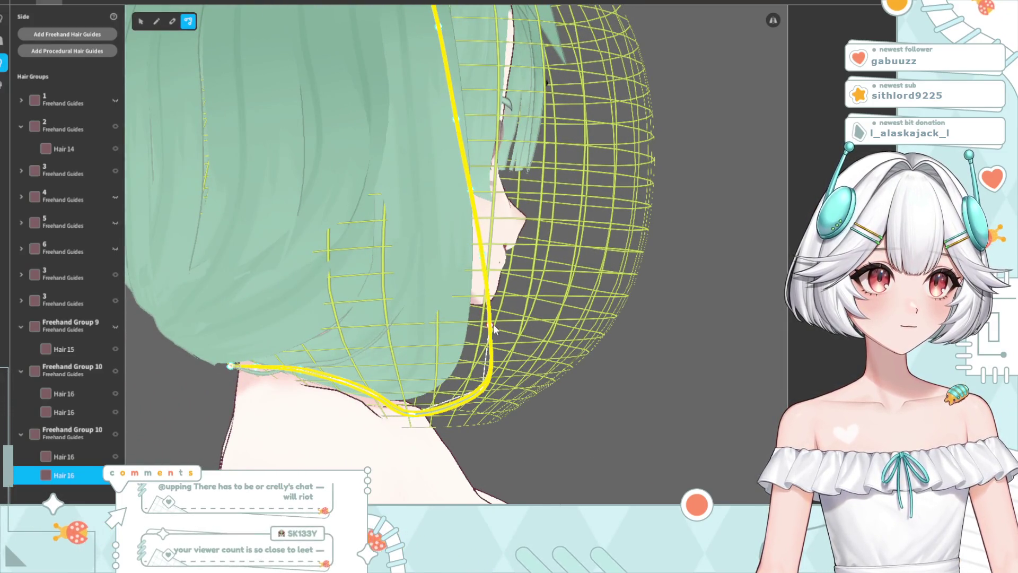
left_click(603, 342)
mouse_move(604, 342)
right_mouse_down()
mouse_move(582, 409)
mouse_move(549, 402)
right_mouse_up()
Inspect the reshaped strand from side and front, then select the Freehand Group 10 guide mesh
scroll(419, 409, "down", 5)
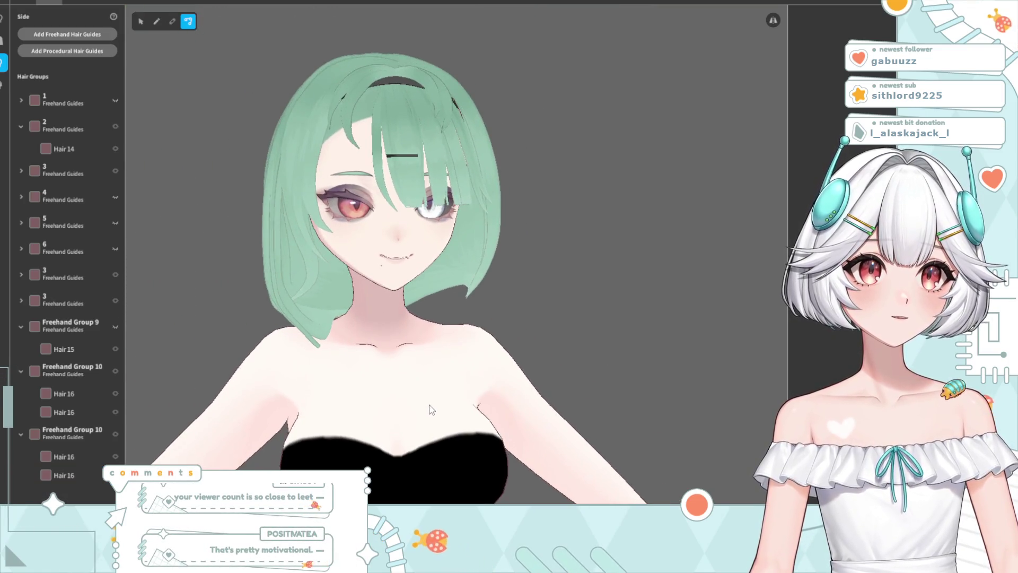
mouse_move(422, 408)
right_mouse_down()
mouse_move(408, 379)
mouse_move(478, 371)
right_mouse_up()
left_click(474, 373)
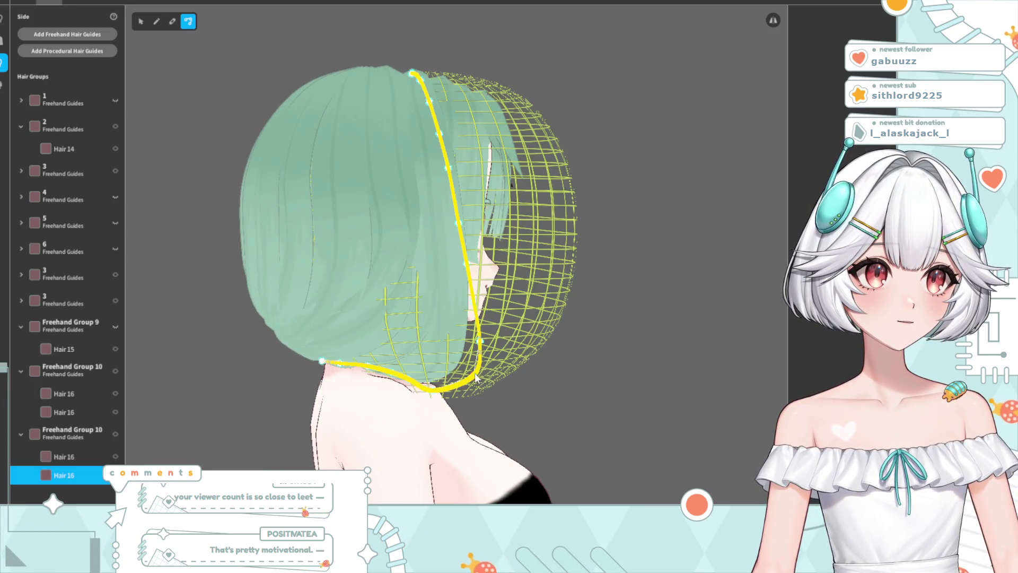
scroll(477, 376, "up", 5)
right_click_drag(508, 438, 350, 443)
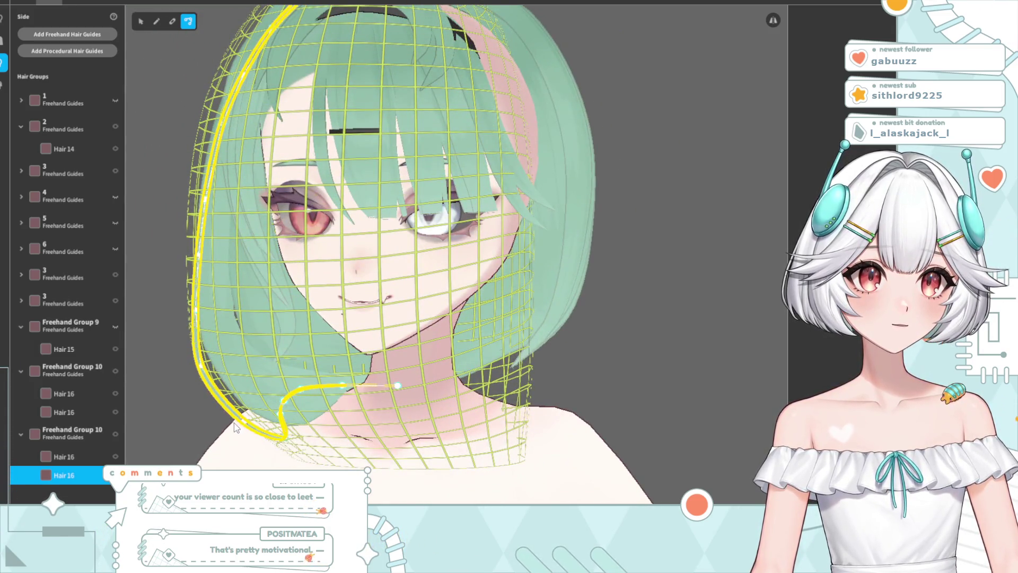
mouse_move(244, 429)
right_mouse_down()
mouse_move(340, 419)
mouse_move(255, 424)
mouse_move(228, 403)
right_mouse_up()
key("Escape")
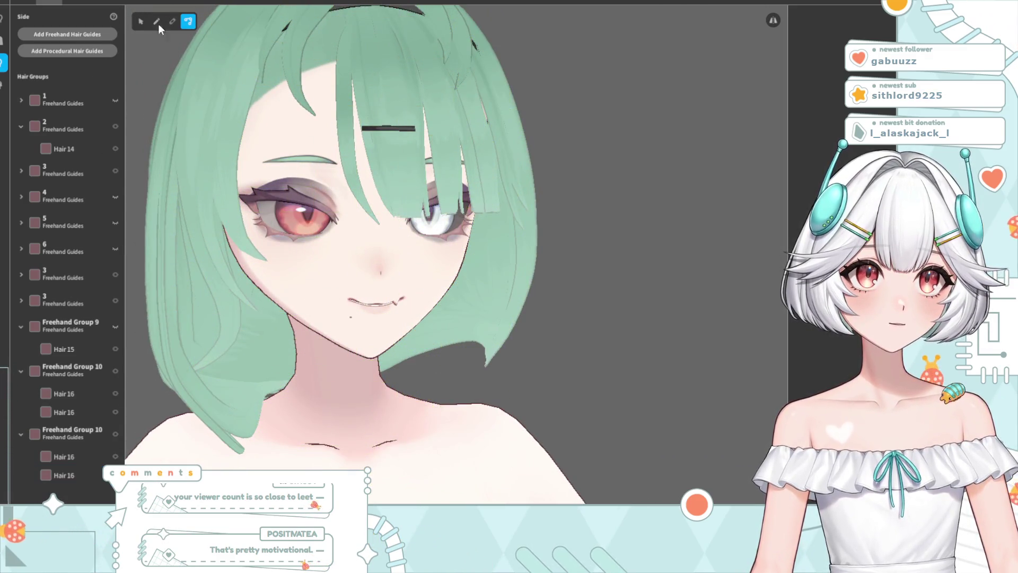
left_click(94, 434)
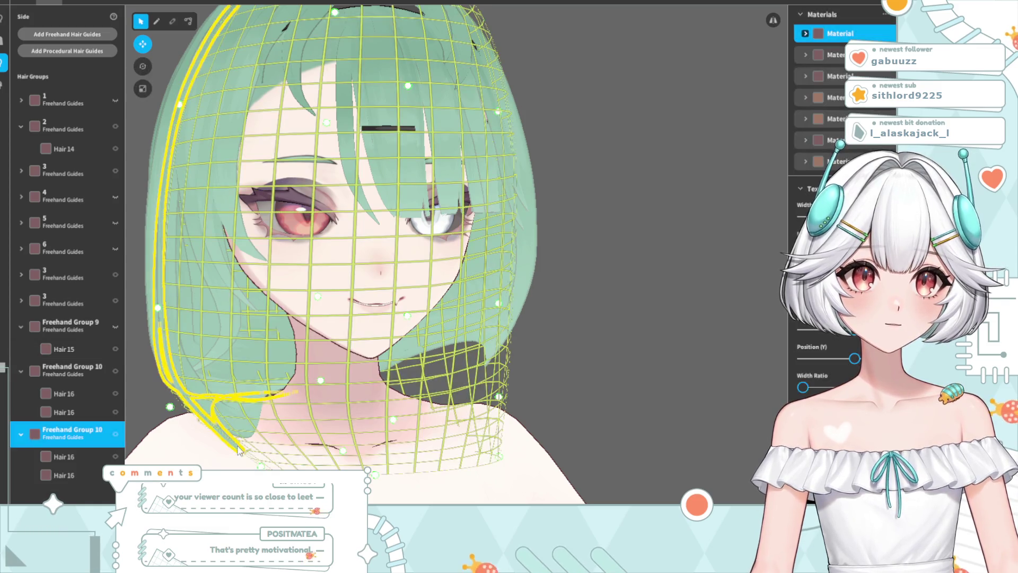
left_click_drag(170, 412, 159, 414)
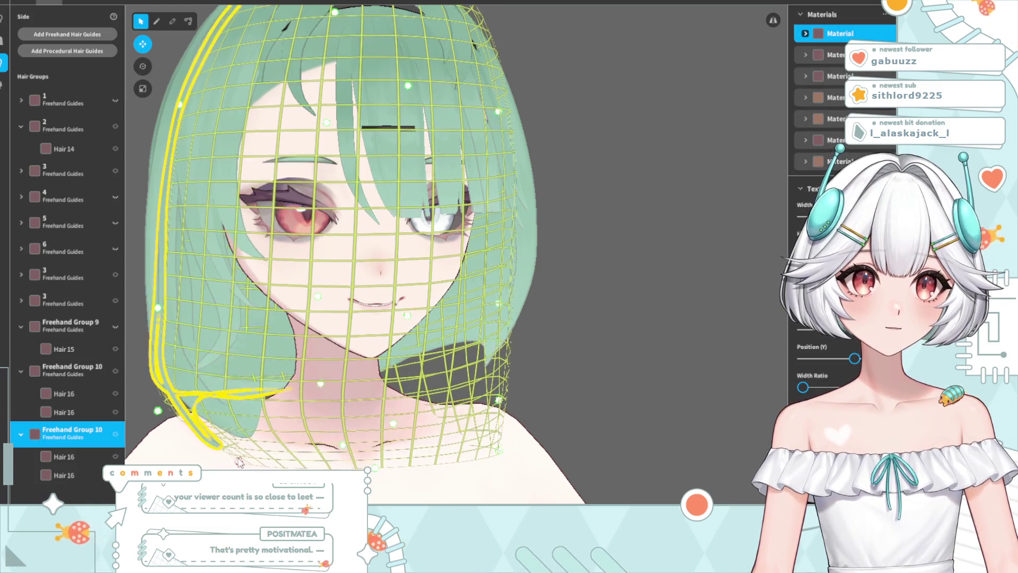
left_click(490, 395)
right_click_drag(491, 396, 446, 396)
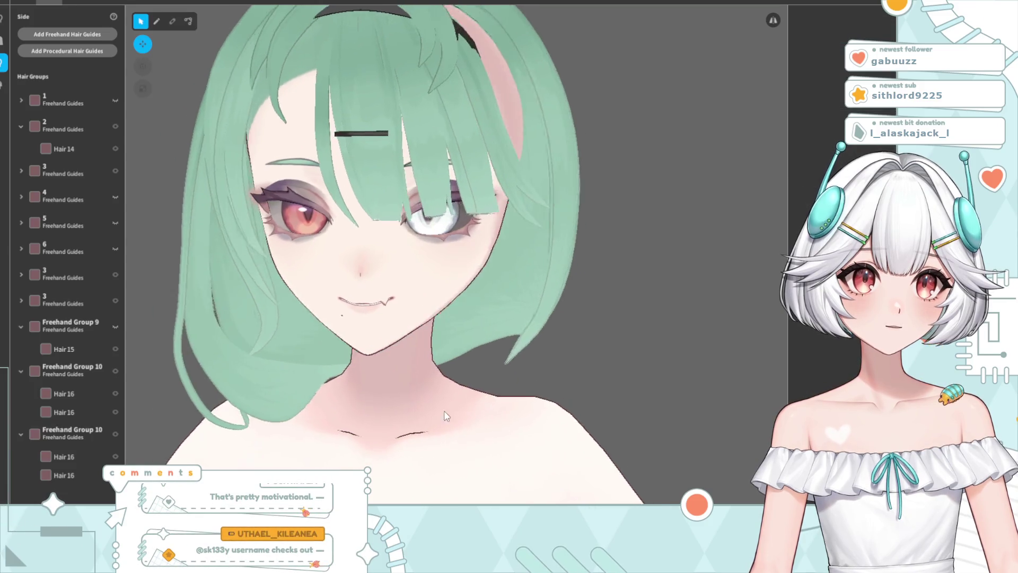
scroll(446, 396, "down", 3)
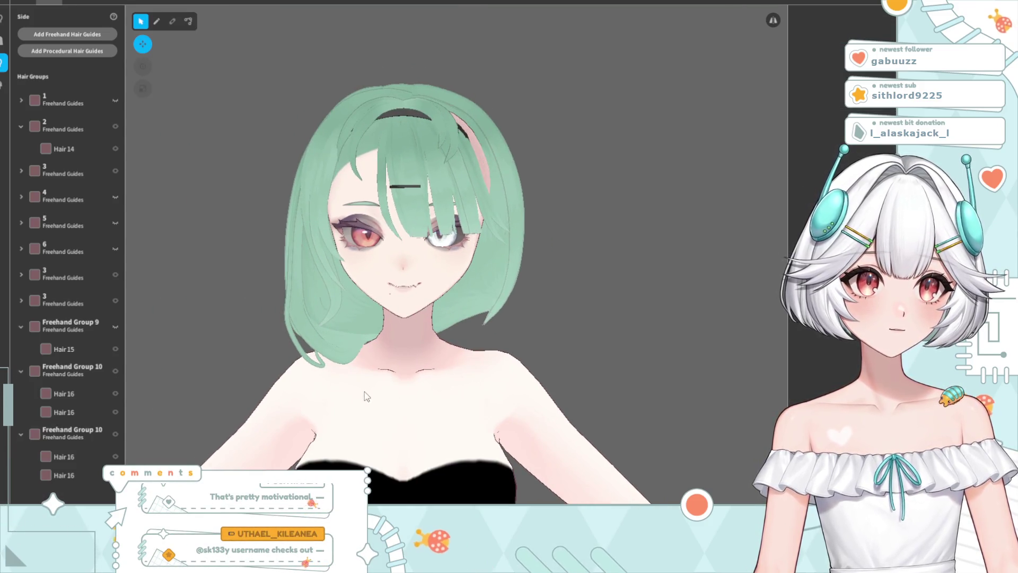
right_click_drag(285, 304, 352, 302)
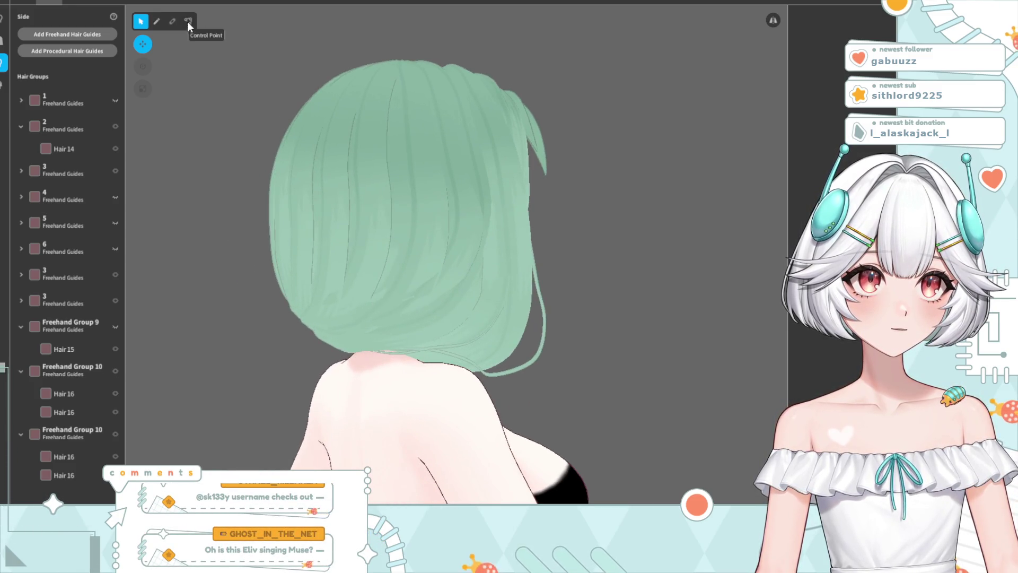
scroll(476, 443, "up", 3)
middle_click_drag(479, 441, 446, 382)
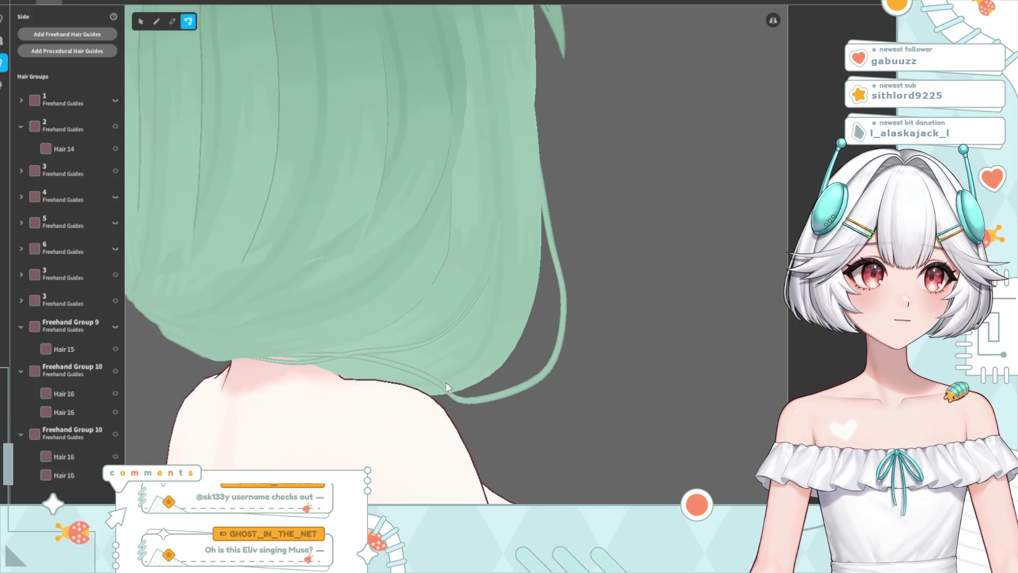
left_click(465, 402)
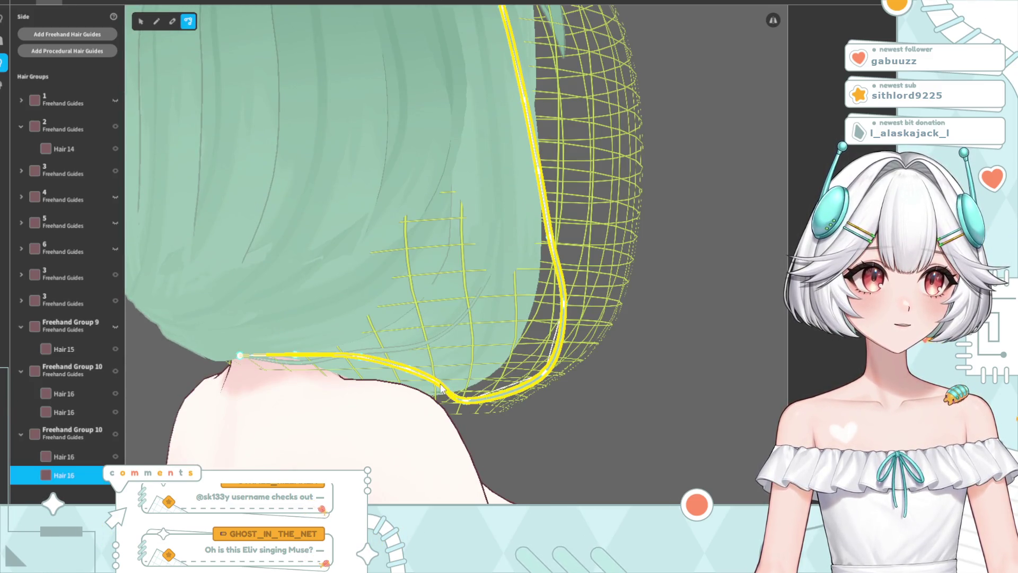
left_click_drag(419, 393, 398, 389)
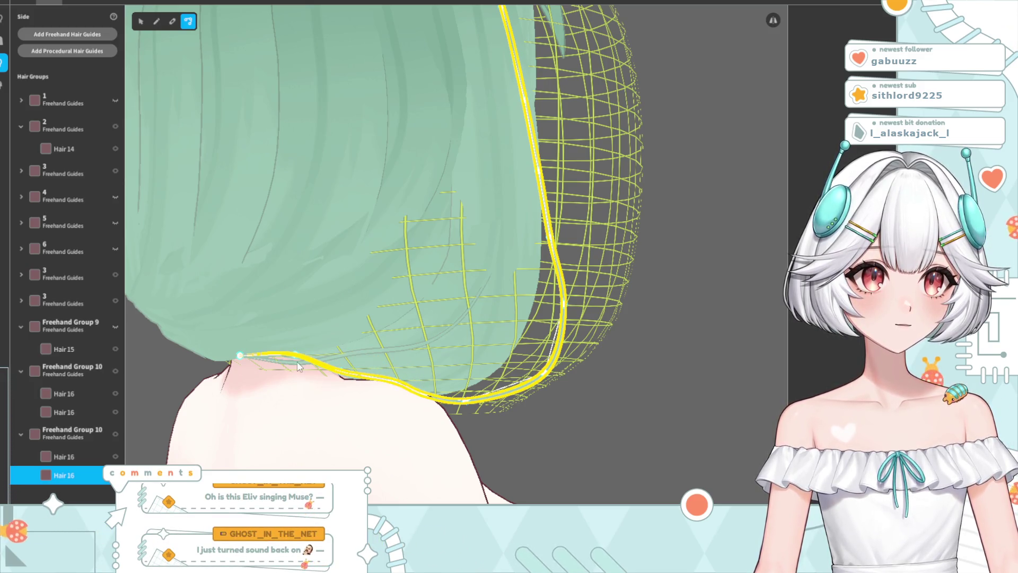
left_click_drag(675, 393, 593, 440)
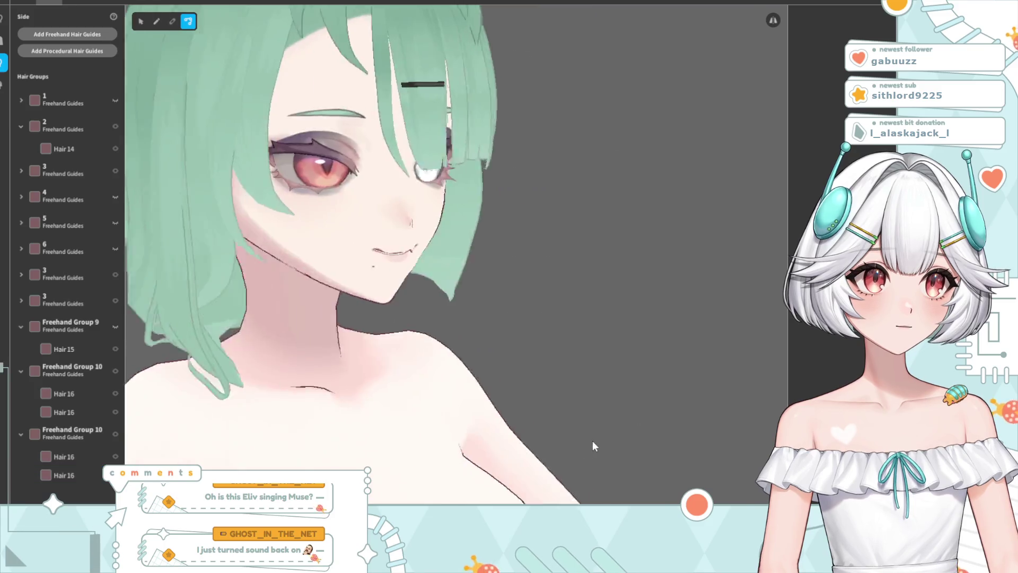
scroll(578, 440, "up", 2)
scroll(474, 440, "down", 3)
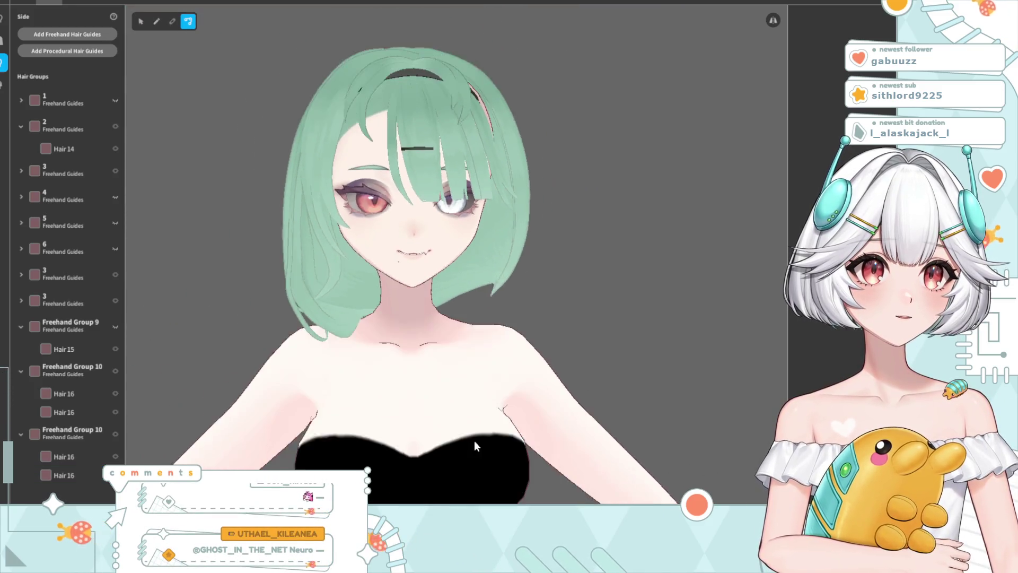
left_click_drag(474, 441, 407, 403)
scroll(312, 370, "up", 2)
scroll(312, 370, "up", 4)
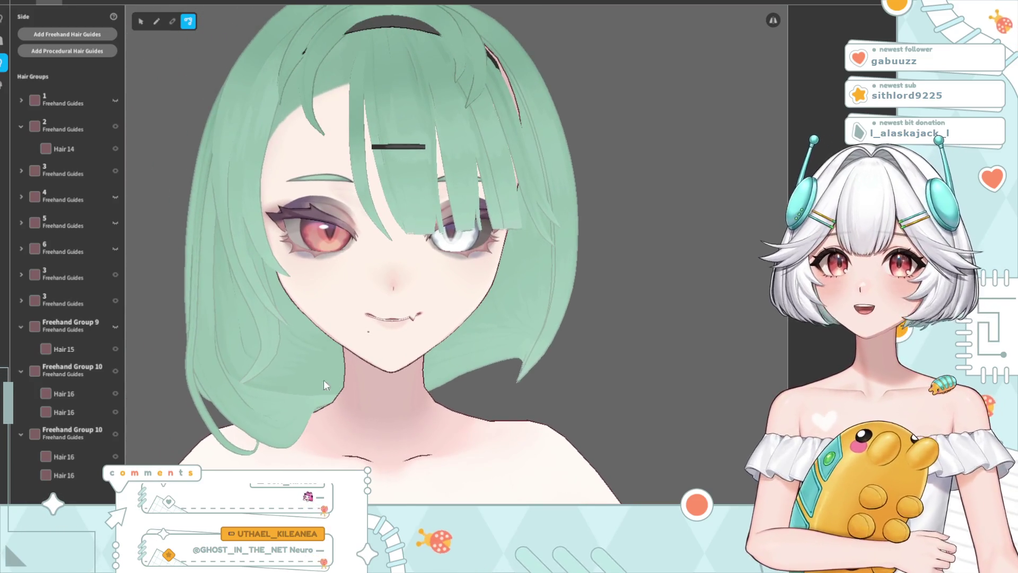
left_click(188, 372)
right_click_drag(188, 372, 253, 354)
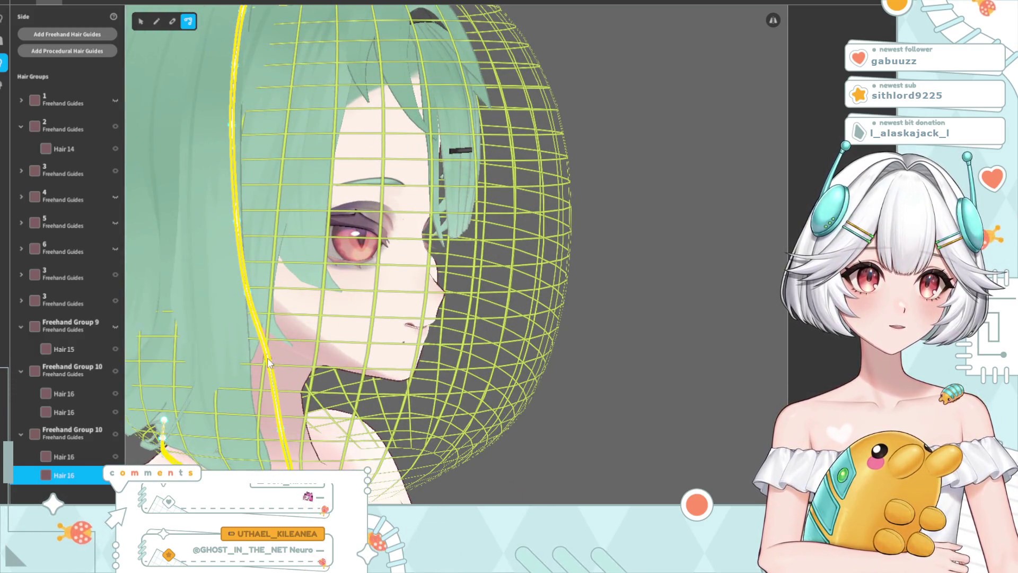
left_click(741, 264)
scroll(472, 383, "down", 3)
mouse_move(472, 383)
right_mouse_down()
mouse_move(451, 380)
mouse_move(452, 404)
right_mouse_up()
scroll(448, 386, "down", 2)
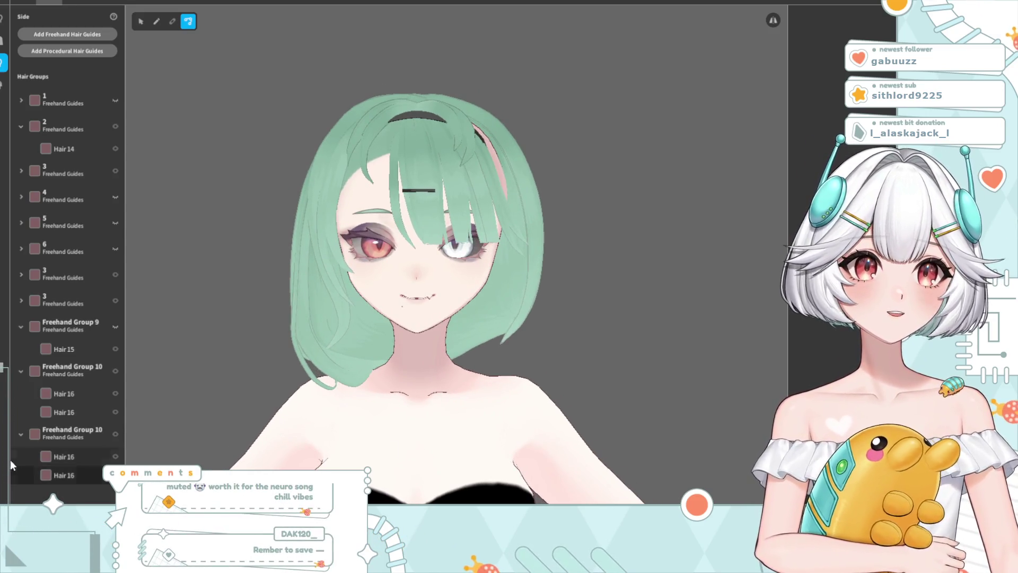
middle_click_drag(372, 316, 347, 322)
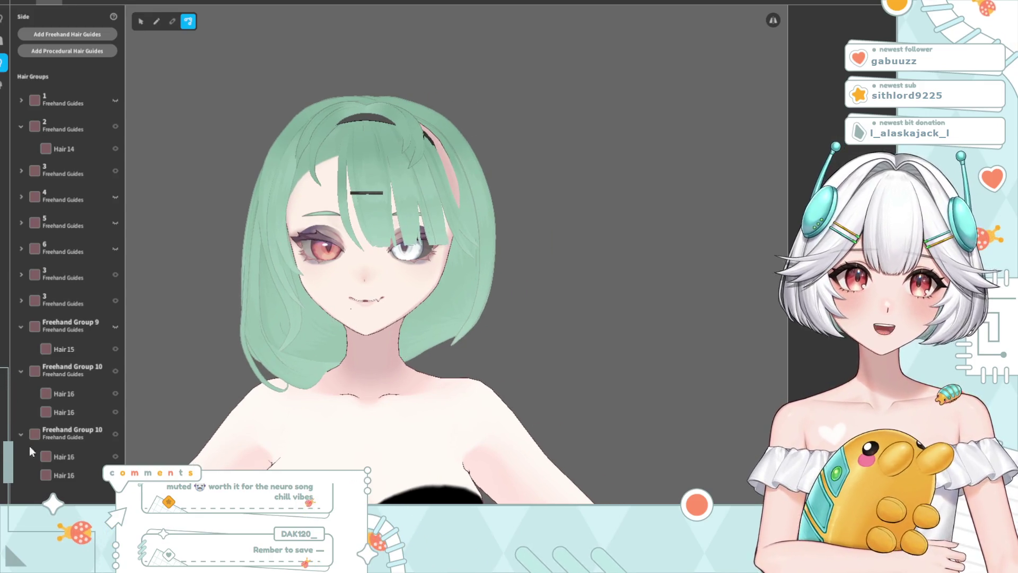
right_click_drag(333, 395, 336, 410)
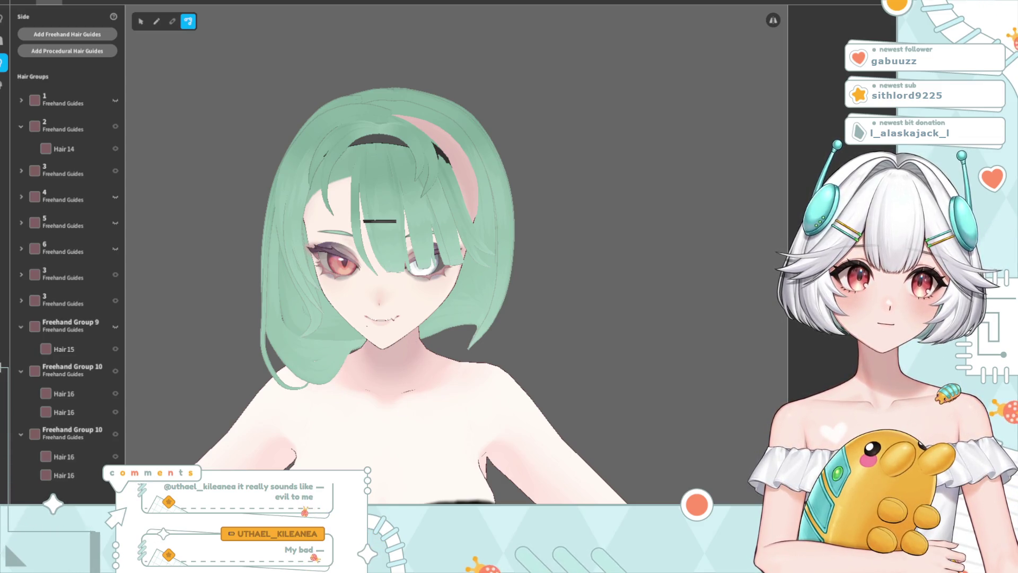
mouse_move(443, 282)
right_mouse_down()
mouse_move(356, 299)
mouse_move(333, 329)
mouse_move(395, 335)
mouse_move(384, 372)
right_mouse_up()
scroll(345, 314, "up", 2)
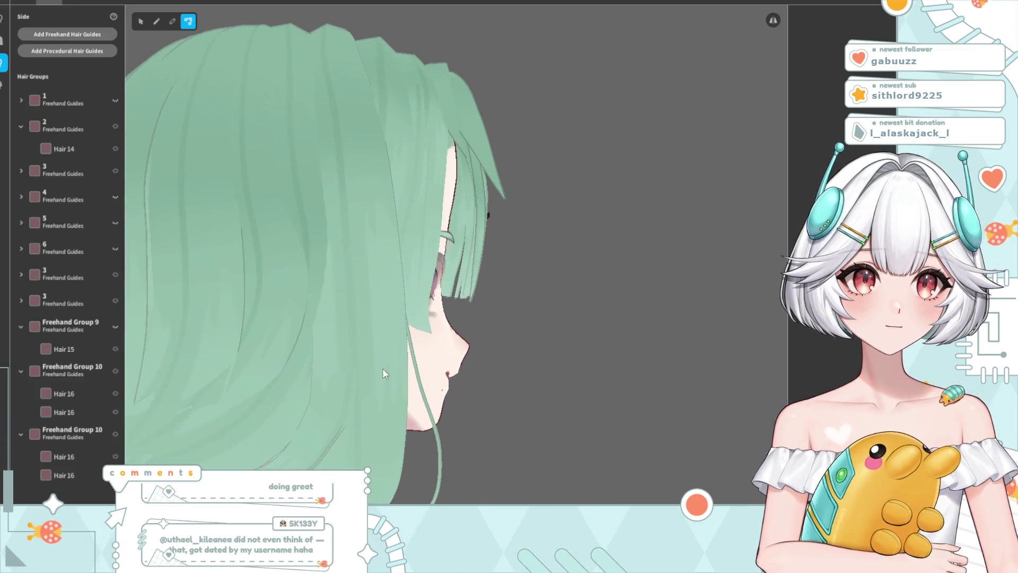
left_click(320, 463)
left_click(45, 412)
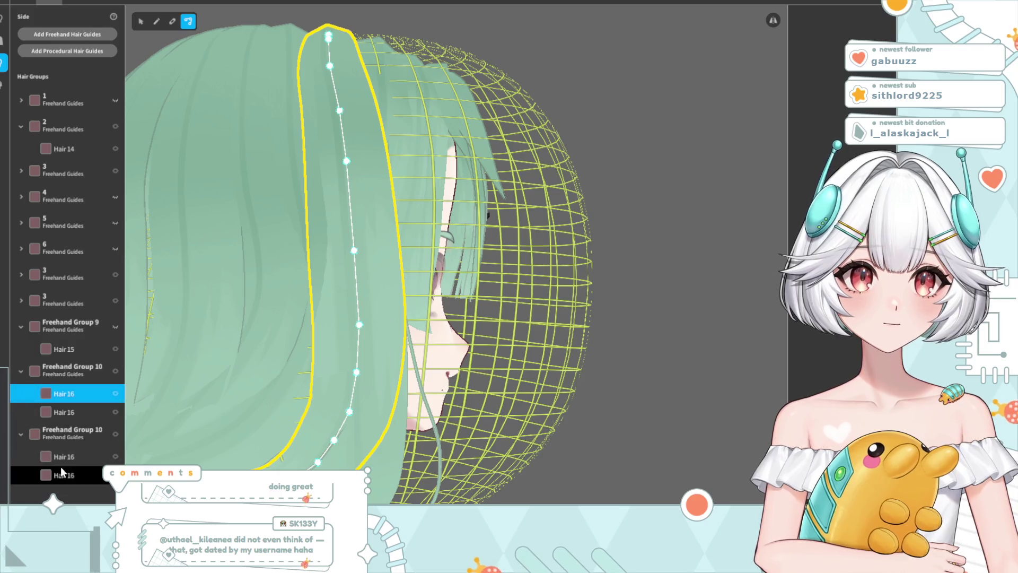
Shorten the second Freehand Group 10's Hair 16 guide, hook its end under, and smooth the curve
left_click(63, 463)
mouse_move(371, 397)
right_mouse_down()
mouse_move(291, 402)
mouse_move(274, 412)
mouse_move(322, 406)
mouse_move(261, 440)
mouse_move(316, 431)
right_mouse_up()
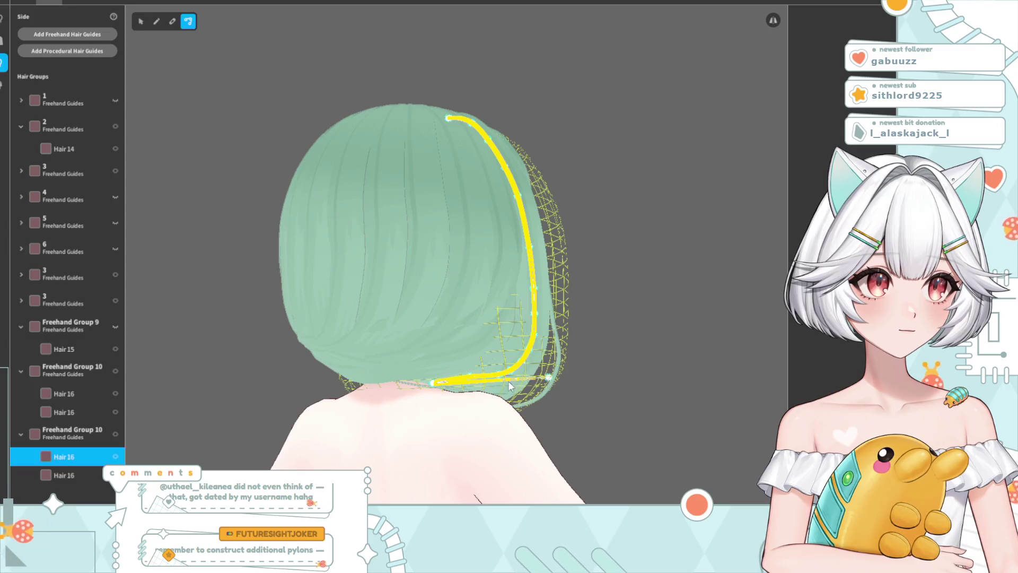
left_click_drag(433, 386, 541, 372)
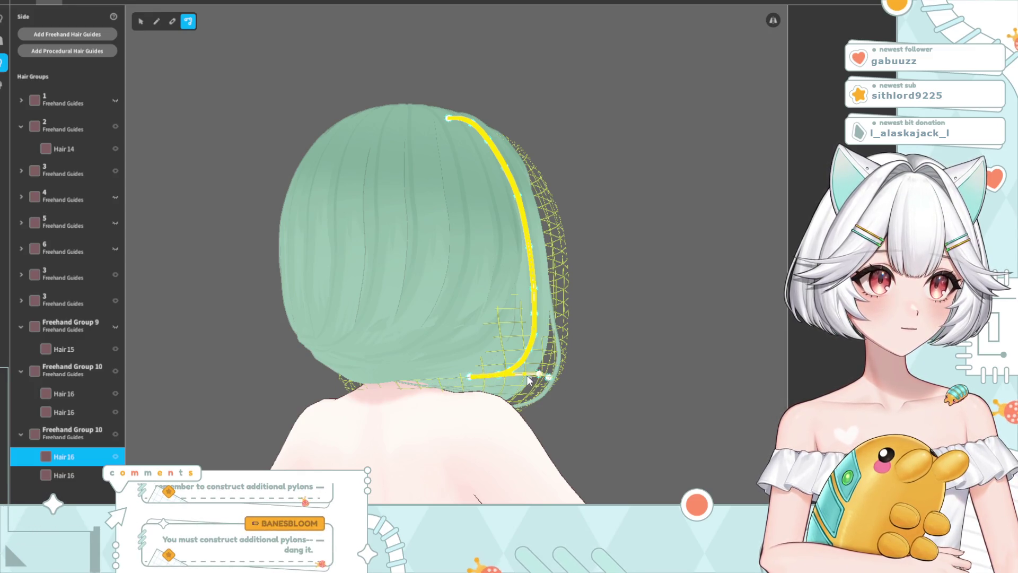
scroll(526, 375, "up", 5)
mouse_move(355, 408)
left_mouse_down()
mouse_move(489, 392)
mouse_move(478, 356)
left_mouse_up()
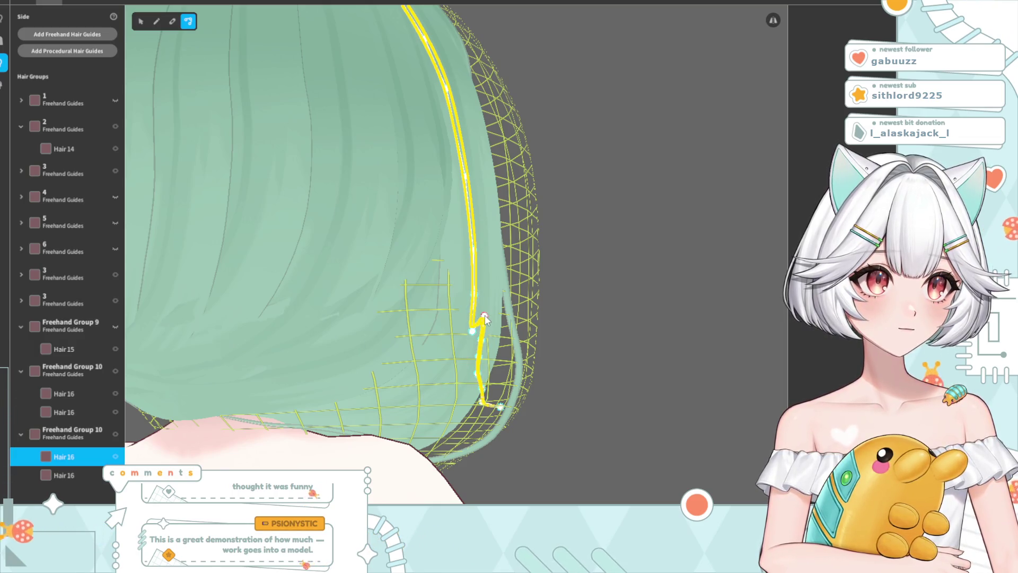
left_click_drag(484, 306, 484, 288)
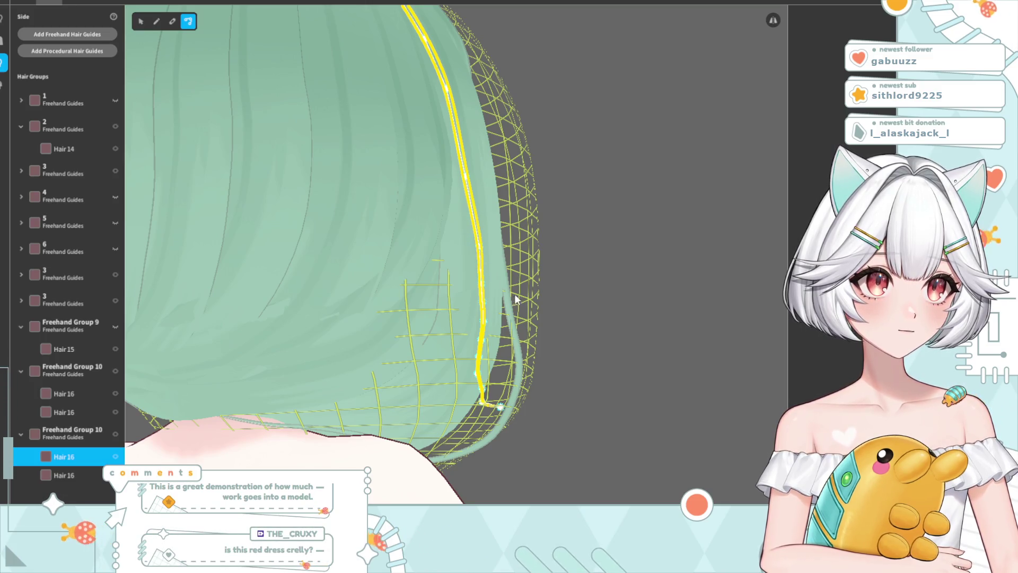
right_click_drag(514, 294, 481, 299)
left_click_drag(293, 421, 294, 427)
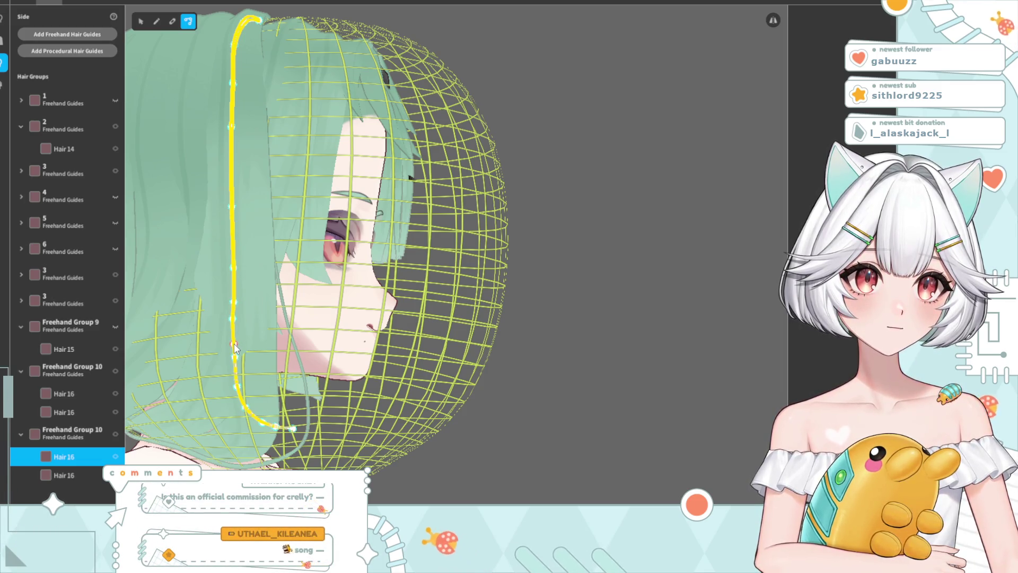
Bend the side Hair 16 strand's tip inward under the jaw
left_click(576, 400)
mouse_move(576, 400)
right_mouse_down()
mouse_move(479, 409)
mouse_move(500, 414)
mouse_move(409, 378)
right_mouse_up()
mouse_move(321, 382)
right_mouse_down()
mouse_move(335, 383)
mouse_move(311, 396)
right_mouse_up()
scroll(230, 434, "up", 5)
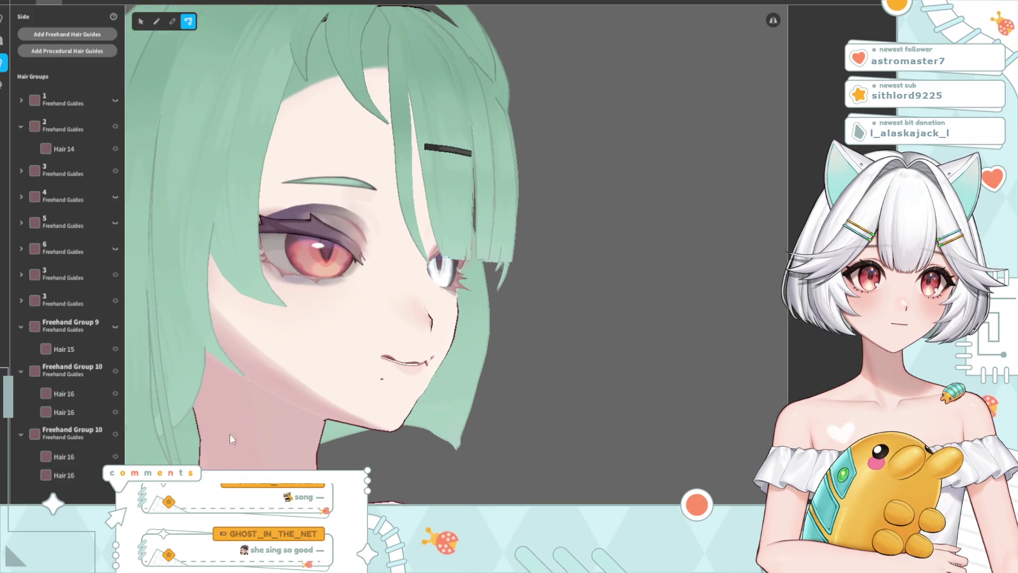
scroll(228, 424, "down", 3)
left_click(247, 396)
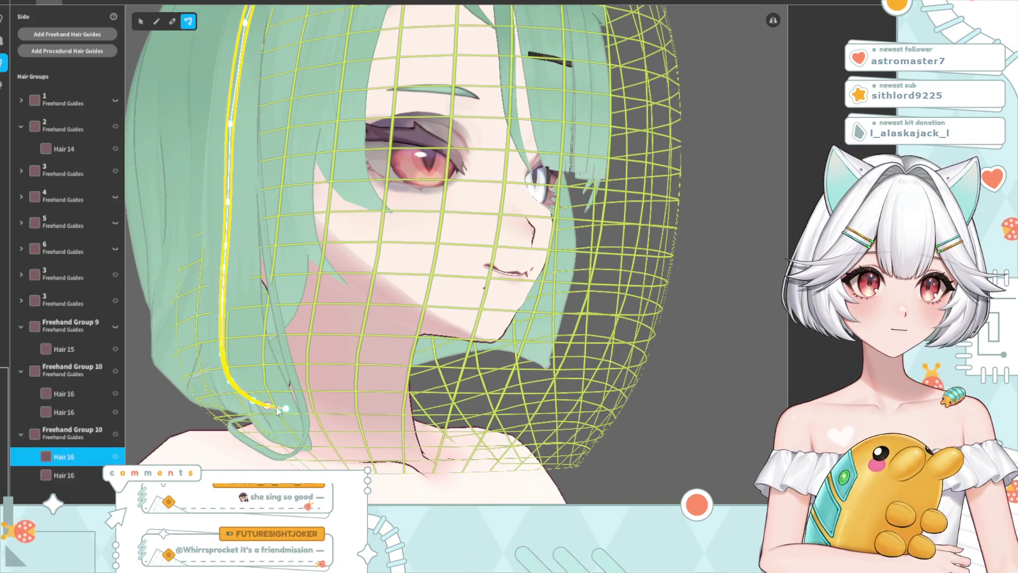
left_click_drag(267, 408, 254, 405)
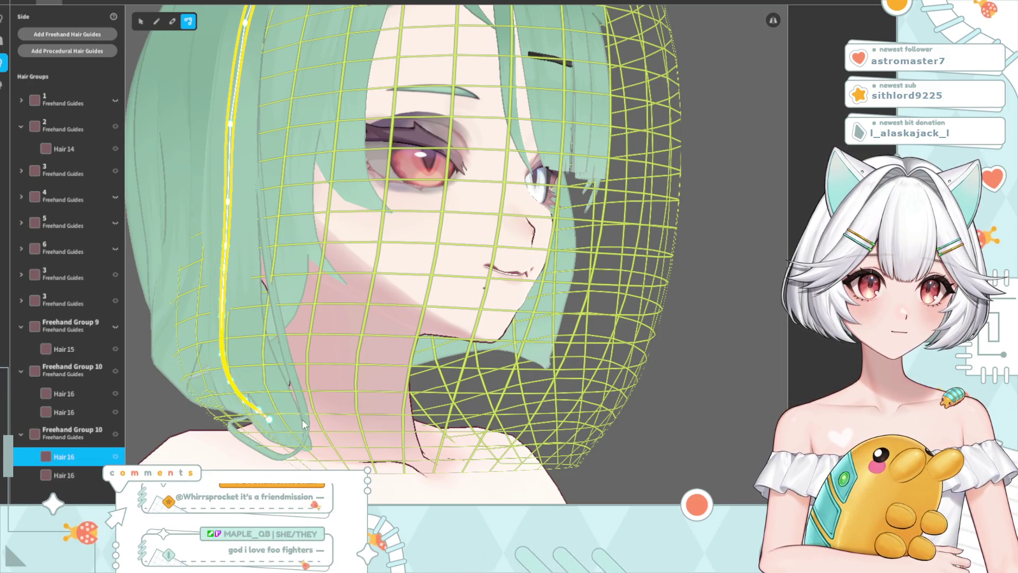
Inspect the curled Hair 16 tip up close, then return to a front view
left_click(676, 405)
mouse_move(676, 406)
right_mouse_down()
mouse_move(596, 427)
mouse_move(679, 417)
right_mouse_up()
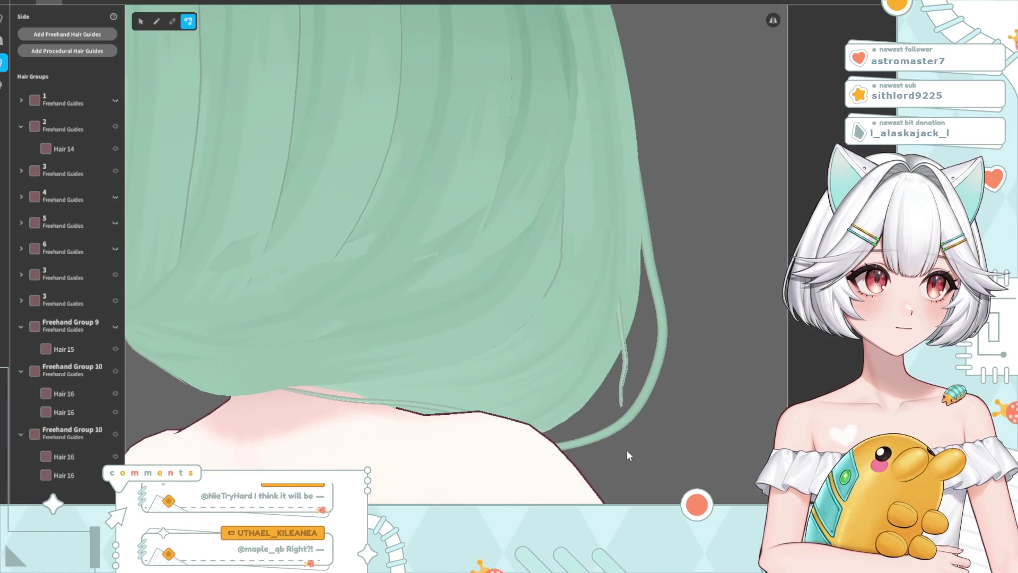
right_click_drag(626, 450, 624, 467)
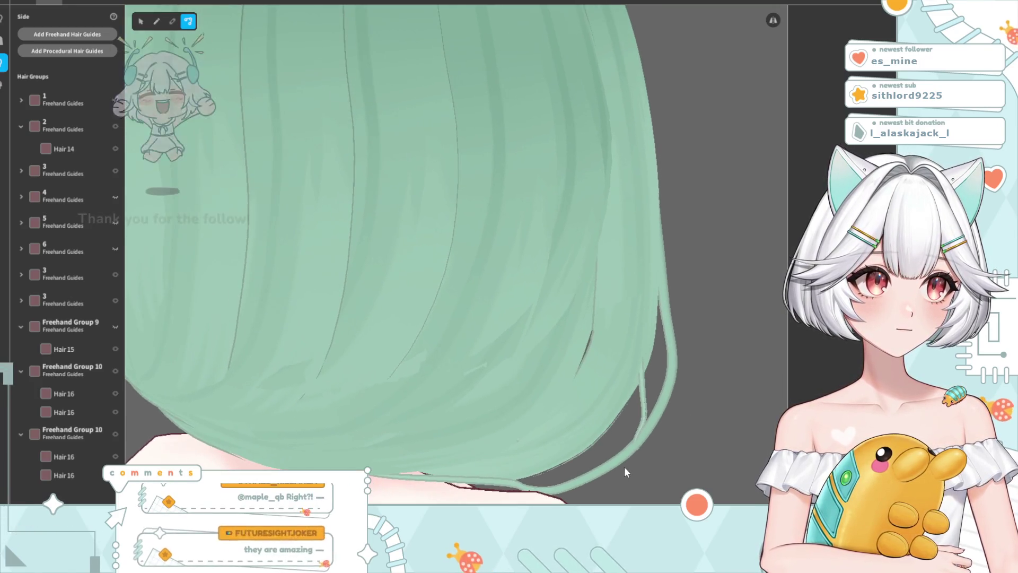
left_click(643, 404)
mouse_move(663, 431)
right_mouse_down()
mouse_move(635, 408)
mouse_move(596, 408)
mouse_move(635, 408)
right_mouse_up()
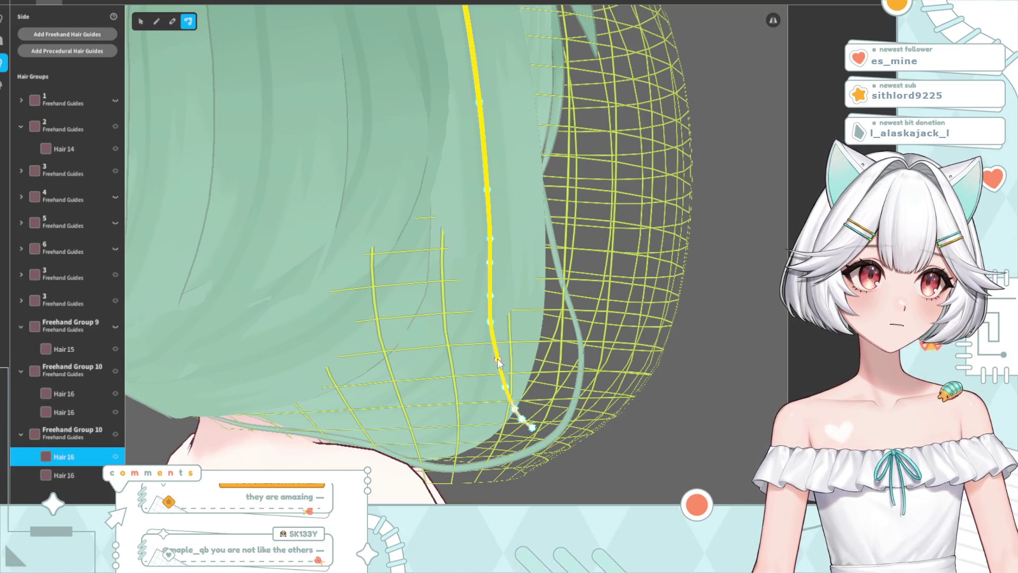
mouse_move(727, 330)
right_mouse_down()
mouse_move(644, 370)
mouse_move(488, 377)
mouse_move(555, 386)
mouse_move(538, 368)
mouse_move(494, 380)
mouse_move(442, 341)
mouse_move(416, 366)
mouse_move(377, 348)
right_mouse_up()
scroll(601, 370, "down", 5)
scroll(379, 351, "up", 5)
Duplicate the curled Hair 16 strand and nudge a guide point to bend it
left_click(396, 452)
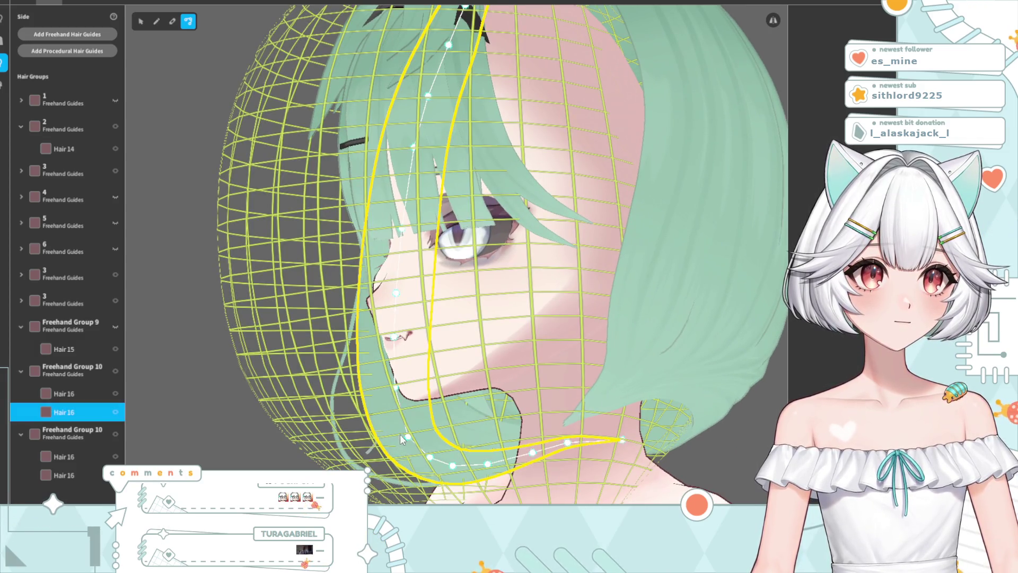
left_click(400, 433)
mouse_move(398, 435)
right_mouse_down()
mouse_move(475, 455)
mouse_move(466, 430)
mouse_move(223, 431)
right_mouse_up()
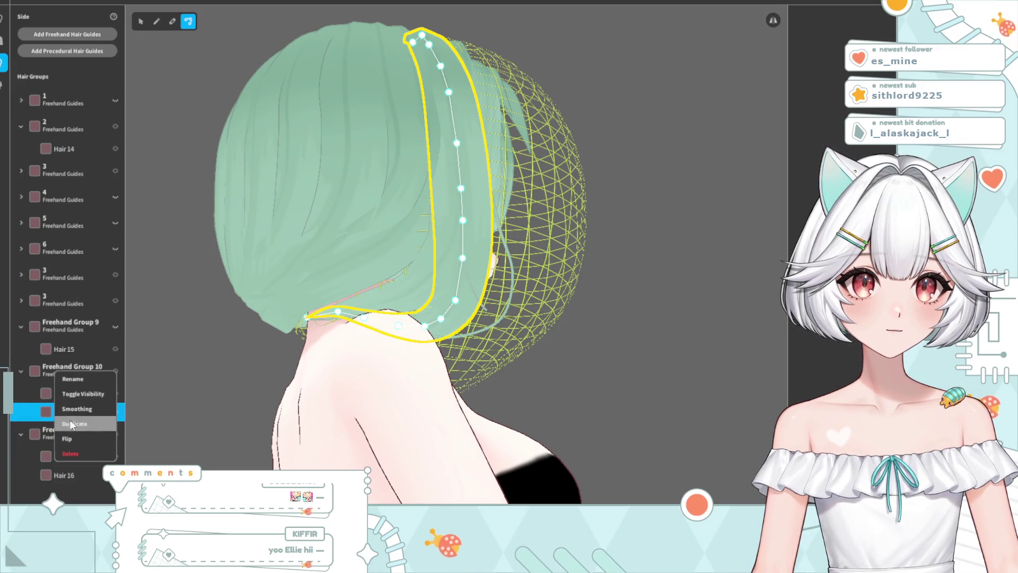
left_click(89, 424)
scroll(451, 364, "up", 2)
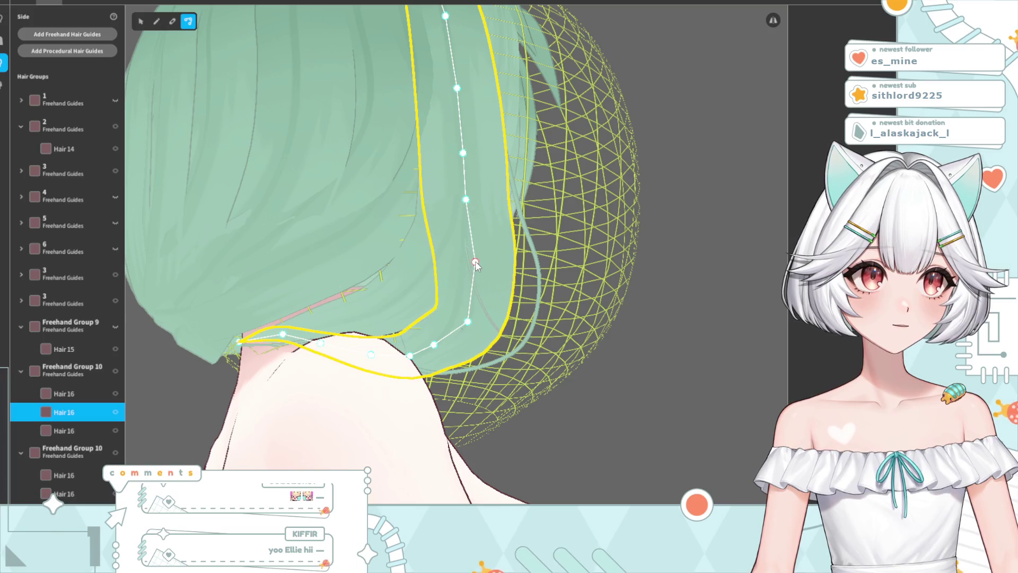
left_click_drag(466, 200, 470, 206)
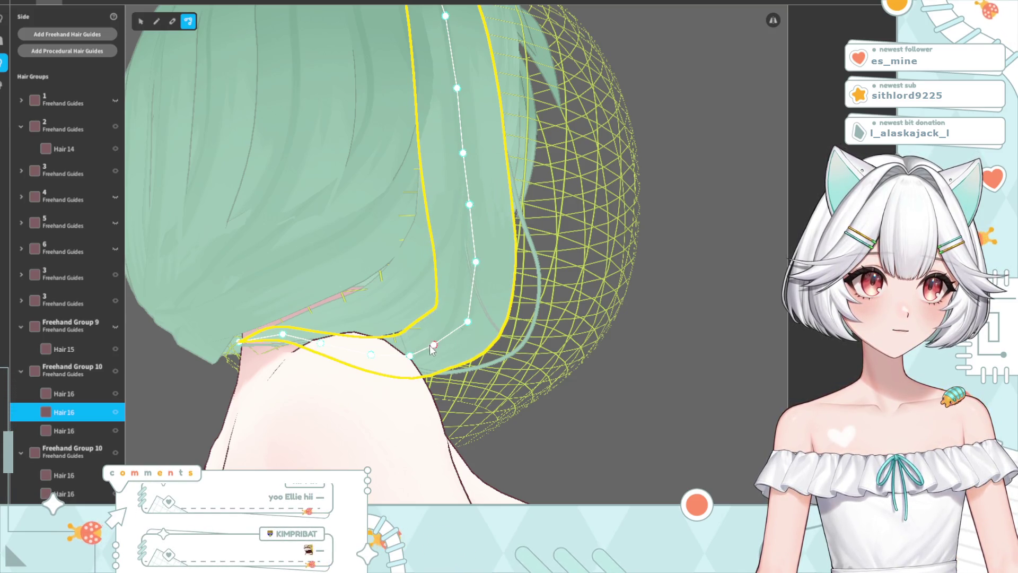
From above the head, shift the Hair 16 strand's tip slightly up-right
left_click(669, 365)
mouse_move(670, 365)
right_mouse_down()
mouse_move(631, 403)
mouse_move(580, 416)
mouse_move(590, 416)
right_mouse_up()
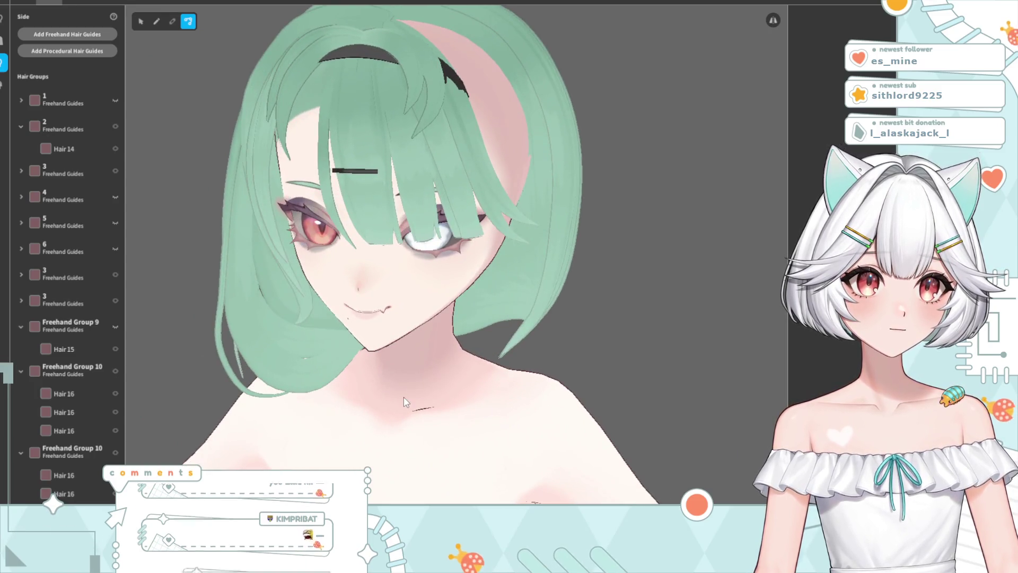
scroll(421, 408, "down", 3)
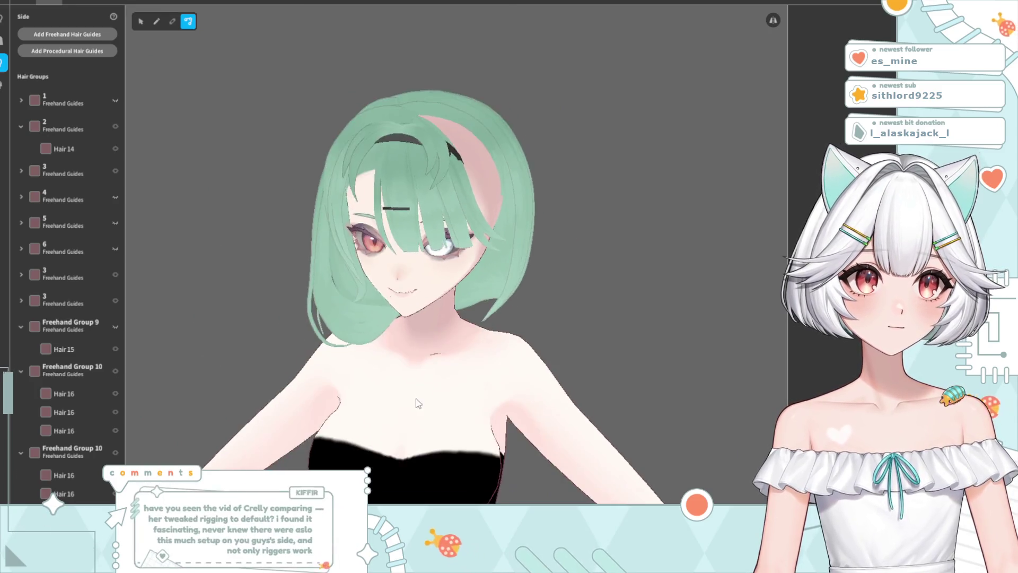
right_click_drag(419, 411, 422, 411)
left_click(339, 298)
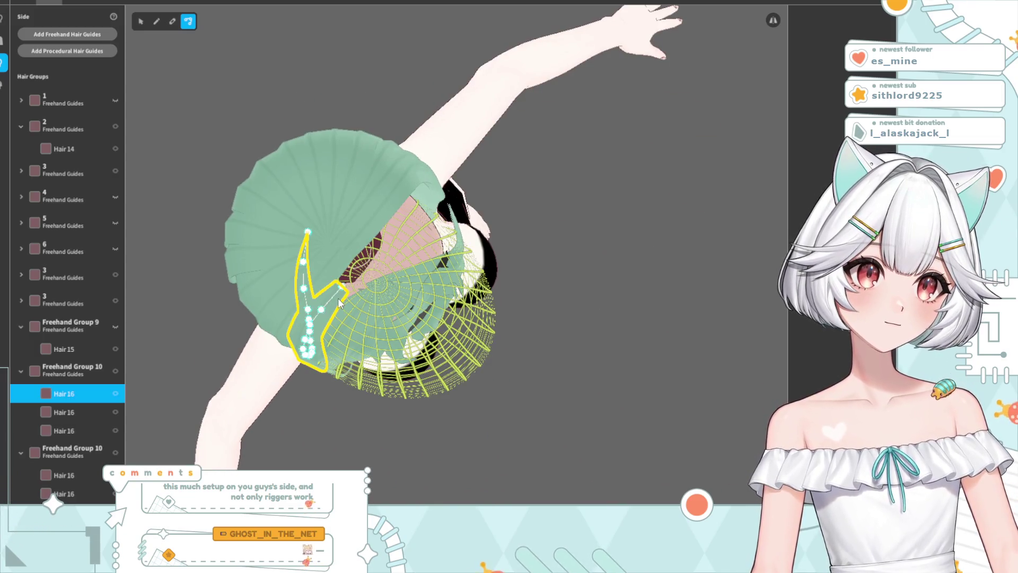
left_click_drag(361, 275, 365, 275)
left_click(665, 237)
mouse_move(664, 236)
right_mouse_down()
mouse_move(501, 287)
mouse_move(492, 246)
mouse_move(469, 241)
mouse_move(480, 254)
mouse_move(388, 153)
right_mouse_up()
From a top-down view, move the strand's tip slightly down-right
left_click(366, 184)
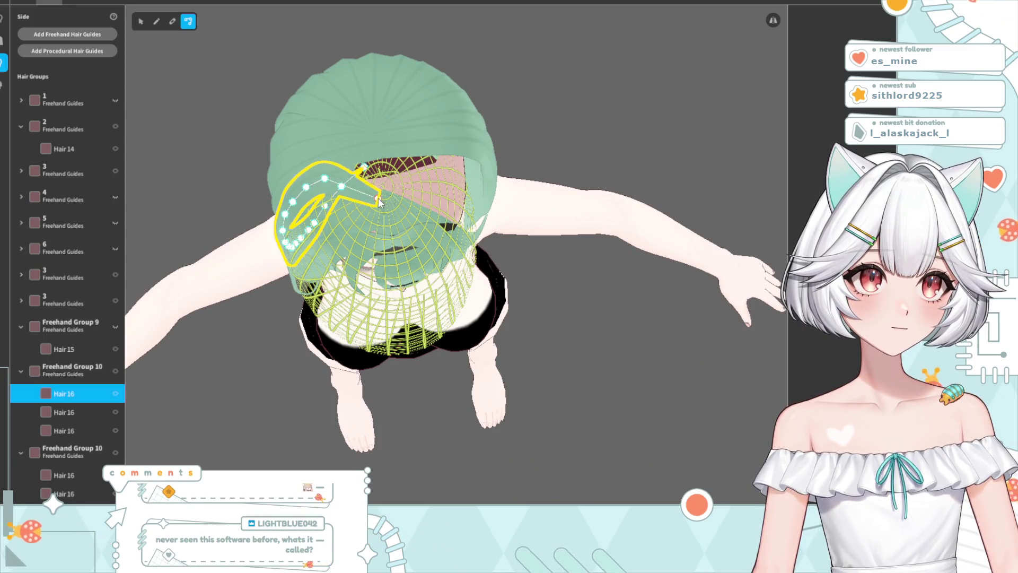
left_click(380, 202)
right_click_drag(379, 202, 510, 222)
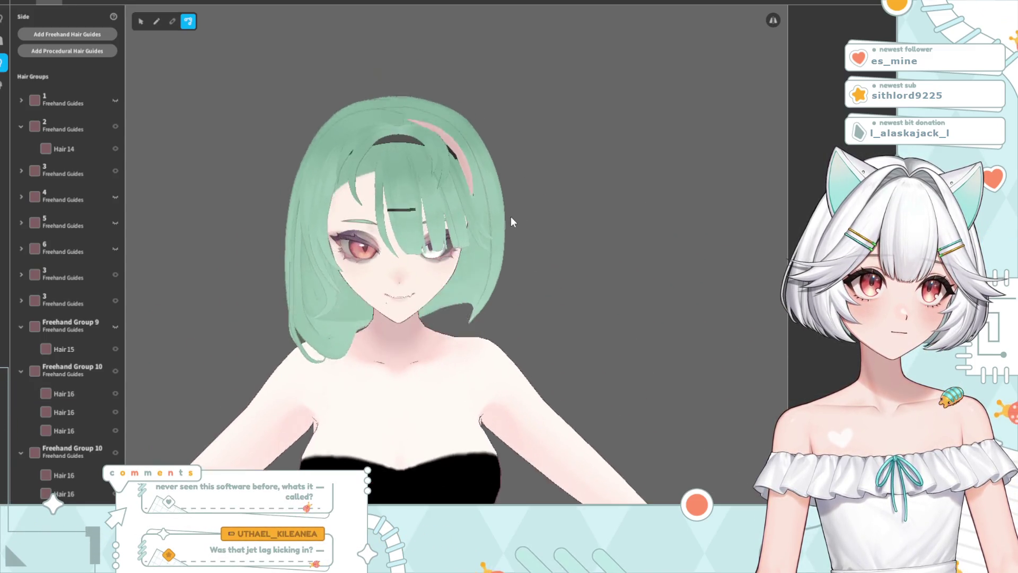
scroll(469, 193, "up", 3)
right_click_drag(415, 180, 405, 328)
left_click(326, 287)
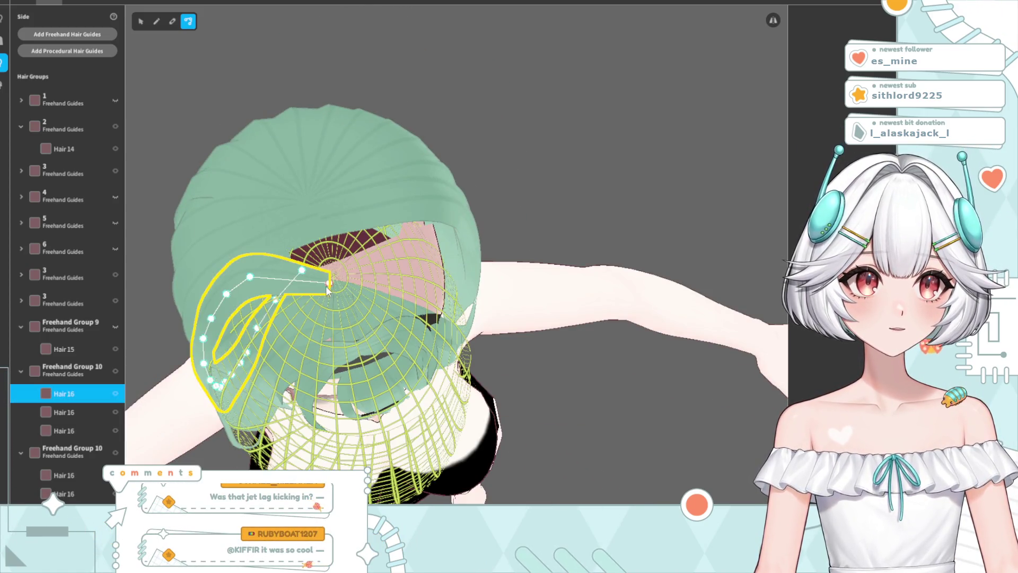
left_click_drag(346, 295, 350, 302)
left_click(557, 185)
mouse_move(557, 185)
right_mouse_down()
mouse_move(495, 221)
mouse_move(493, 196)
mouse_move(495, 209)
mouse_move(316, 261)
right_mouse_up()
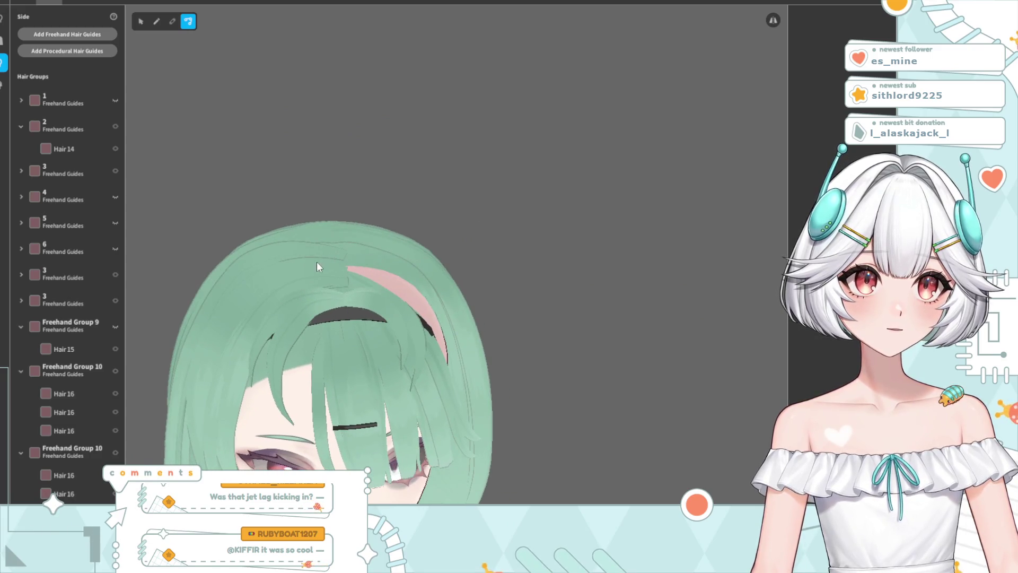
Expand Freehand Groups 7 and 4 and view their strand guides plus group 2's Hair 1
left_click(318, 260)
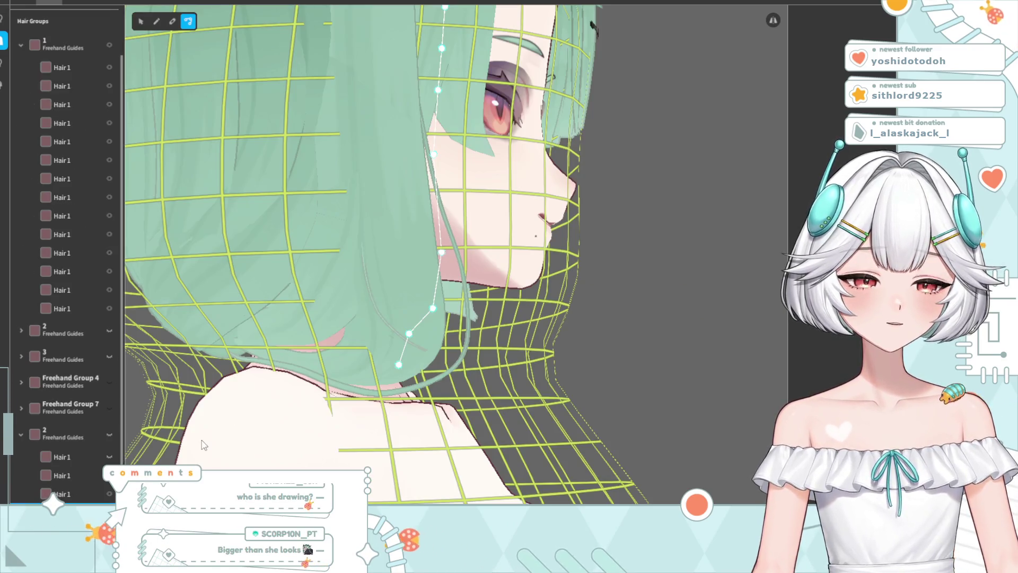
left_click(22, 408)
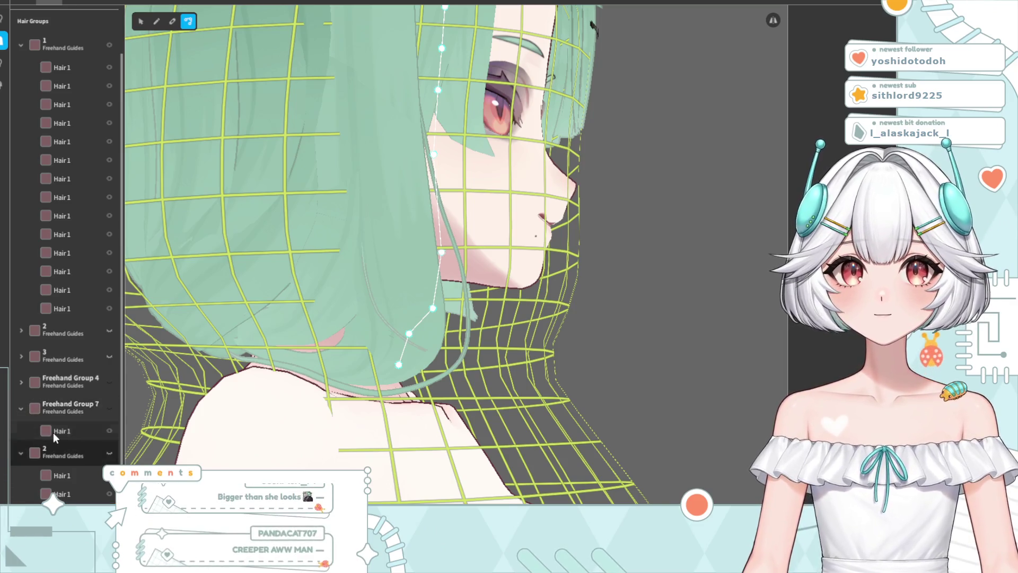
left_click(53, 431)
left_click(21, 381)
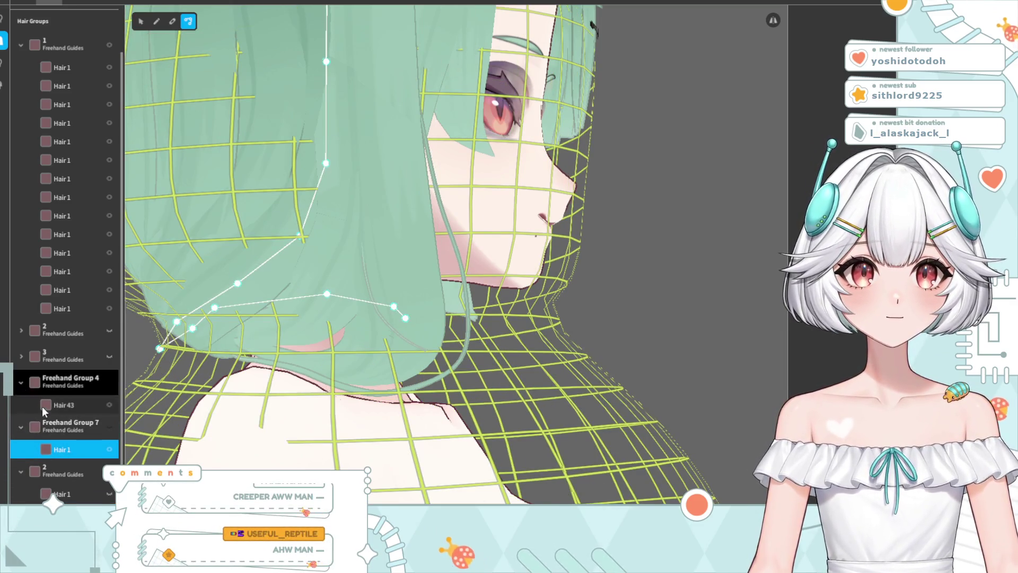
left_click(53, 409)
left_click(58, 494)
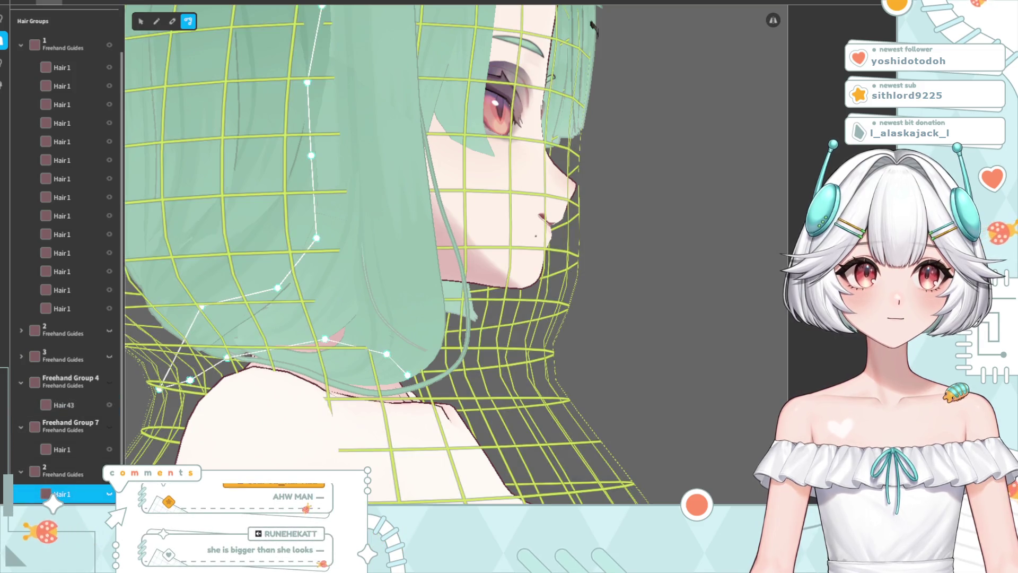
scroll(61, 495, "down", 2)
left_click(61, 493)
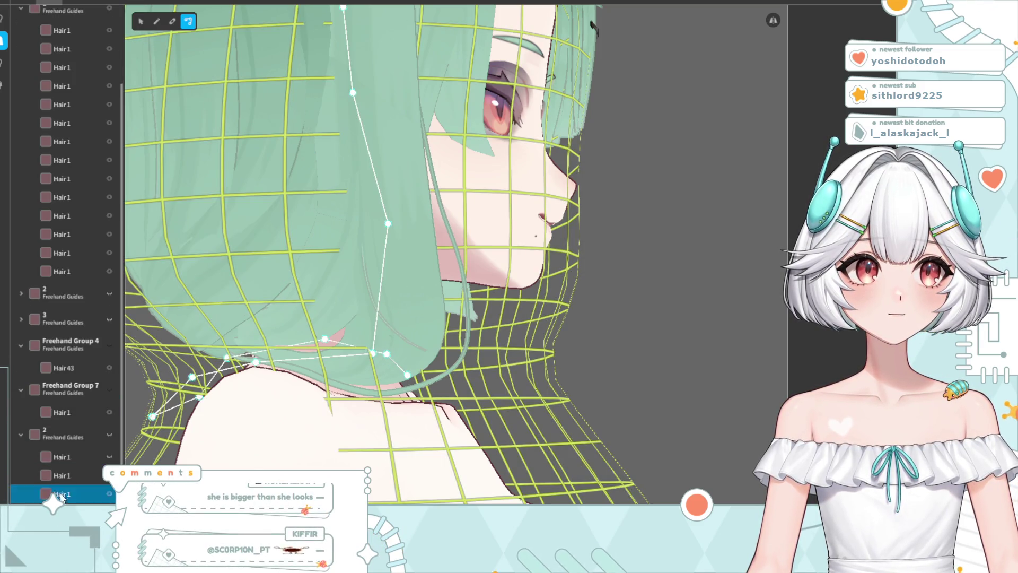
key("Down")
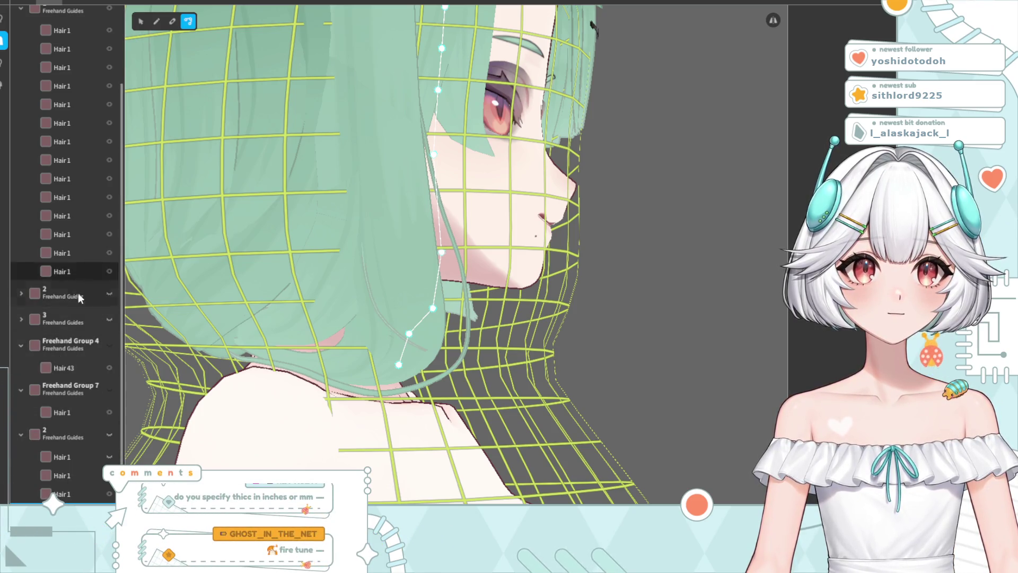
View Hair 43's guide and Freehand Group 7's wireframe, then collapse Groups 7 and 4
scroll(71, 319, "up", 3)
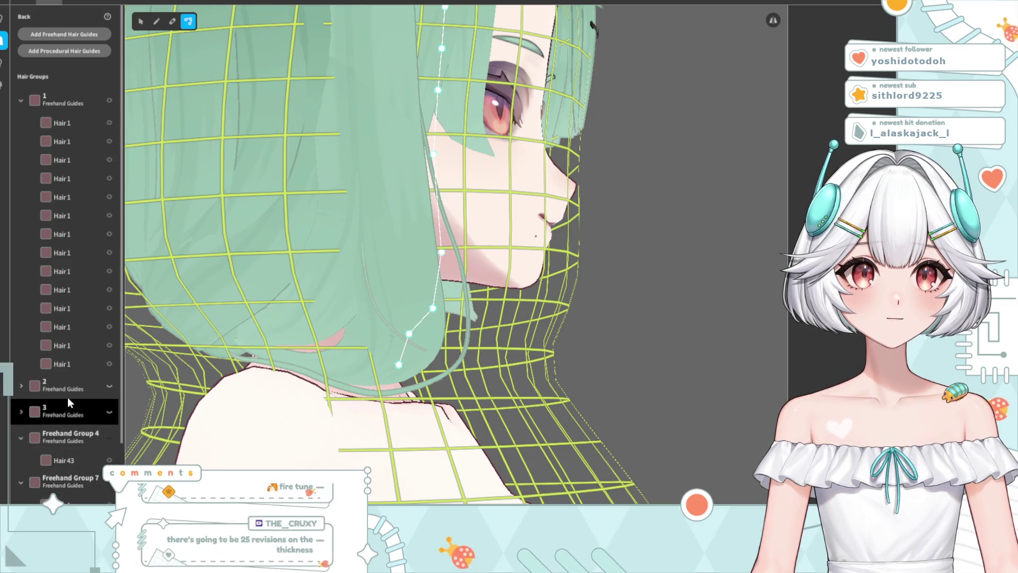
left_click(68, 460)
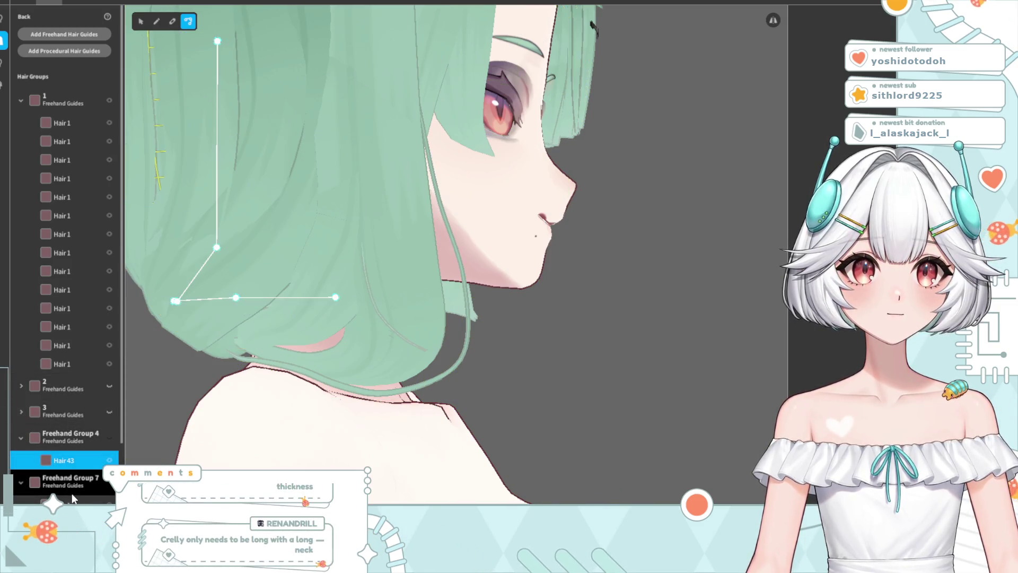
scroll(78, 492, "down", 3)
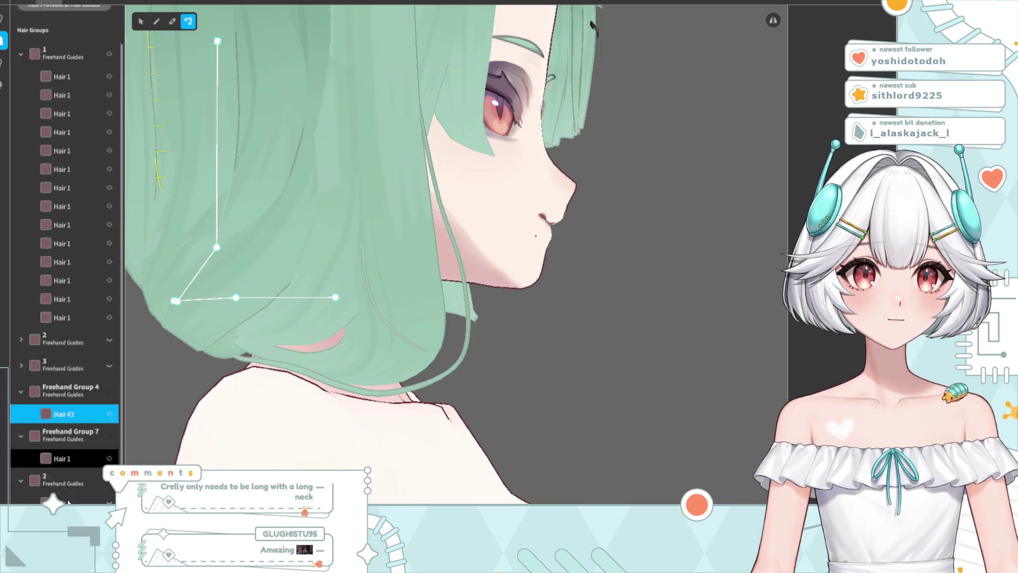
left_click(23, 398)
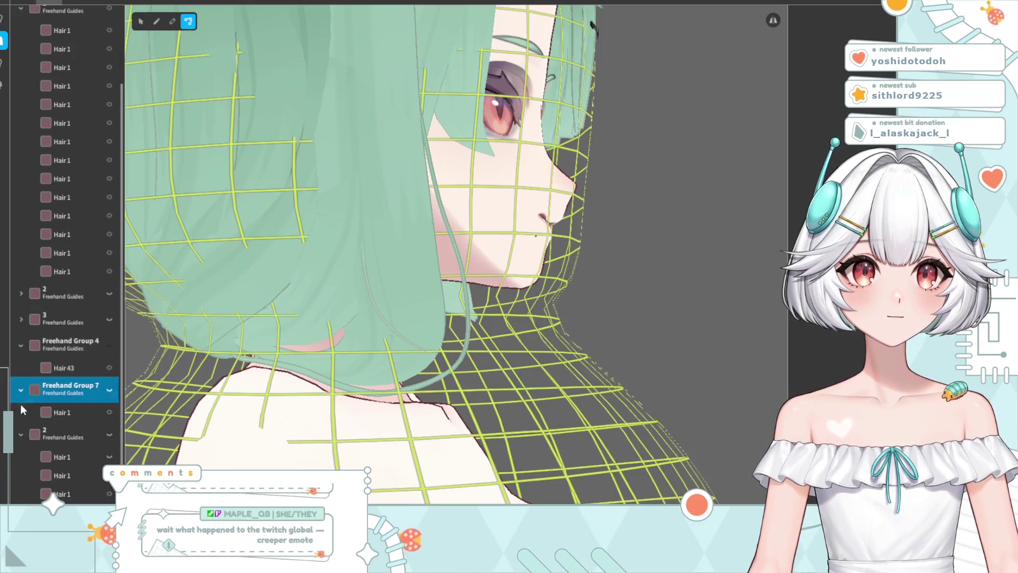
scroll(17, 425, "up", 3)
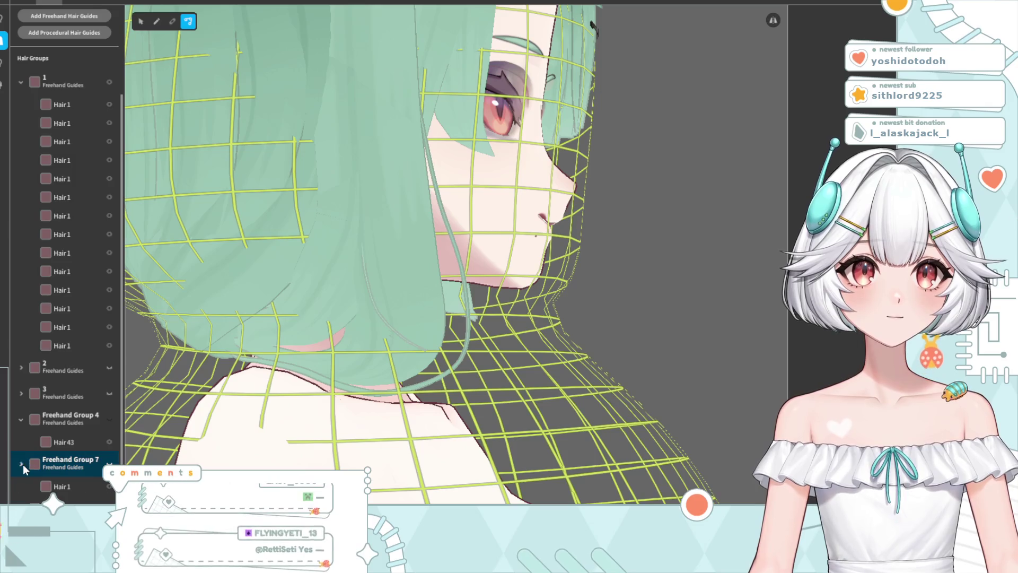
left_click(21, 480)
left_click(21, 440)
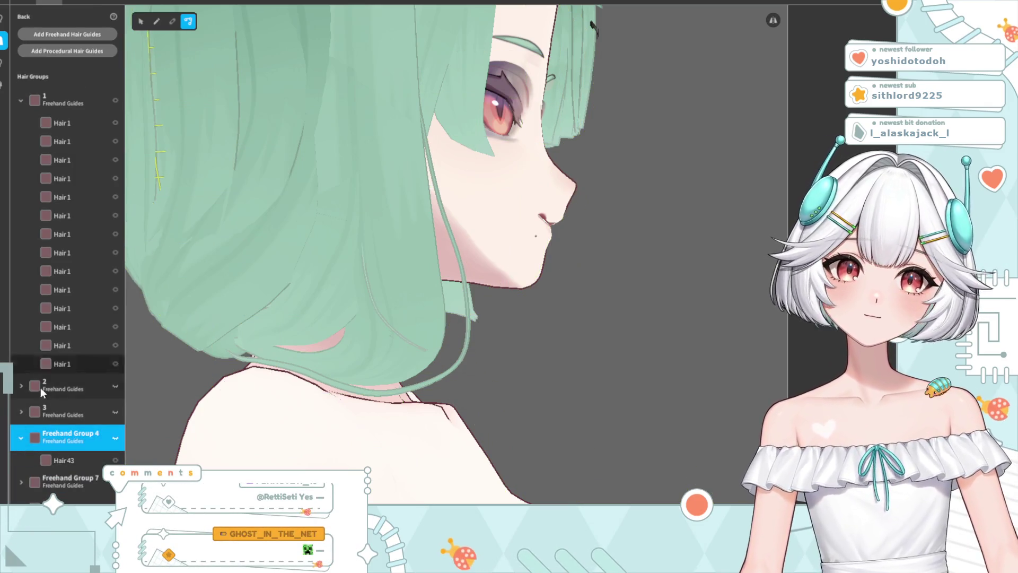
left_click(20, 440)
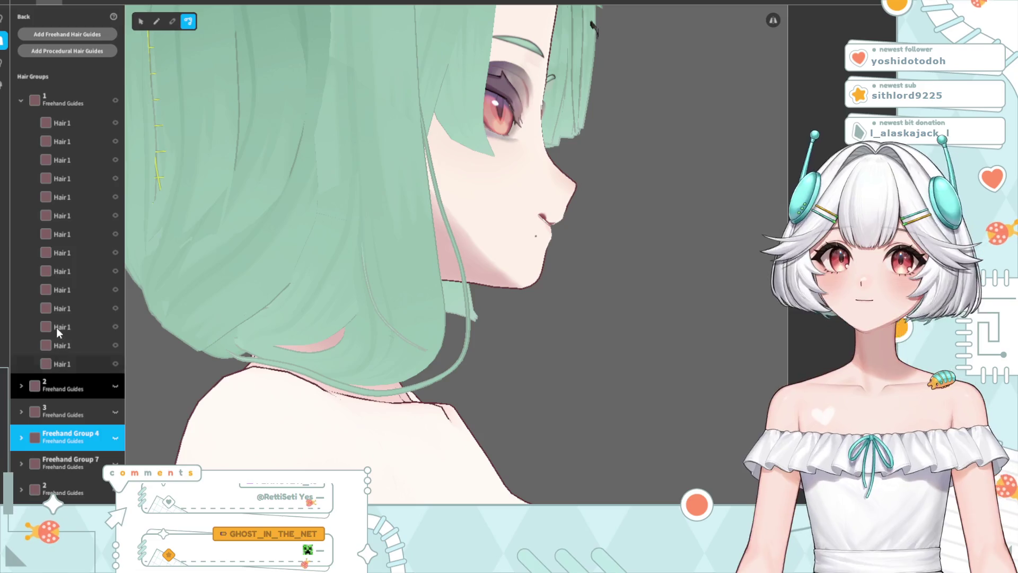
Expand group 2 in the back hair list and step through its four Hair 1 strands
left_click(2, 63)
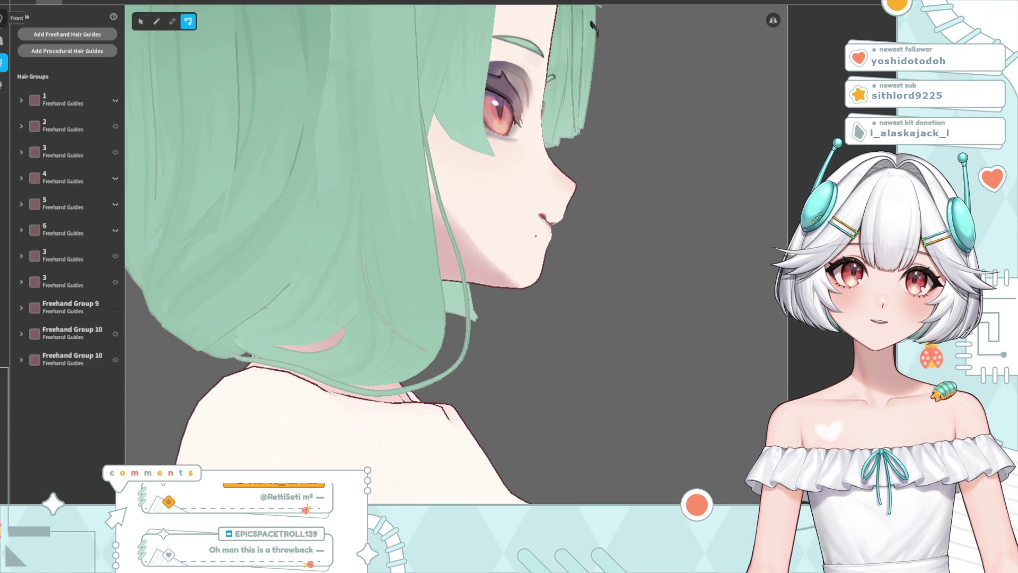
left_click(4, 40)
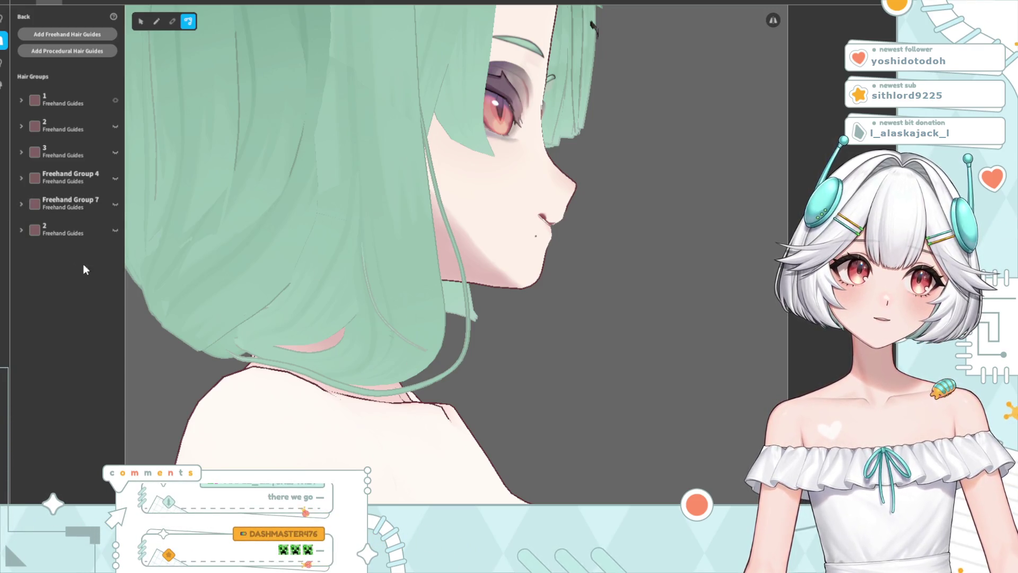
left_click(60, 231)
left_click(53, 254)
left_click(57, 271)
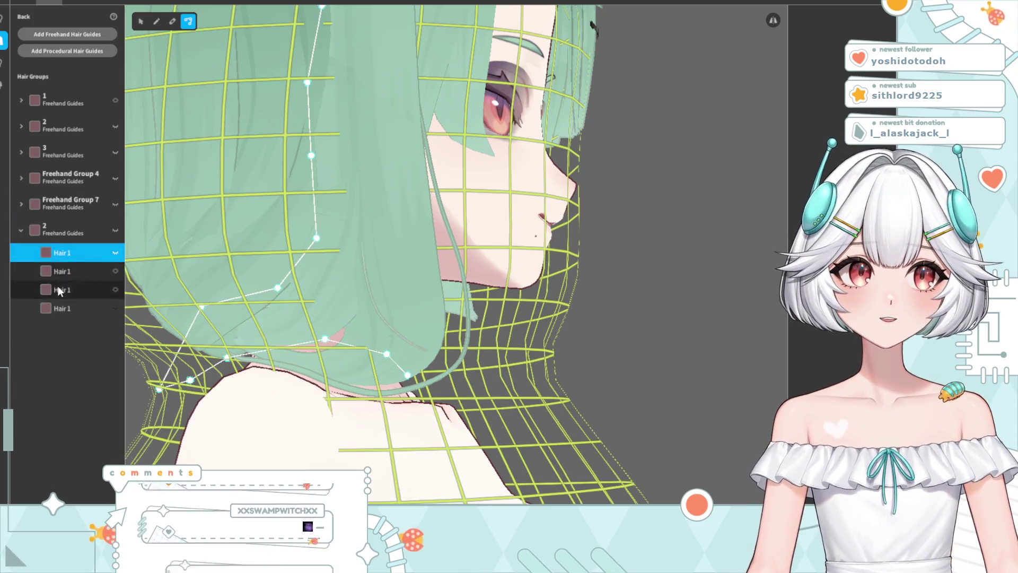
left_click(61, 290)
left_click(66, 310)
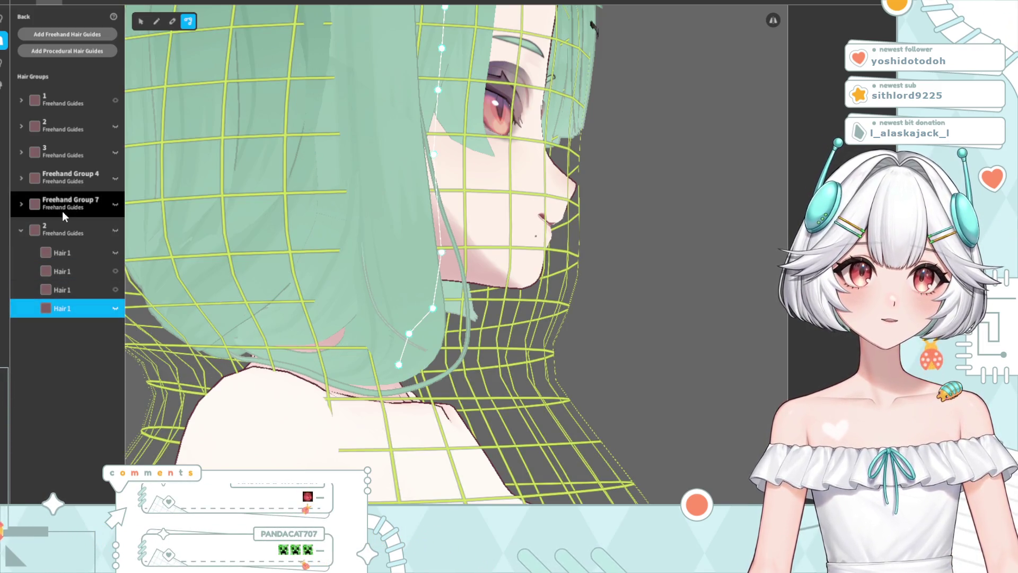
Check Freehand Groups 7 and 4, expand group 3 (Hair 17–31), then show the side hair groups
left_click(62, 210)
left_click(65, 229)
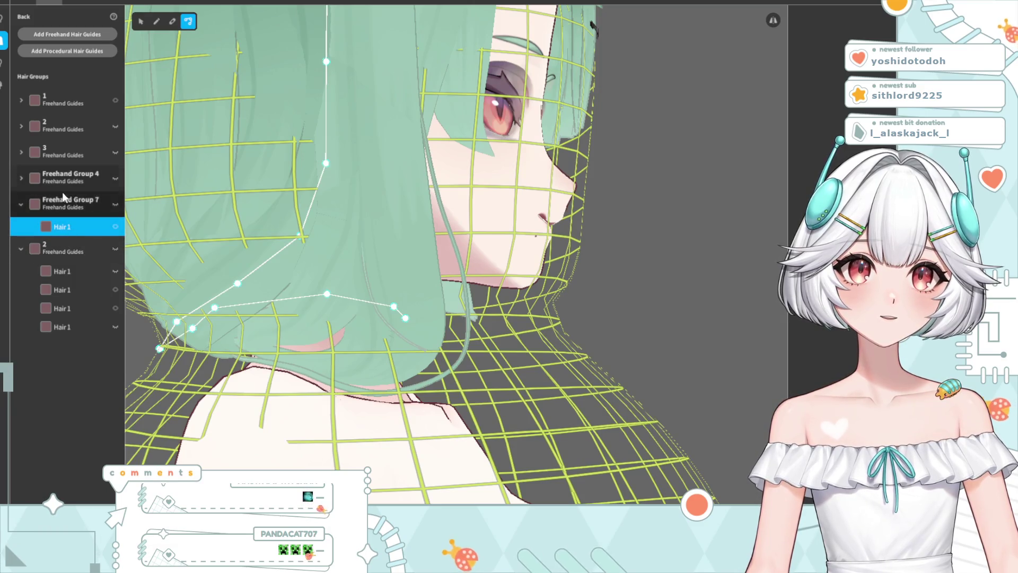
left_click(59, 180)
left_click(50, 155)
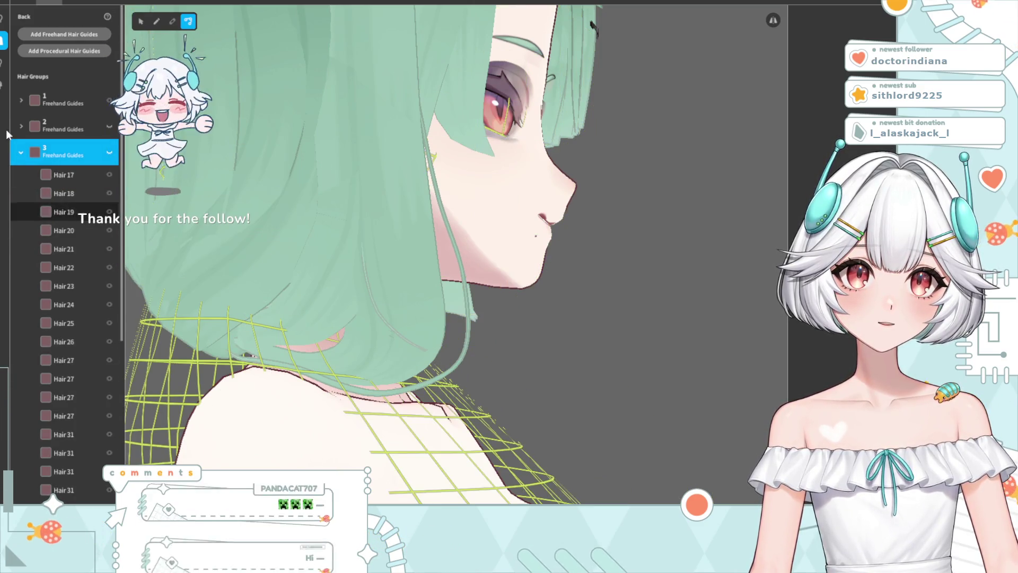
left_click(4, 62)
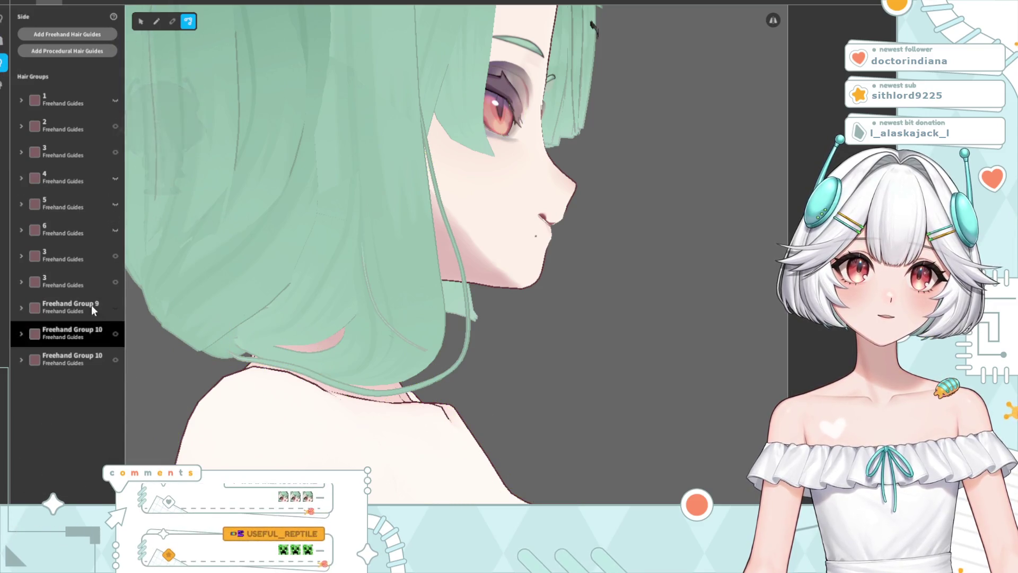
Select the second Freehand Group 10's lower Hair 16 strand, straighten its tip and flatten its tail
left_click(76, 334)
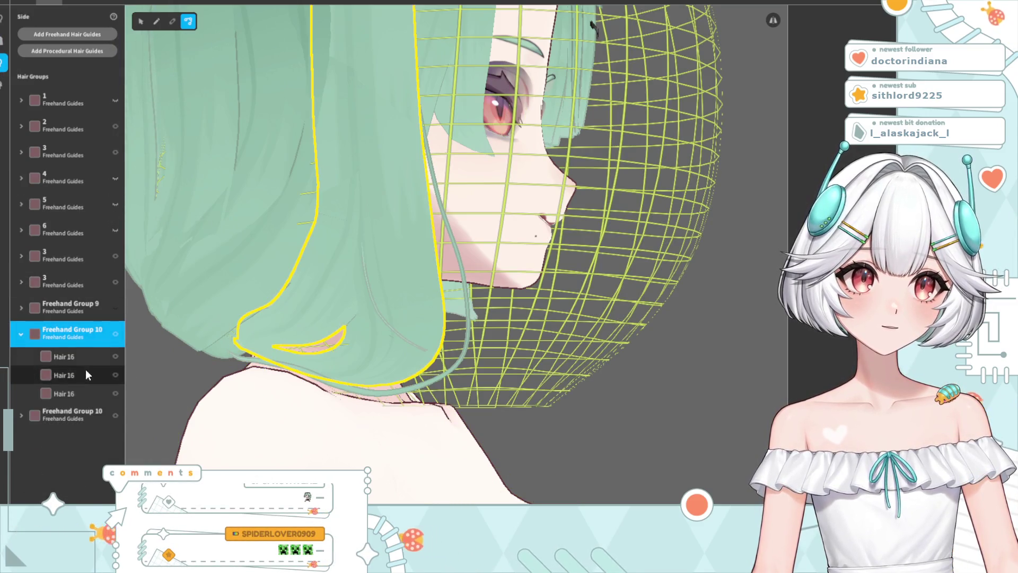
left_click(63, 417)
scroll(391, 416, "up", 3)
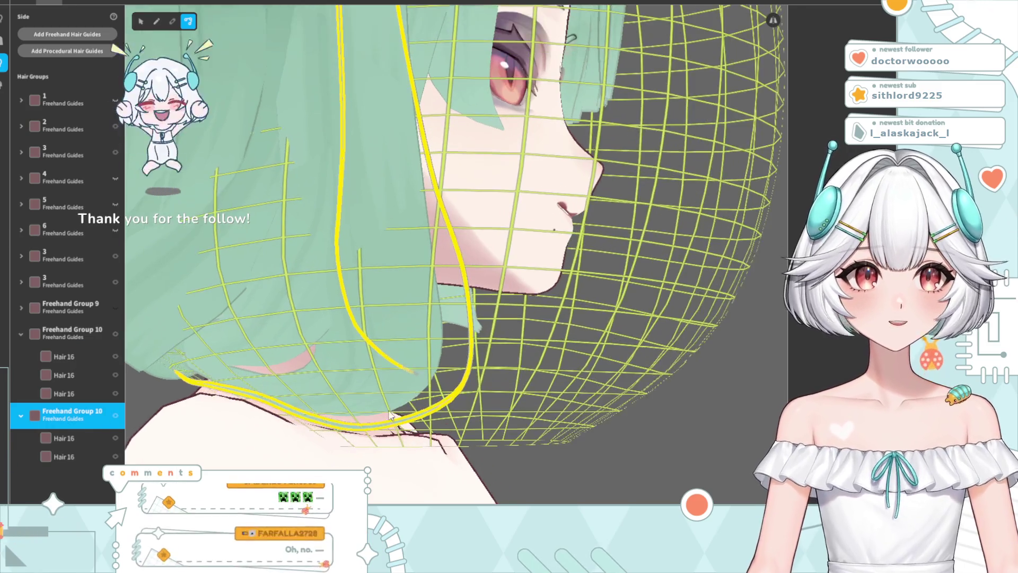
scroll(390, 416, "up", 3)
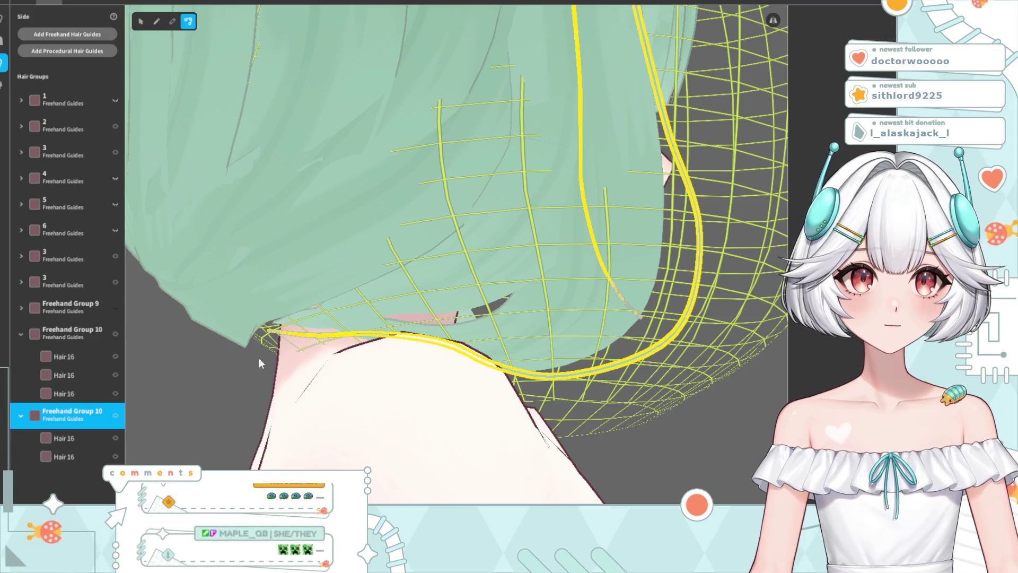
left_click(73, 438)
left_click(82, 458)
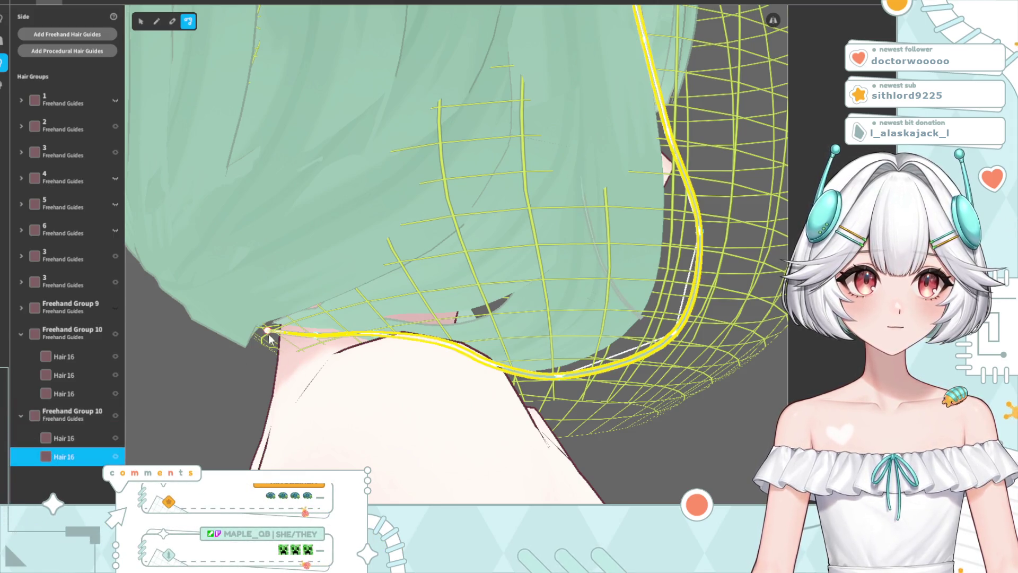
left_click_drag(318, 346, 379, 340)
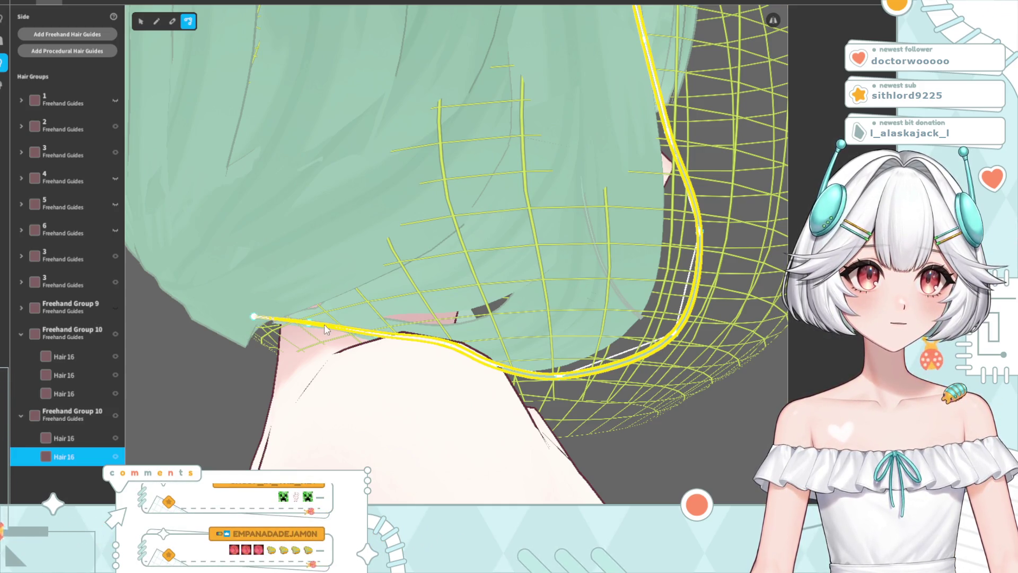
left_click_drag(298, 336, 286, 330)
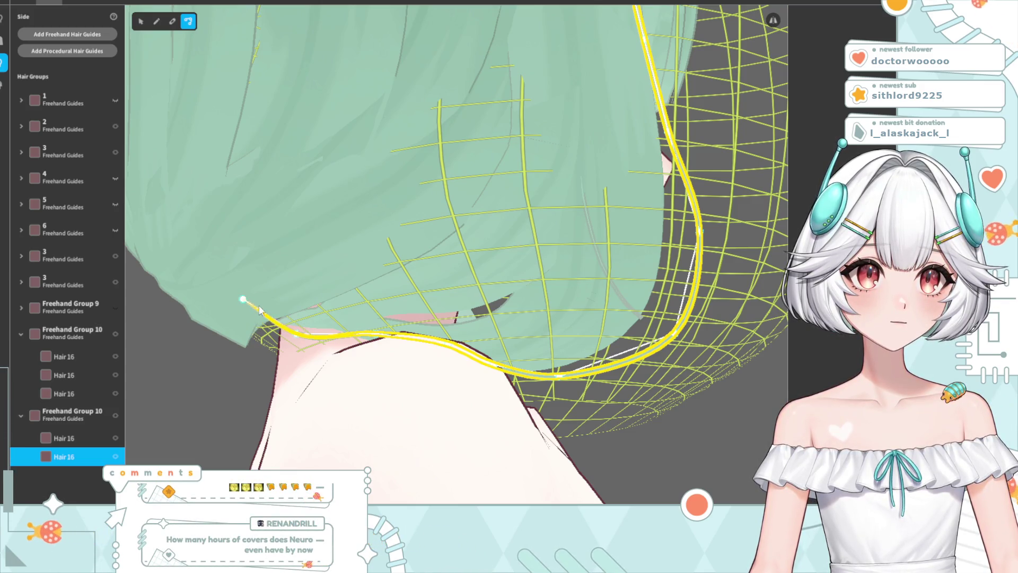
Turn to the back of the hair and reselect the lower Hair 16 strand
left_click(670, 430)
mouse_move(670, 431)
right_mouse_down()
mouse_move(488, 424)
mouse_move(396, 365)
mouse_move(321, 366)
mouse_move(348, 361)
right_mouse_up()
mouse_move(389, 296)
right_mouse_down()
mouse_move(386, 316)
mouse_move(431, 320)
right_mouse_up()
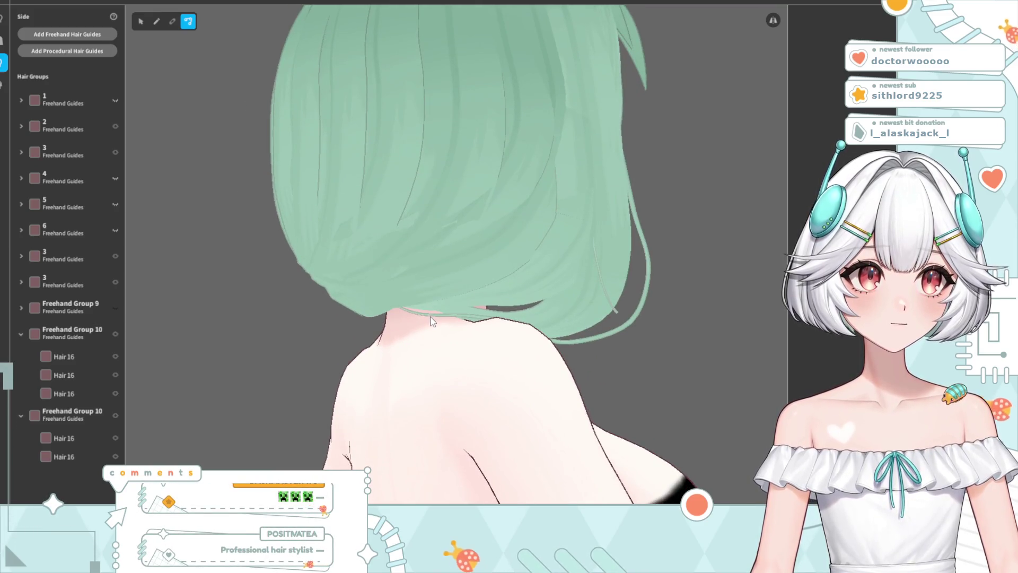
scroll(429, 320, "up", 5)
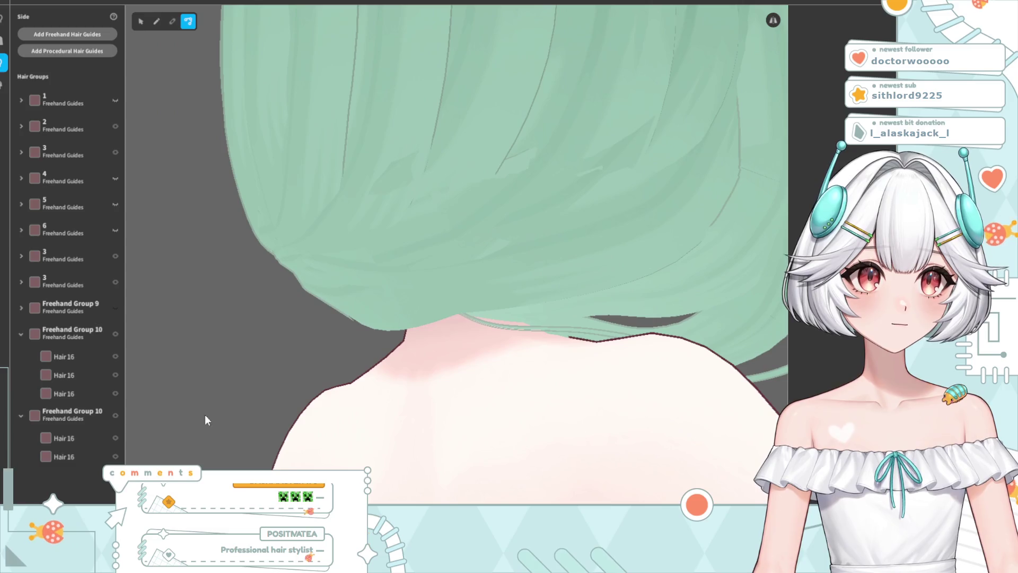
left_click(75, 441)
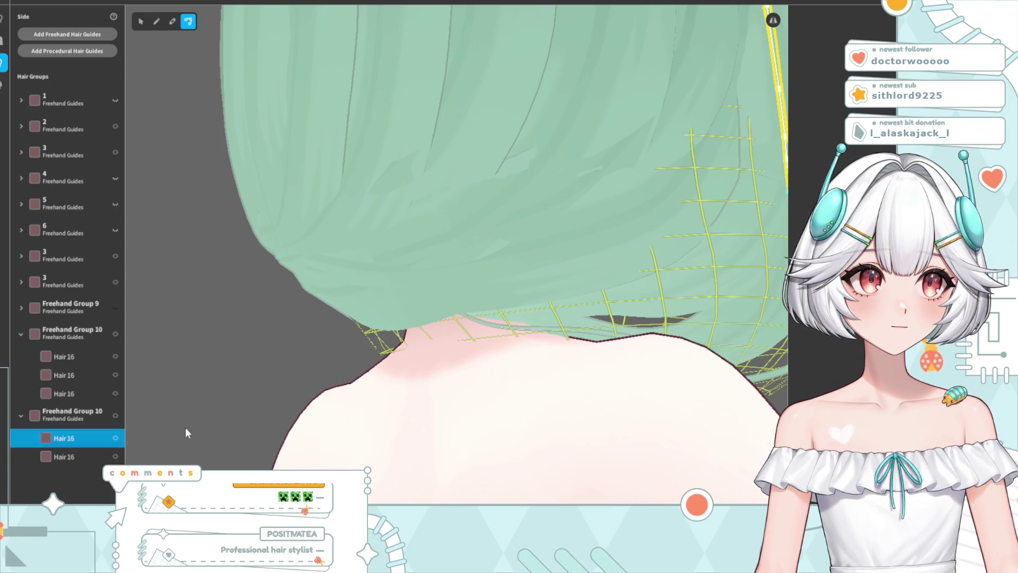
left_click(73, 461)
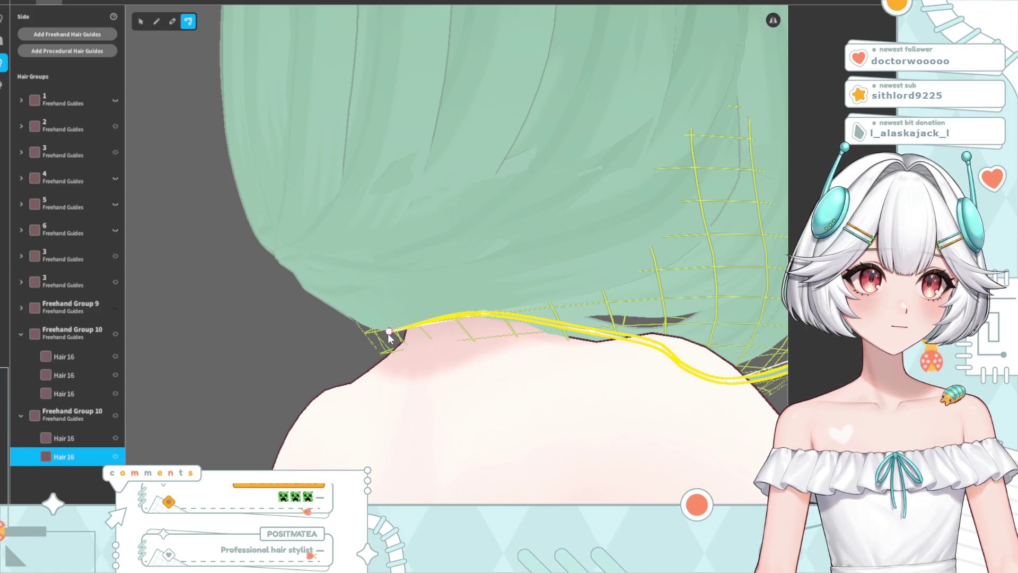
Bend the Hair 16 strand's tip lower so it runs along the neck
left_click(250, 329)
mouse_move(249, 329)
right_mouse_down()
mouse_move(446, 341)
mouse_move(381, 341)
mouse_move(366, 371)
mouse_move(415, 371)
right_mouse_up()
scroll(372, 371, "down", 3)
scroll(372, 361, "up", 3)
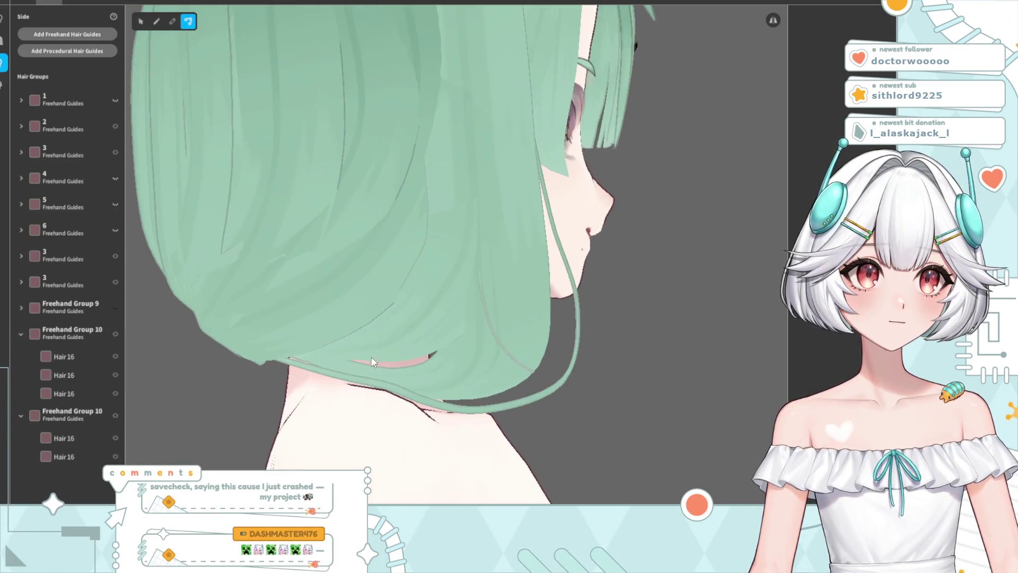
left_click(340, 382)
left_click_drag(335, 382, 376, 390)
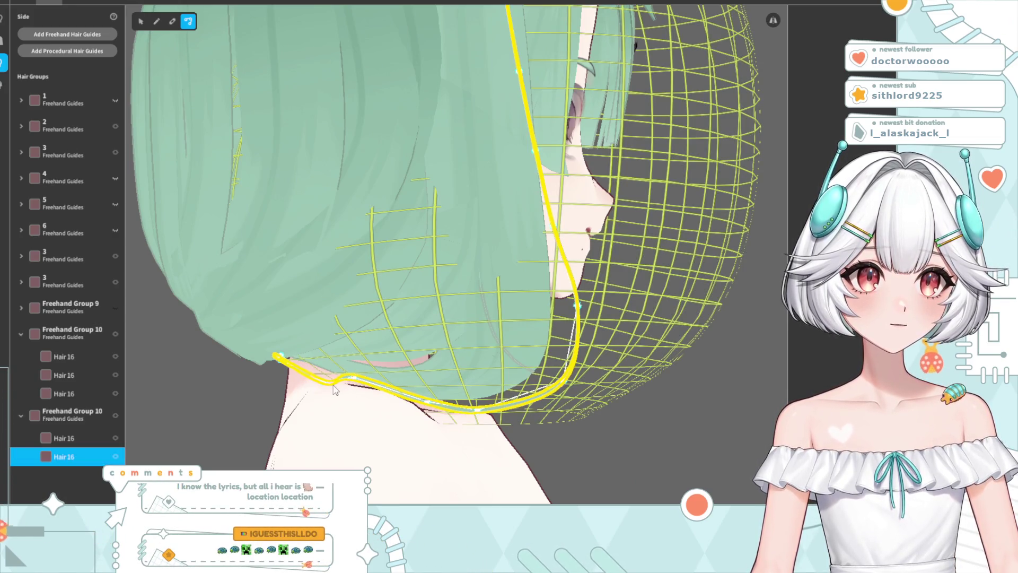
Smooth out the strand's kink where it lies over the shoulder
left_click(581, 444)
mouse_move(554, 460)
right_mouse_down()
mouse_move(535, 456)
mouse_move(573, 451)
mouse_move(575, 461)
mouse_move(568, 439)
right_mouse_up()
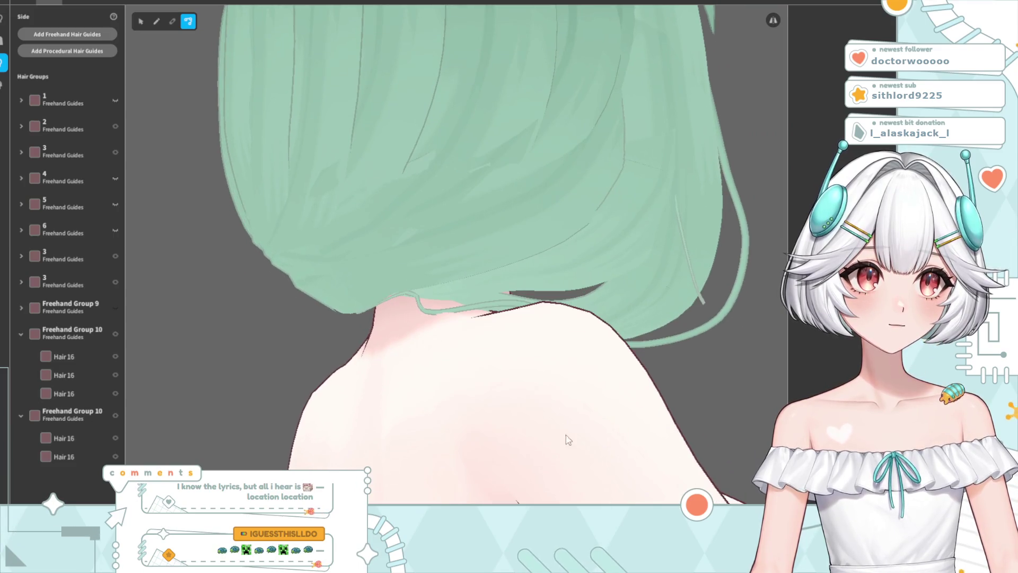
left_click(475, 311)
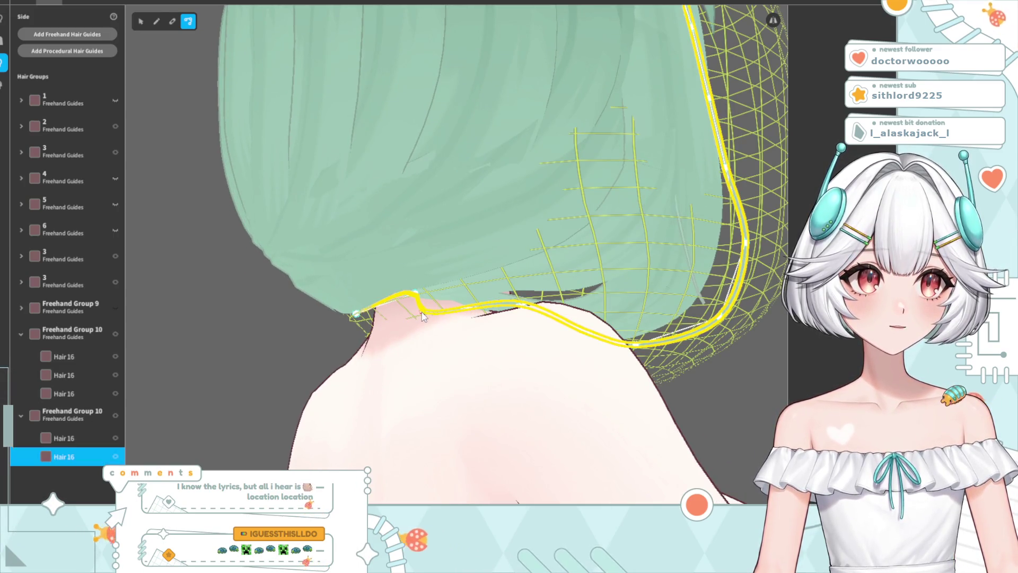
left_click_drag(441, 305, 436, 302)
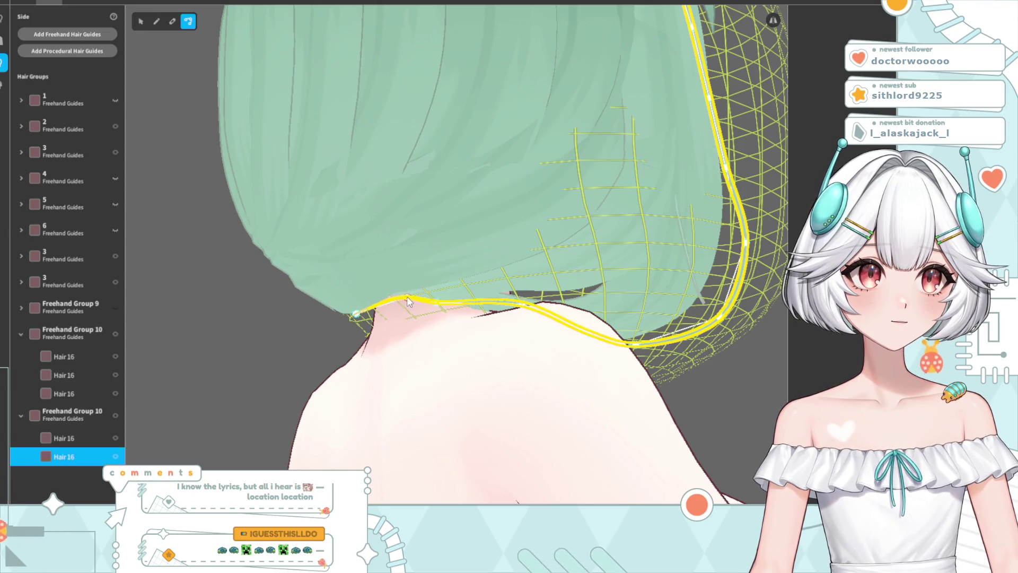
Reselect the whole Freehand Group 10 and check the hair from a rear-side view
left_click(717, 411)
mouse_move(717, 411)
right_mouse_down()
mouse_move(639, 422)
mouse_move(484, 405)
mouse_move(504, 402)
right_mouse_up()
scroll(373, 325, "up", 5)
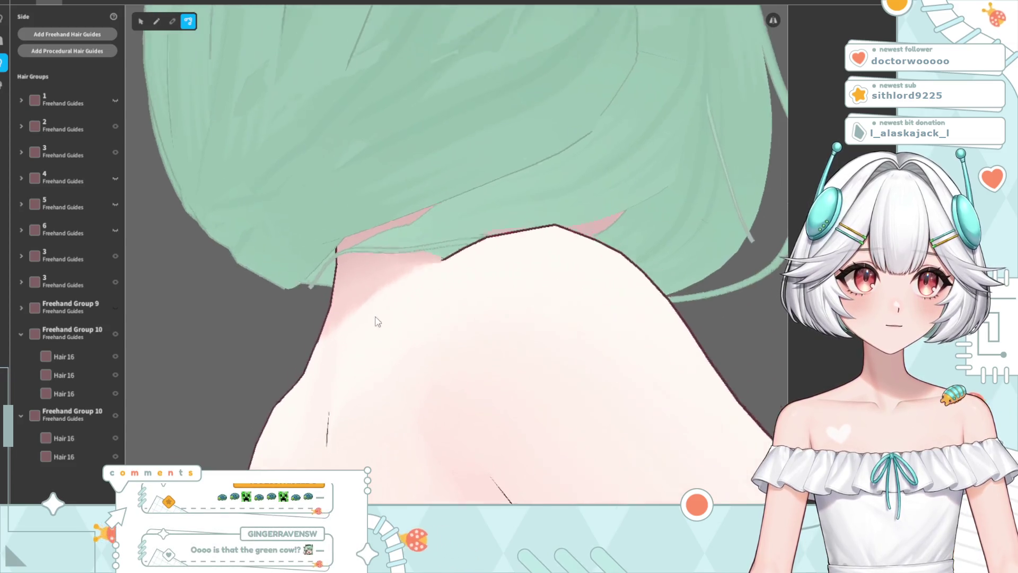
left_click(626, 391)
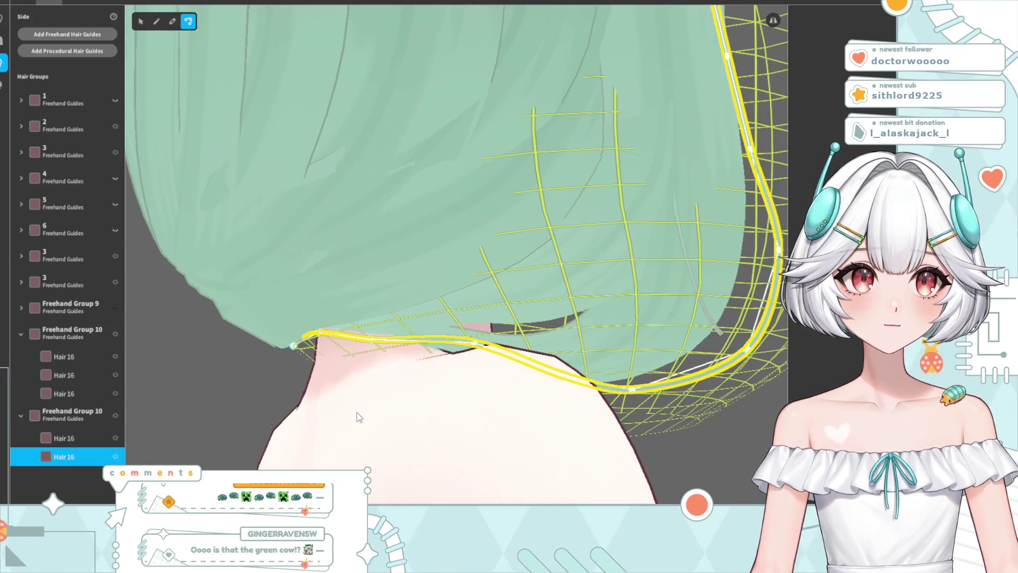
left_click(78, 410)
scroll(377, 294, "down", 3)
right_click_drag(376, 294, 370, 302)
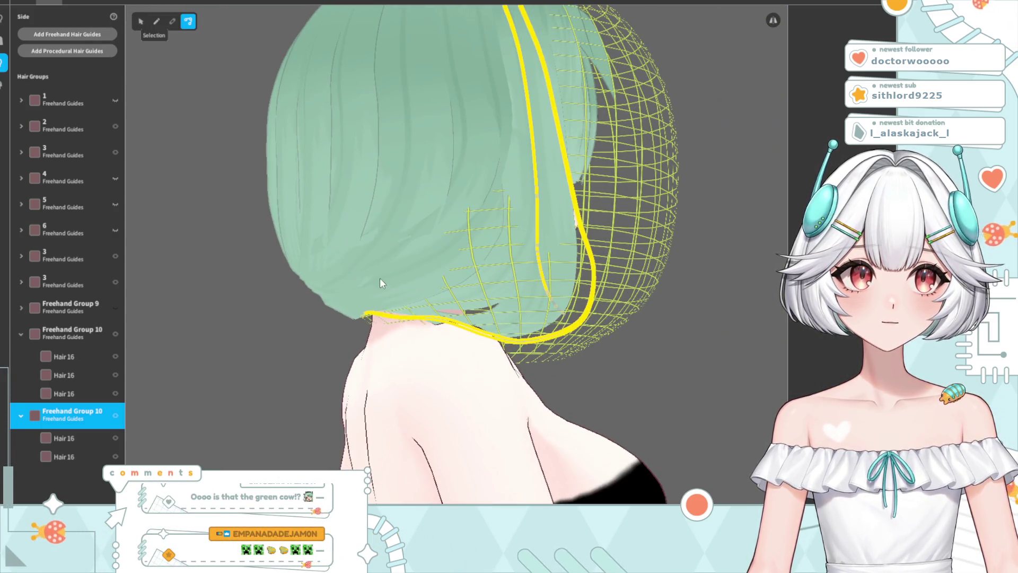
With the Selection tool, pull the Hair 16 strand's tip point inward and down
key("v")
left_click_drag(327, 317, 318, 329)
left_click(600, 399)
mouse_move(600, 400)
right_mouse_down()
mouse_move(535, 395)
mouse_move(518, 415)
mouse_move(585, 409)
mouse_move(580, 400)
mouse_move(525, 408)
mouse_move(580, 406)
mouse_move(565, 398)
right_mouse_up()
scroll(418, 363, "up", 2)
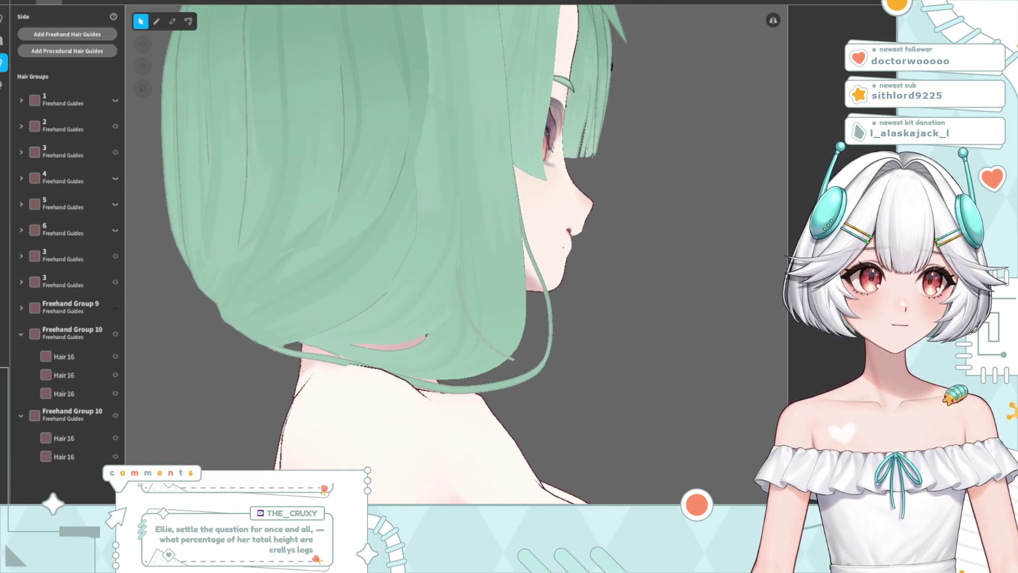
Redraw the Hair 16 strand's lower curve along the bob's bottom edge
left_click(419, 378)
left_click(188, 21)
scroll(380, 391, "up", 2)
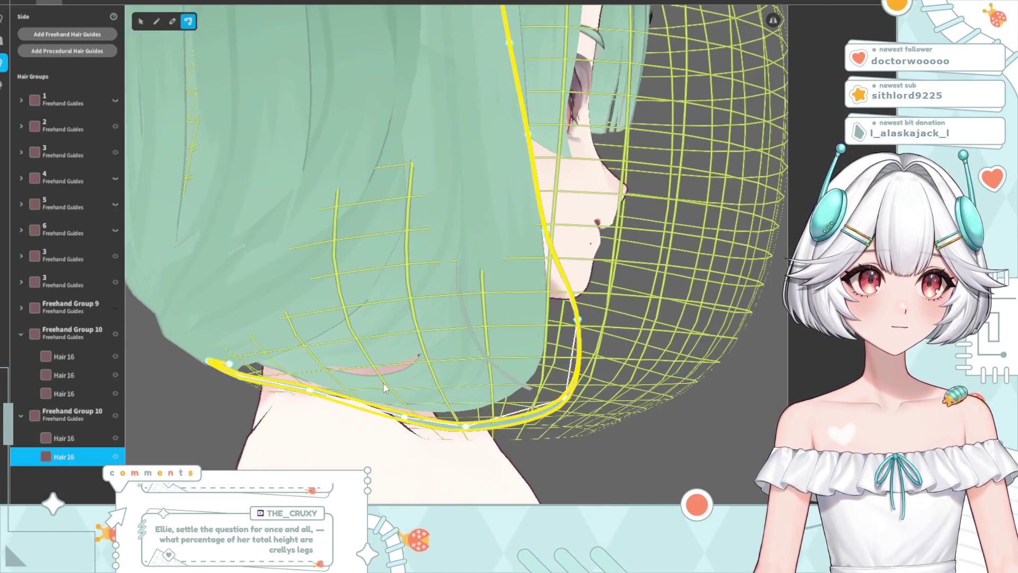
left_click_drag(403, 420, 312, 393)
Inspect the tucked-under Hair 16 tail from rear, side and front views
mouse_move(280, 387)
right_mouse_down()
mouse_move(287, 404)
mouse_move(418, 326)
right_mouse_up()
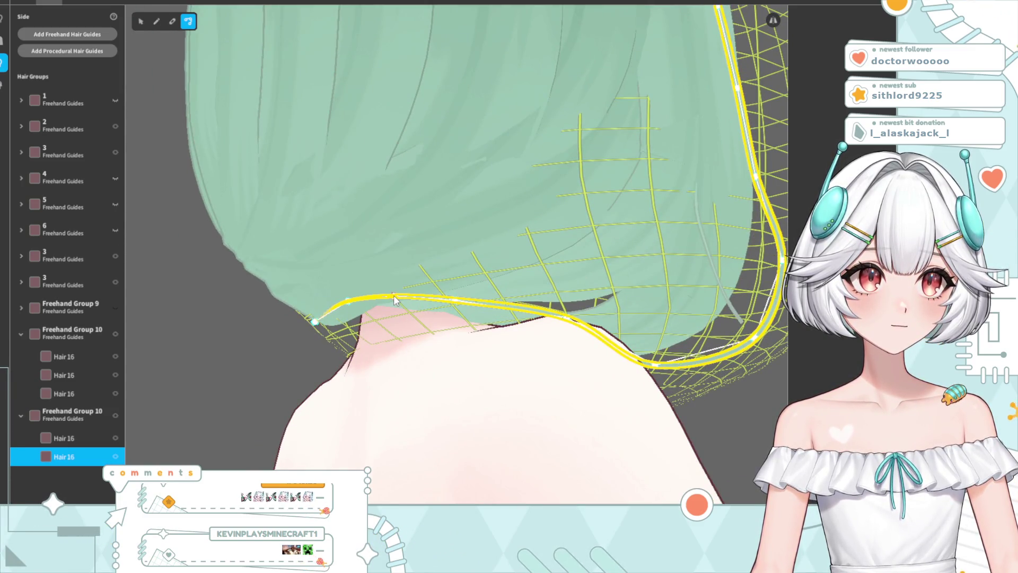
mouse_move(457, 341)
right_mouse_down()
mouse_move(494, 326)
mouse_move(529, 365)
mouse_move(411, 380)
mouse_move(447, 362)
mouse_move(428, 378)
mouse_move(456, 371)
mouse_move(409, 374)
mouse_move(435, 366)
right_mouse_up()
scroll(492, 366, "down", 5)
scroll(435, 366, "up", 3)
left_click(411, 375)
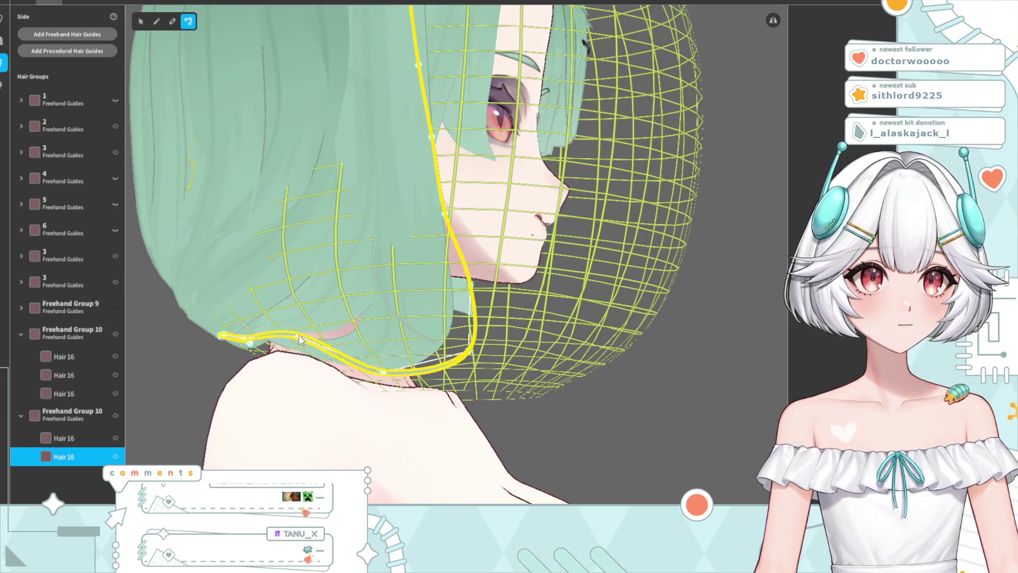
right_click_drag(298, 335, 332, 362)
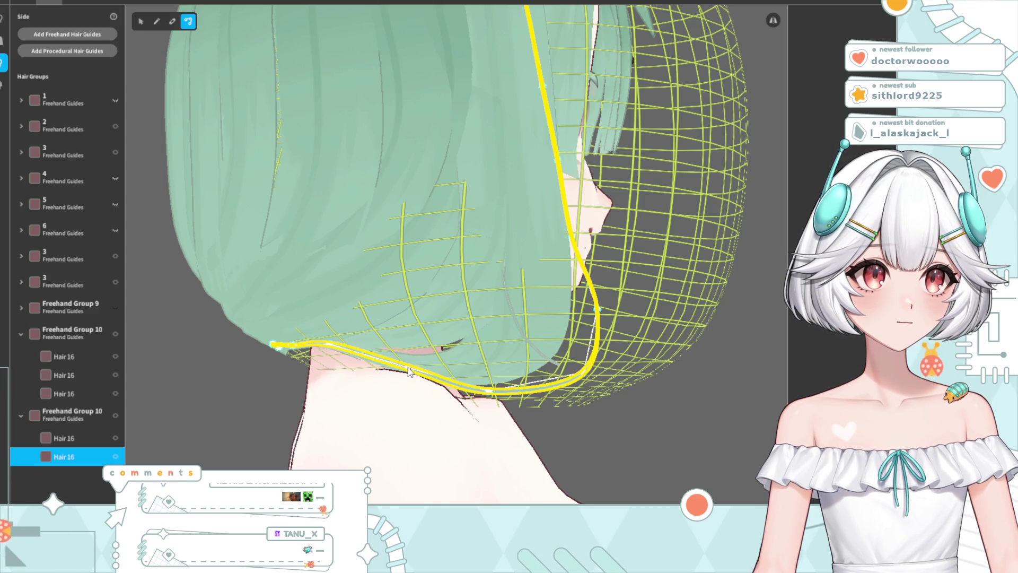
left_click(644, 454)
right_click_drag(644, 454, 455, 460)
scroll(485, 460, "down", 3)
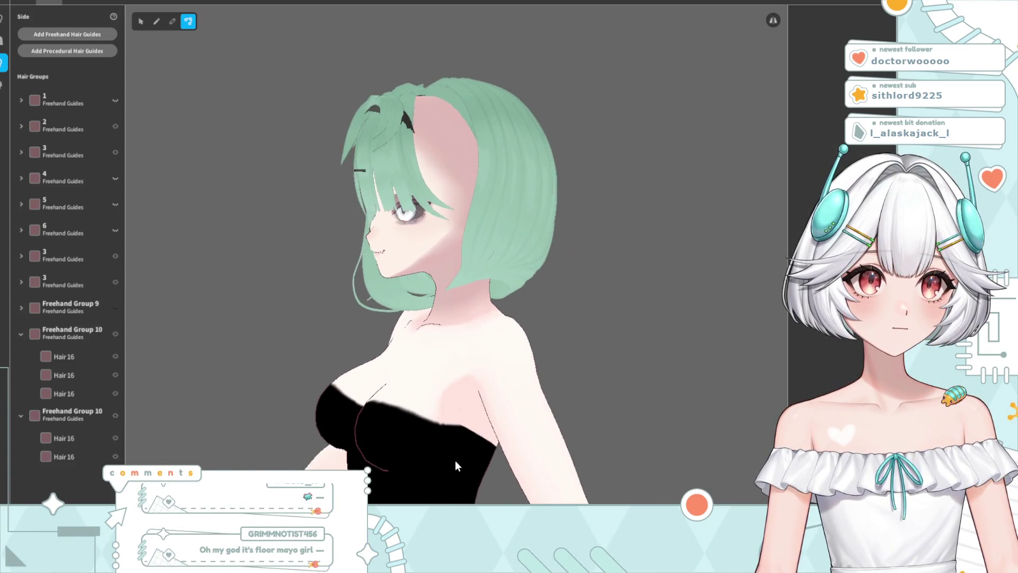
right_click_drag(383, 414, 485, 421)
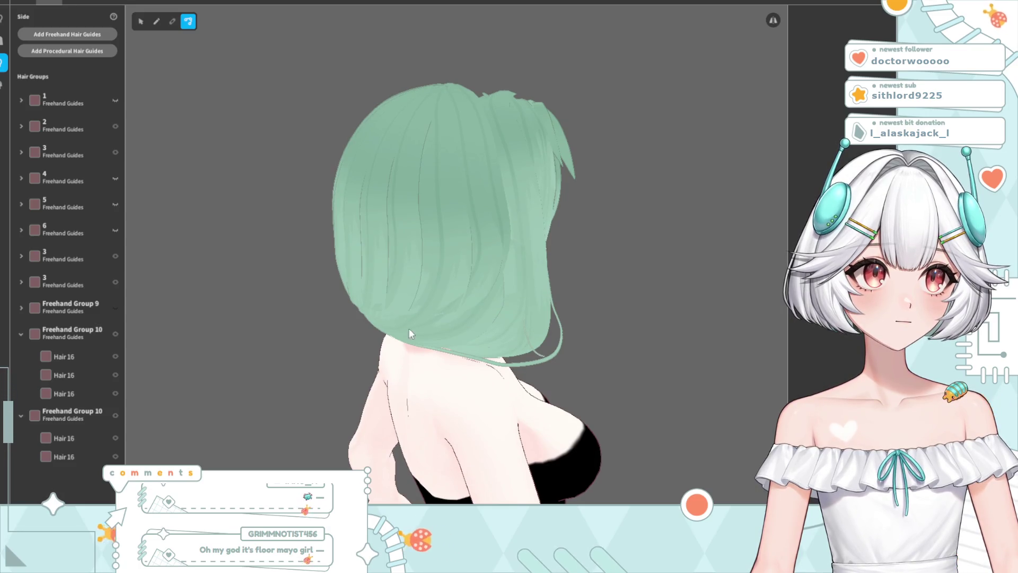
left_click(55, 416)
scroll(622, 406, "up", 5)
right_click_drag(621, 406, 262, 71)
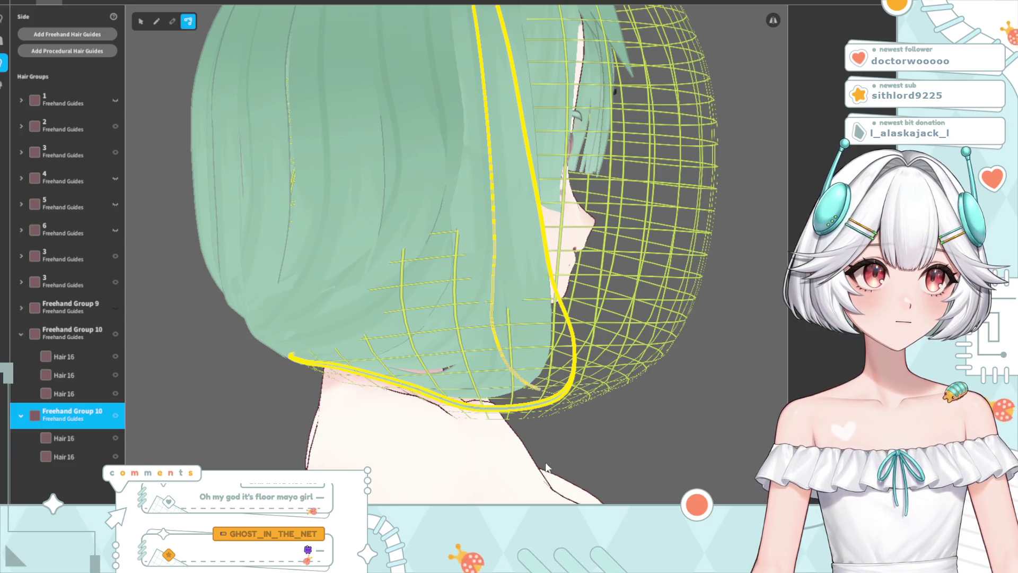
left_click(548, 404)
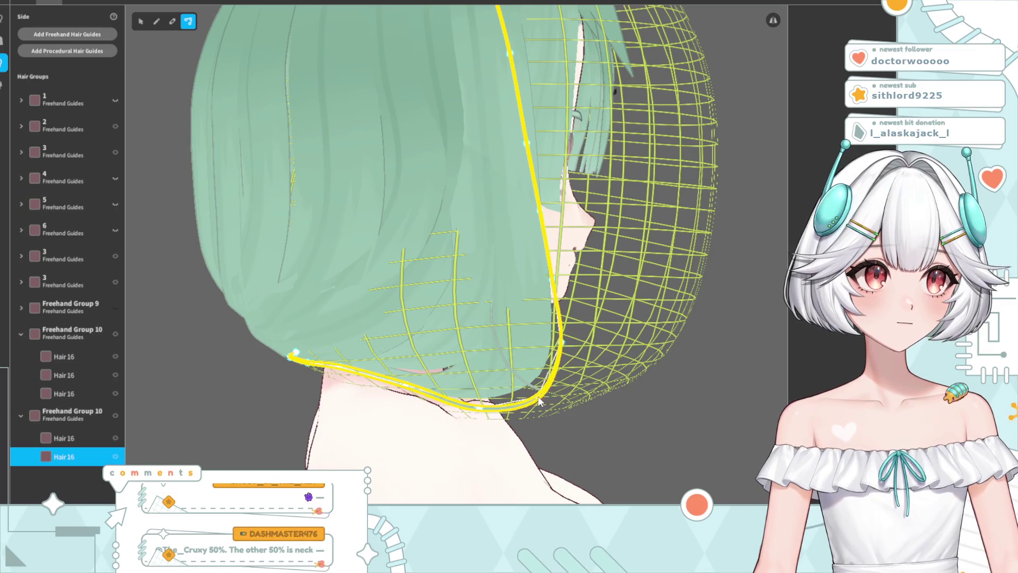
left_click(628, 449)
mouse_move(628, 448)
right_mouse_down()
mouse_move(584, 451)
mouse_move(619, 445)
mouse_move(487, 393)
right_mouse_up()
scroll(582, 453, "up", 2)
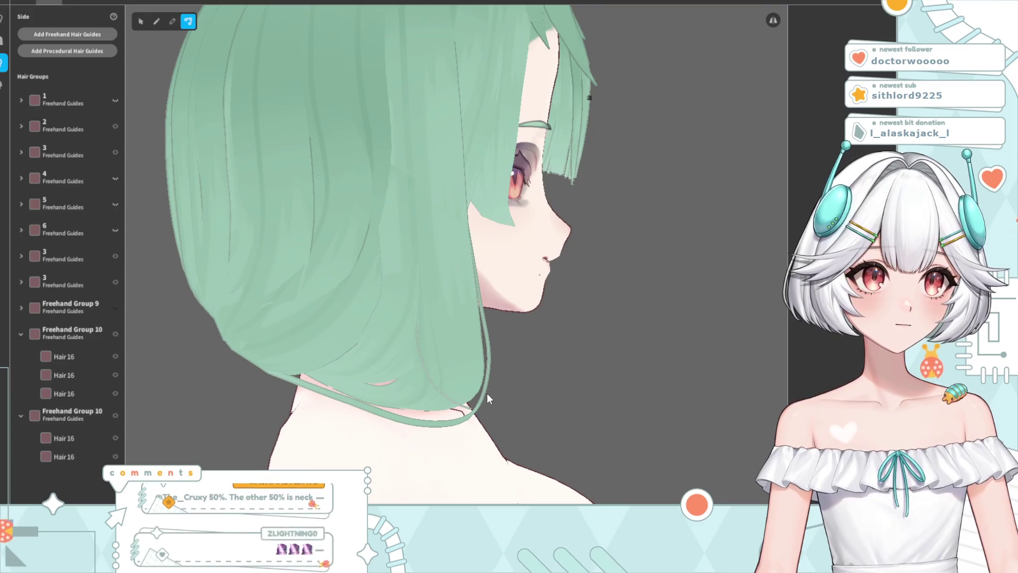
left_click(487, 352)
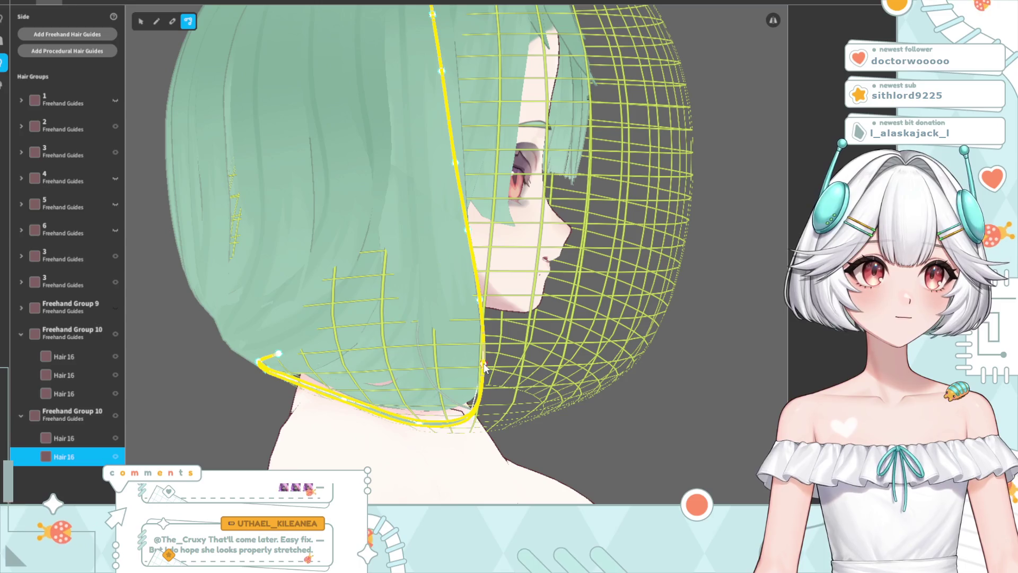
left_click(619, 466)
mouse_move(618, 466)
right_mouse_down()
mouse_move(382, 420)
mouse_move(395, 411)
right_mouse_up()
scroll(470, 443, "down", 5)
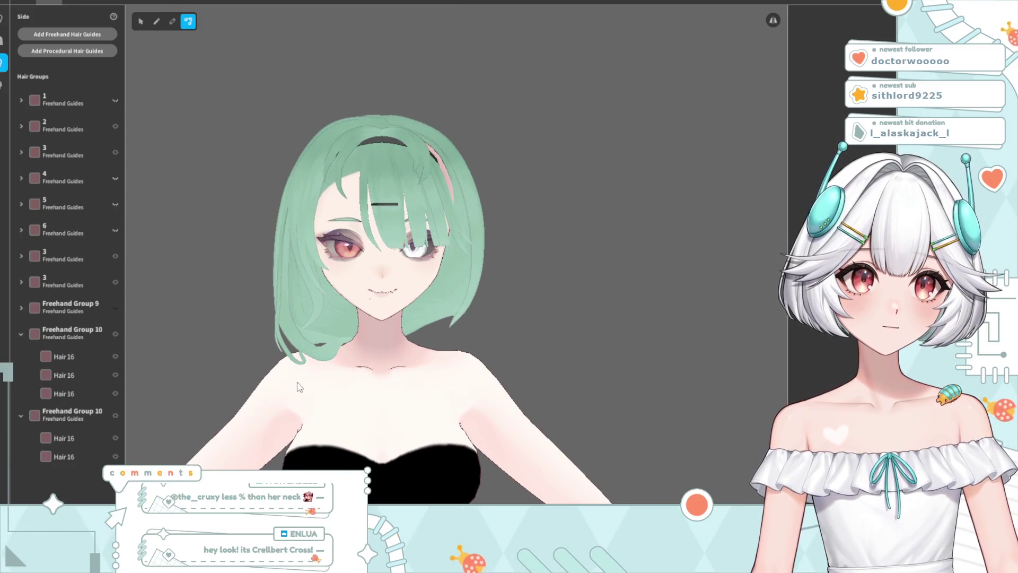
scroll(298, 387, "up", 3)
mouse_move(291, 398)
right_mouse_down()
mouse_move(322, 391)
mouse_move(457, 413)
mouse_move(298, 292)
right_mouse_up()
left_click(456, 412)
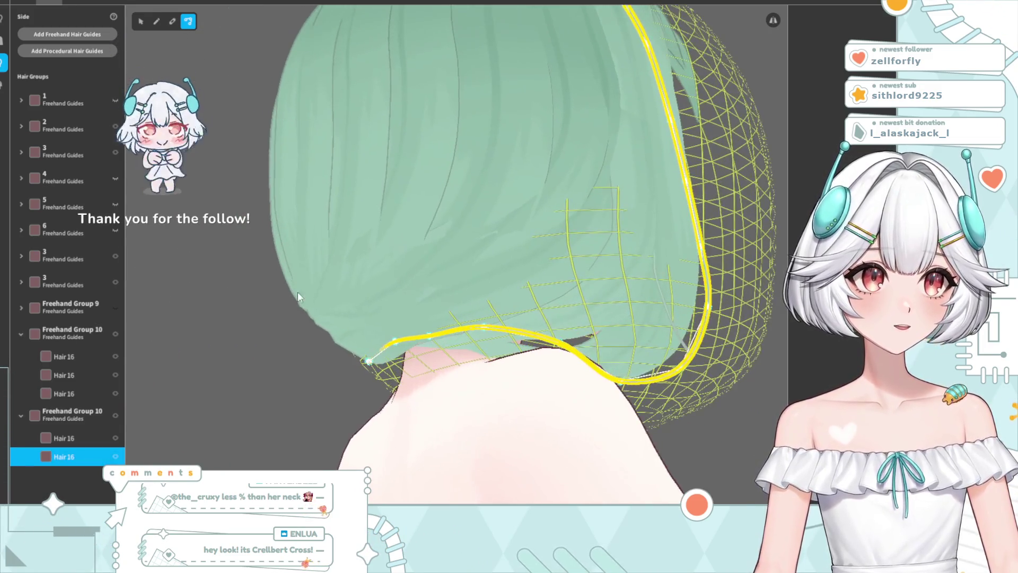
right_click_drag(482, 416, 437, 409)
mouse_move(645, 302)
right_mouse_down()
mouse_move(636, 317)
mouse_move(645, 303)
mouse_move(579, 287)
right_mouse_up()
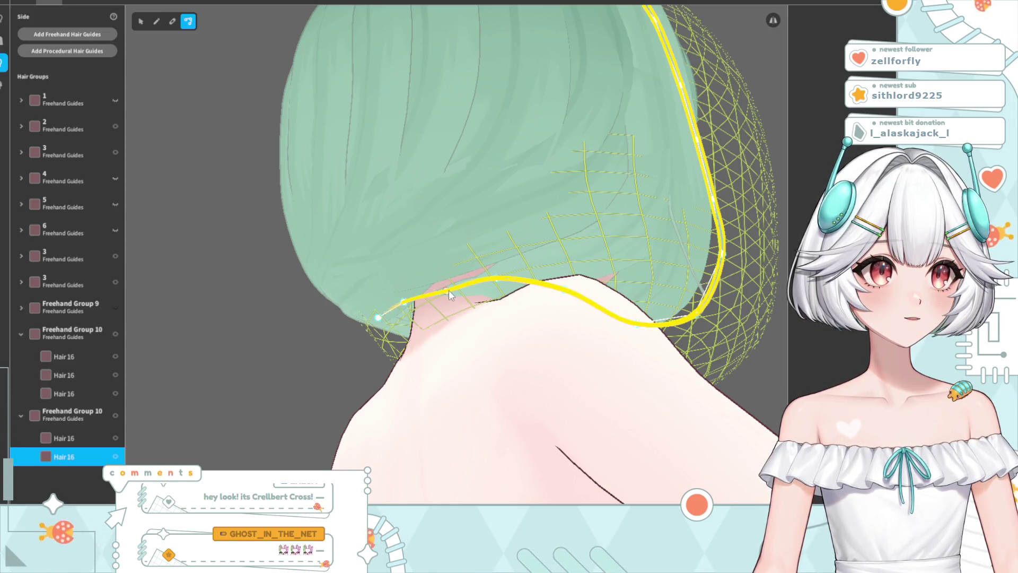
left_click(756, 381)
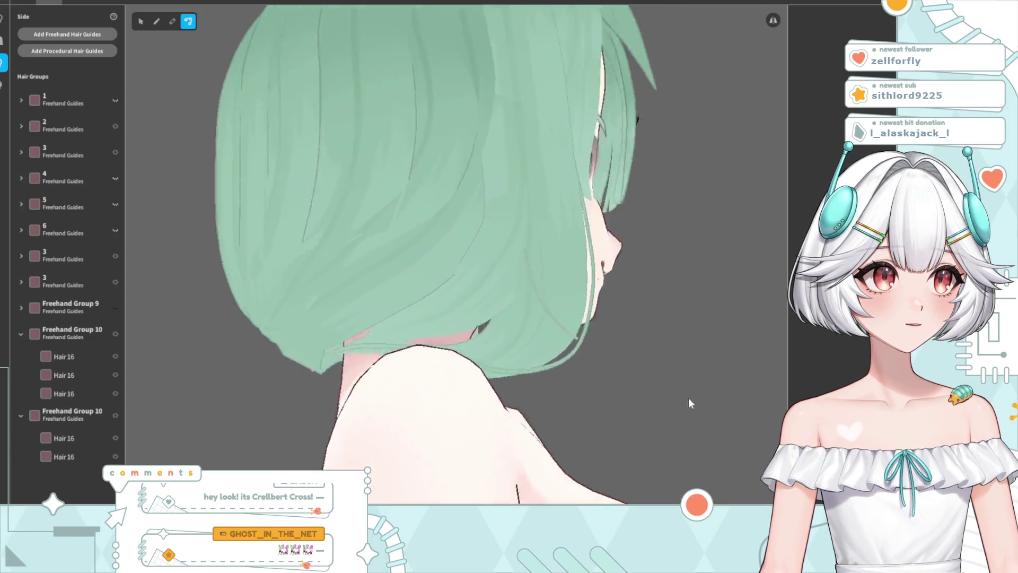